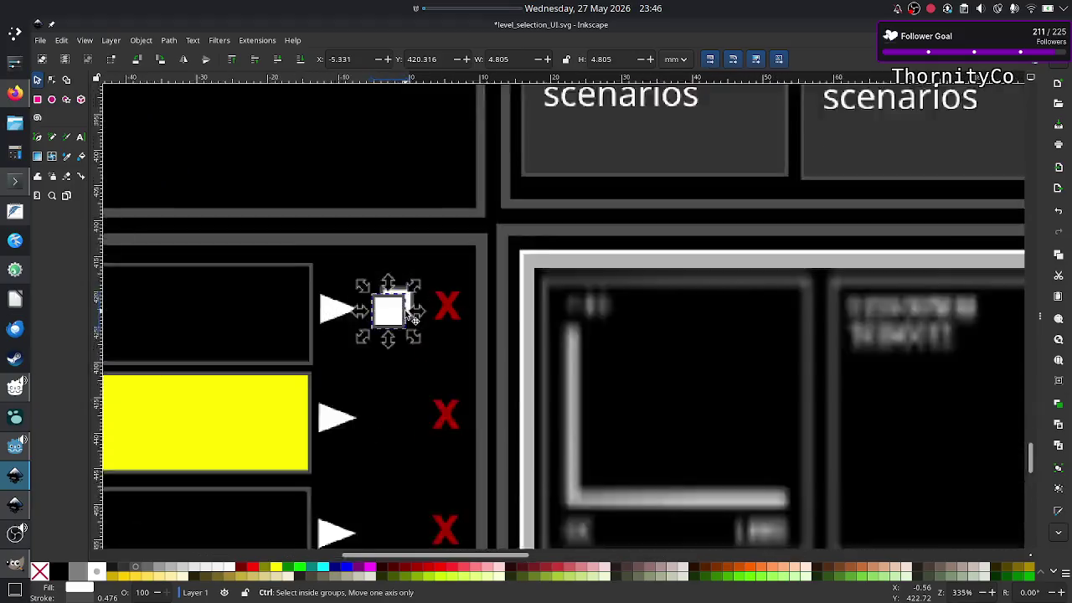
Select both overlapping white squares by the first row's arrow and group them into one copy icon
{"action": "scroll", "coordinate": [402, 312], "scroll_direction": "up", "scroll_amount": 1}
{"action": "scroll", "coordinate": [402, 311], "scroll_direction": "up", "scroll_amount": 1}
{"action": "scroll", "coordinate": [408, 314], "scroll_direction": "up", "scroll_amount": 1}
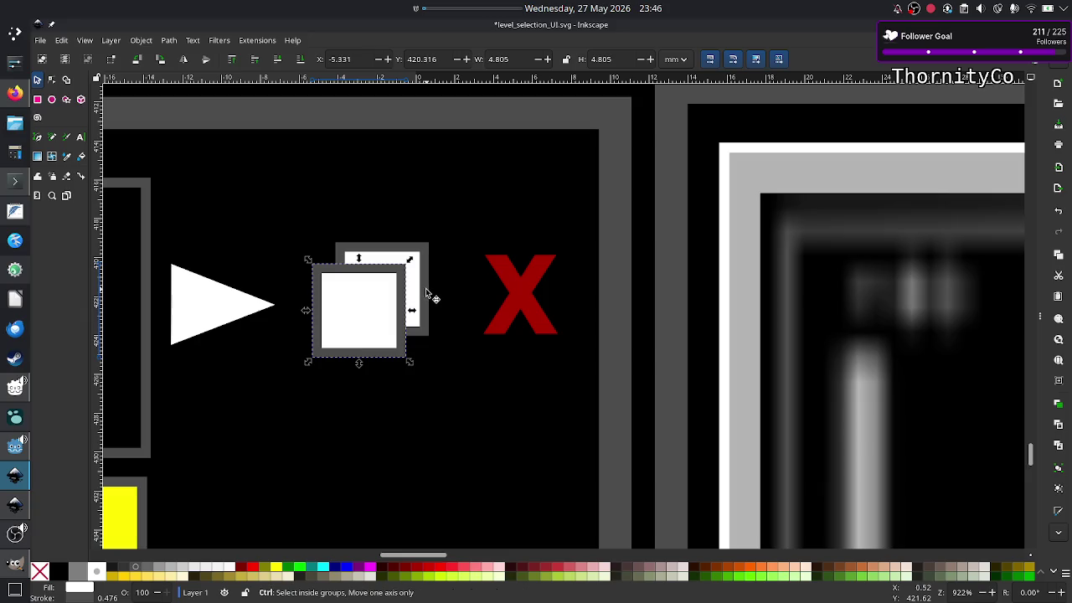
{"action": "left_click", "coordinate": [426, 289], "text": "shift"}
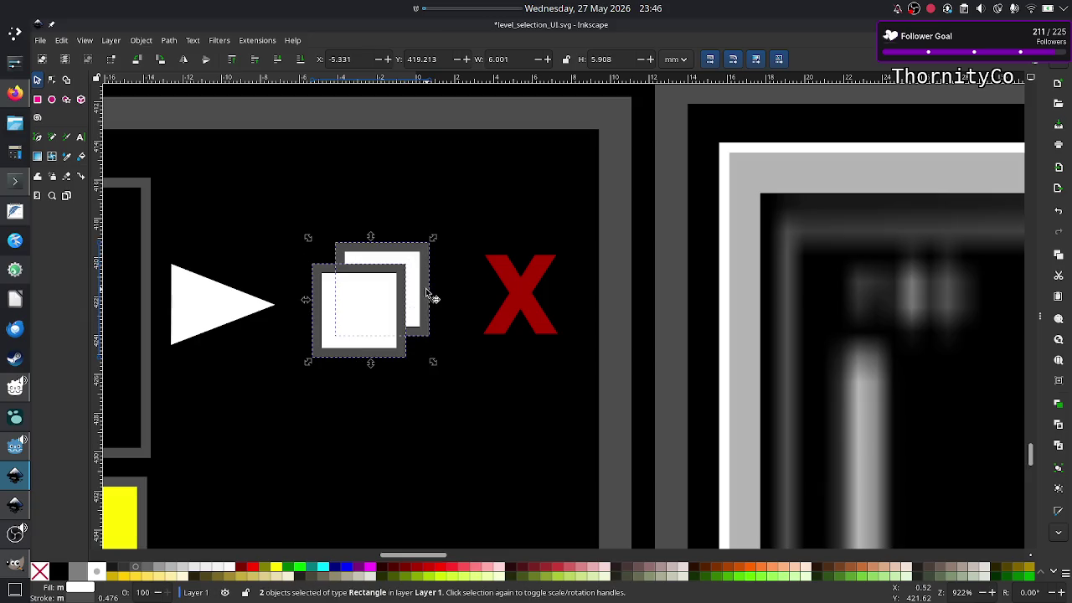
{"action": "right_click", "coordinate": [425, 288]}
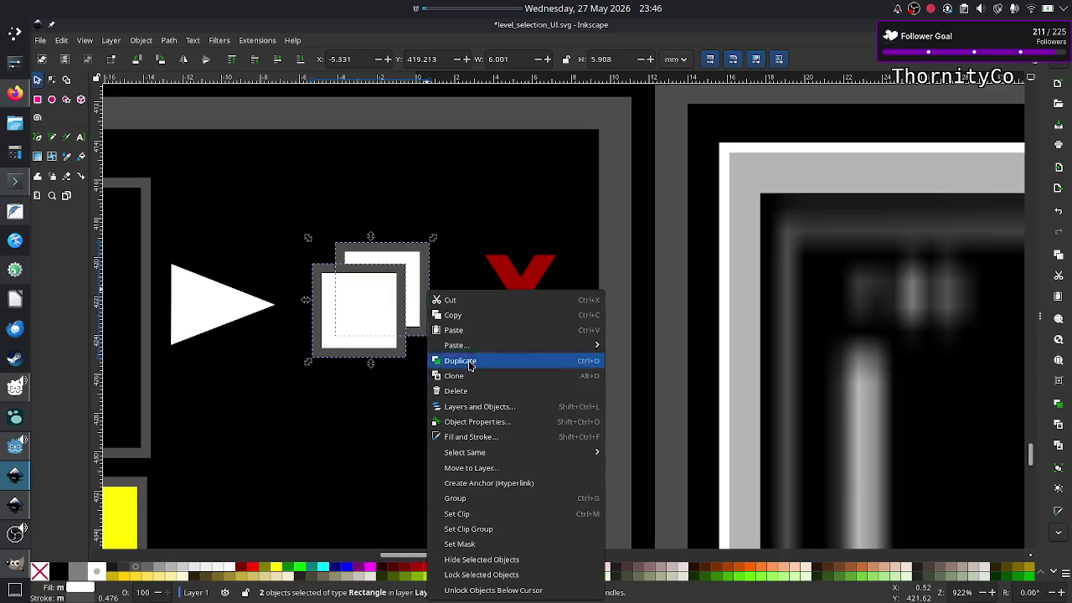
{"action": "left_click", "coordinate": [500, 497]}
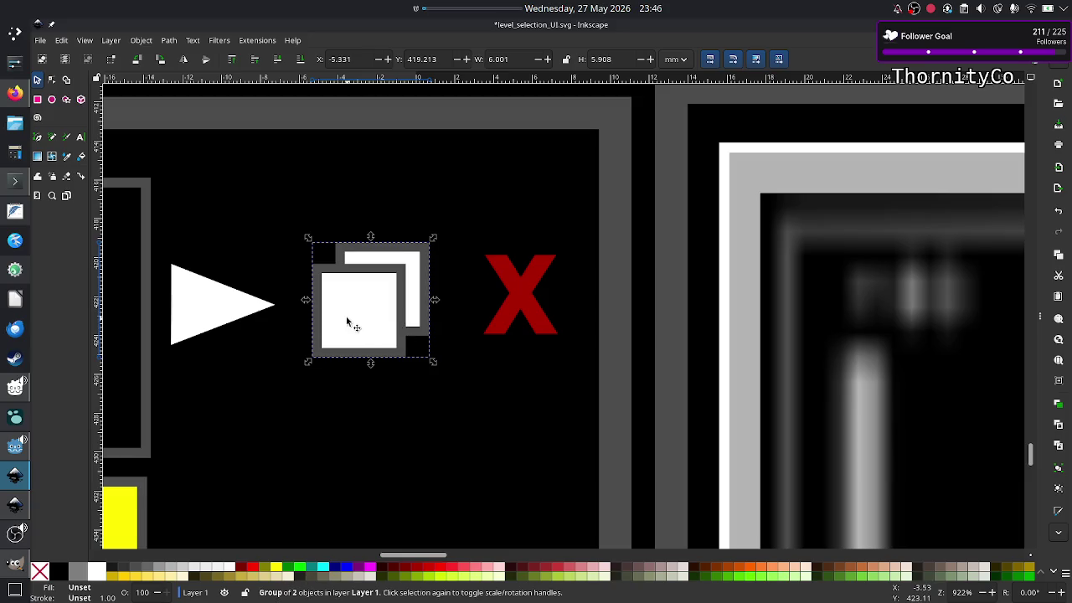
{"action": "scroll", "coordinate": [347, 319], "scroll_direction": "down", "scroll_amount": 2, "text": "ctrl"}
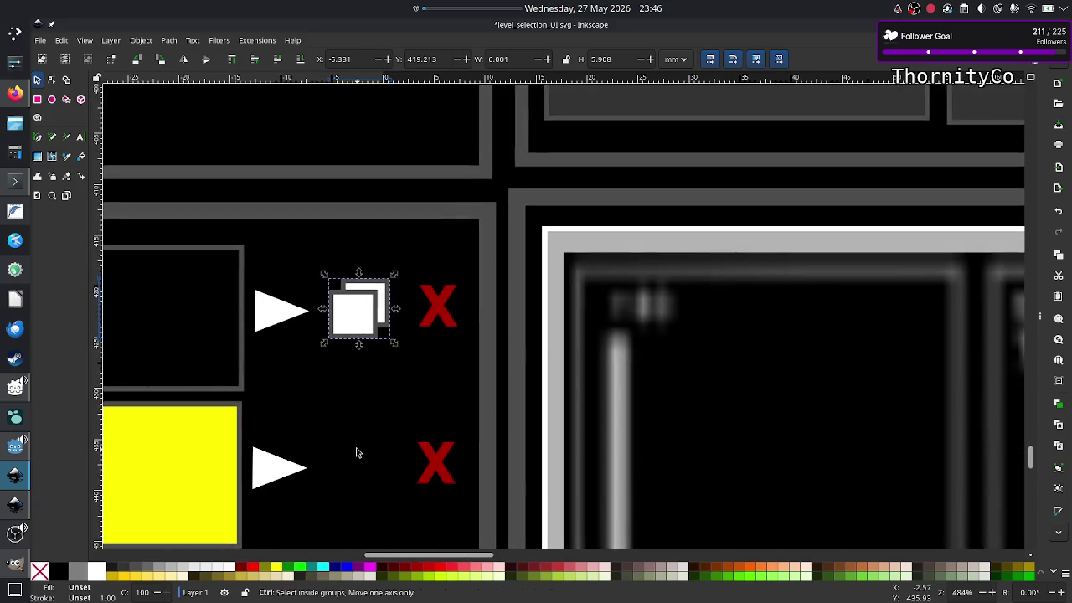
Paste the copy icon beside the second row's arrow and line up that row's red X
{"action": "key", "text": "ctrl+v"}
{"action": "left_click_drag", "start_coordinate": [356, 452], "coordinate": [361, 472]}
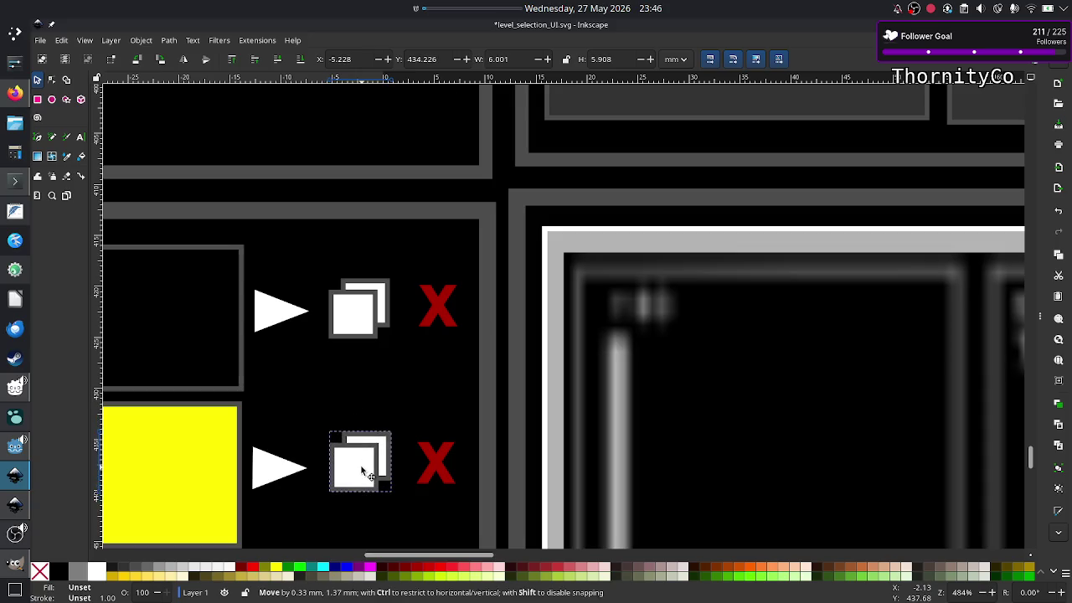
{"action": "left_click_drag", "start_coordinate": [361, 471], "coordinate": [362, 475]}
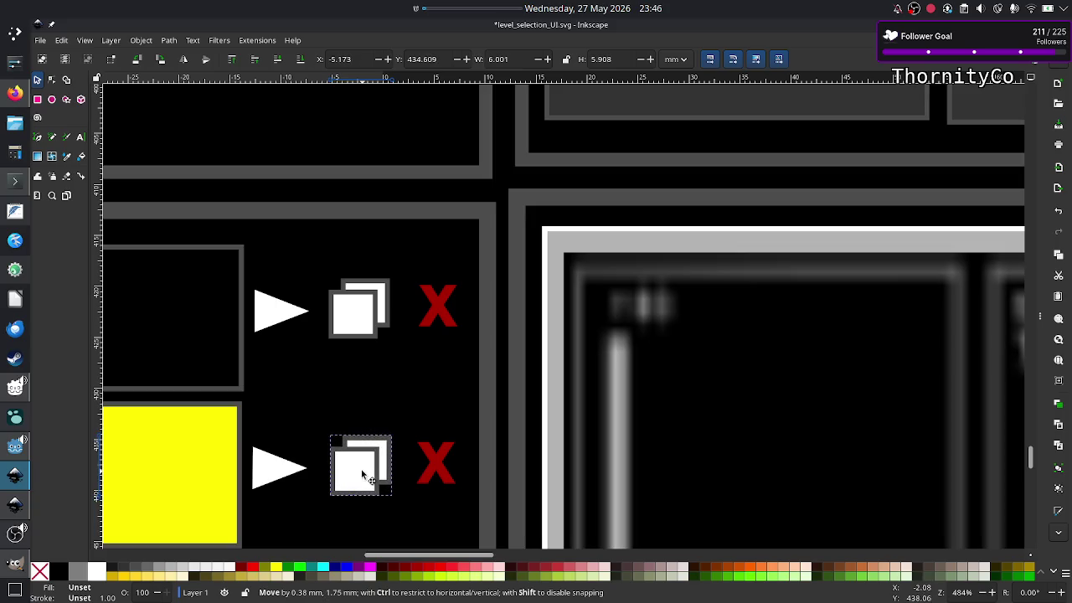
{"action": "left_click_drag", "start_coordinate": [433, 453], "coordinate": [434, 462]}
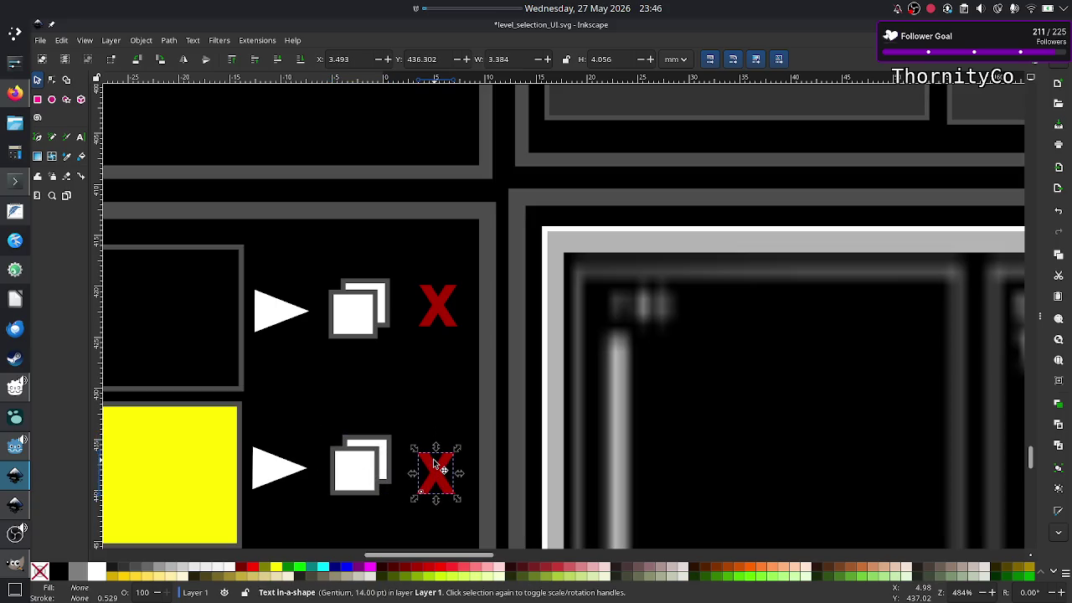
{"action": "key", "text": "Up"}
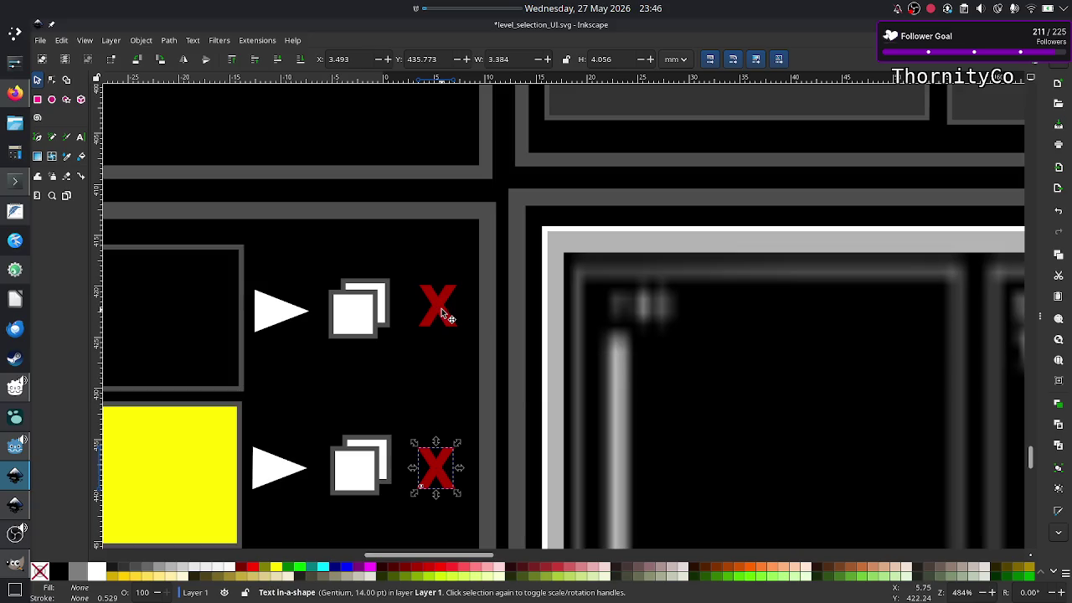
{"action": "left_click", "coordinate": [441, 308]}
Paste another copy icon between the third row's arrow and red X
{"action": "scroll", "coordinate": [390, 364], "scroll_direction": "down", "scroll_amount": 3}
{"action": "scroll", "coordinate": [391, 363], "scroll_direction": "right", "scroll_amount": 1}
{"action": "scroll", "coordinate": [391, 363], "scroll_direction": "down", "scroll_amount": 2}
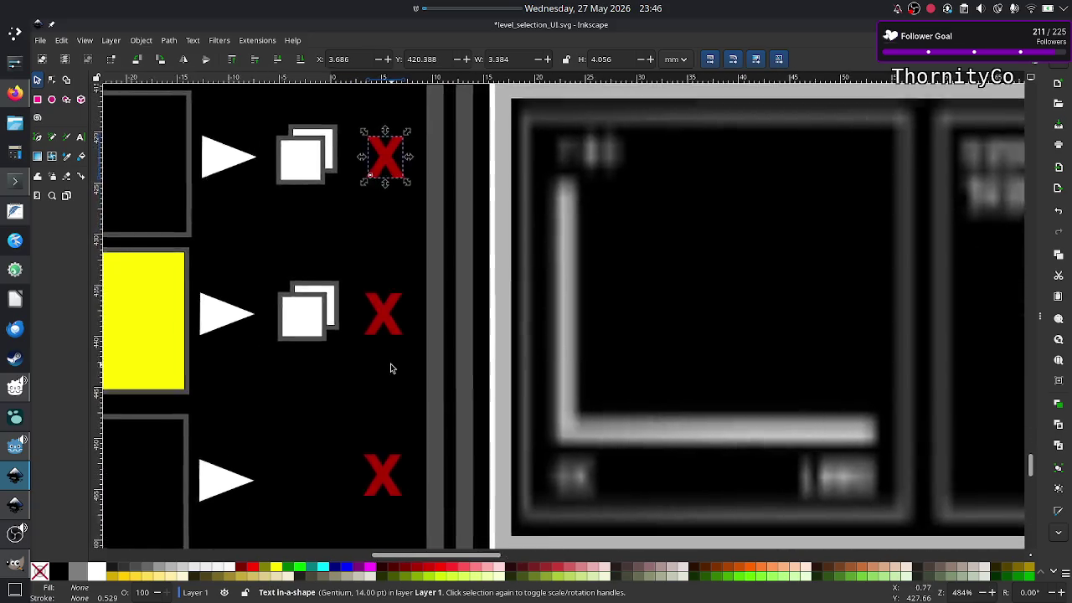
{"action": "scroll", "coordinate": [390, 368], "scroll_direction": "down", "scroll_amount": 3}
{"action": "scroll", "coordinate": [391, 369], "scroll_direction": "left", "scroll_amount": 4}
{"action": "key", "text": "ctrl+v"}
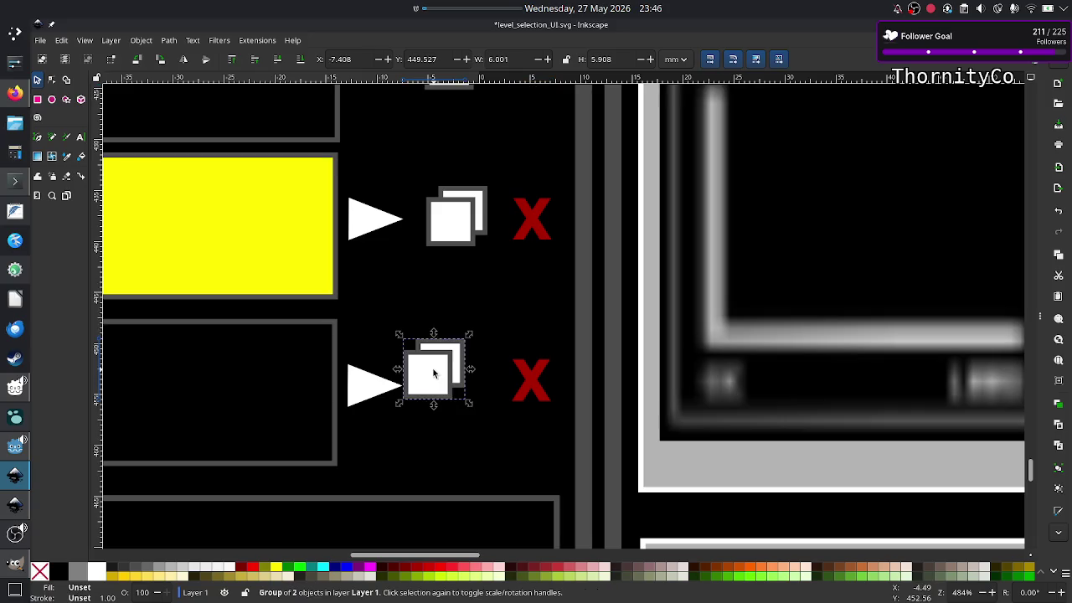
{"action": "left_click_drag", "start_coordinate": [433, 374], "coordinate": [458, 387]}
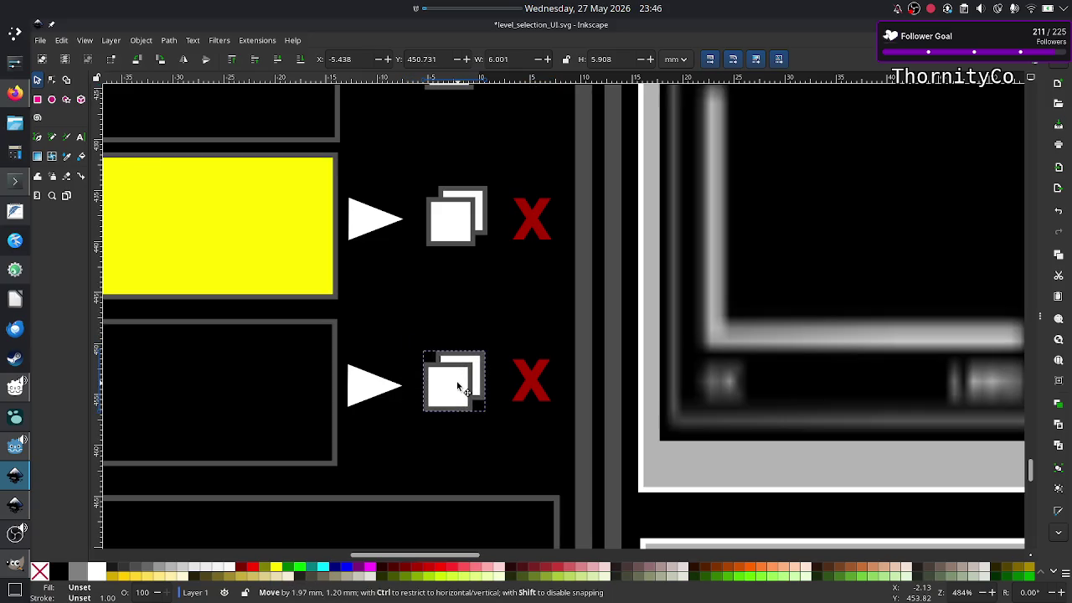
{"action": "left_click", "coordinate": [539, 379]}
Clear the selection and save level_selection_UI.svg
{"action": "scroll", "coordinate": [538, 379], "scroll_direction": "down", "scroll_amount": 1}
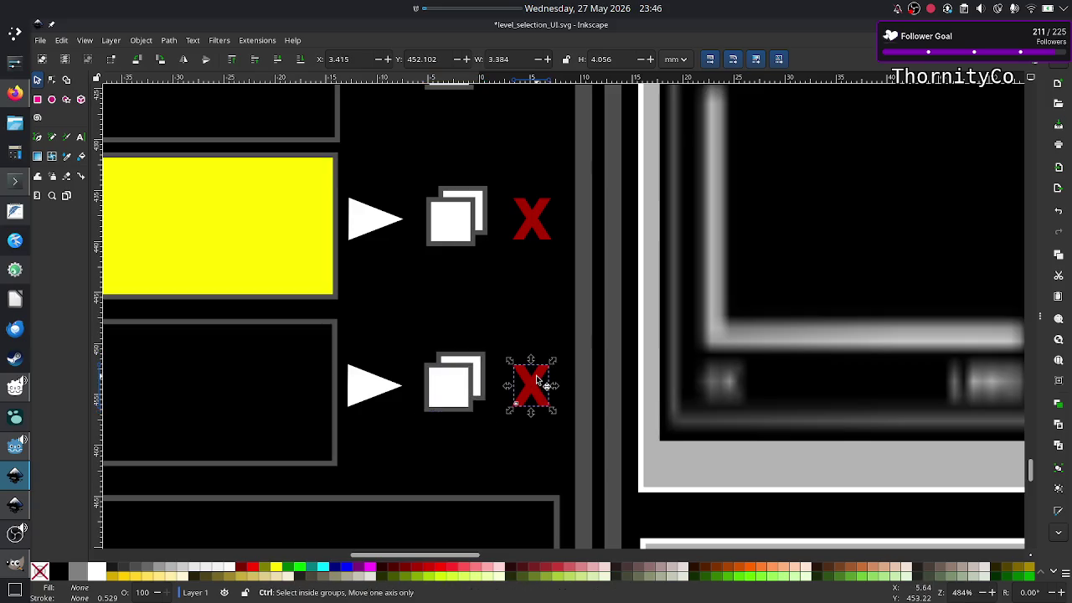
{"action": "scroll", "coordinate": [538, 379], "scroll_direction": "down", "scroll_amount": 6}
{"action": "scroll", "coordinate": [538, 379], "scroll_direction": "up", "scroll_amount": 5}
{"action": "scroll", "coordinate": [539, 379], "scroll_direction": "down", "scroll_amount": 1}
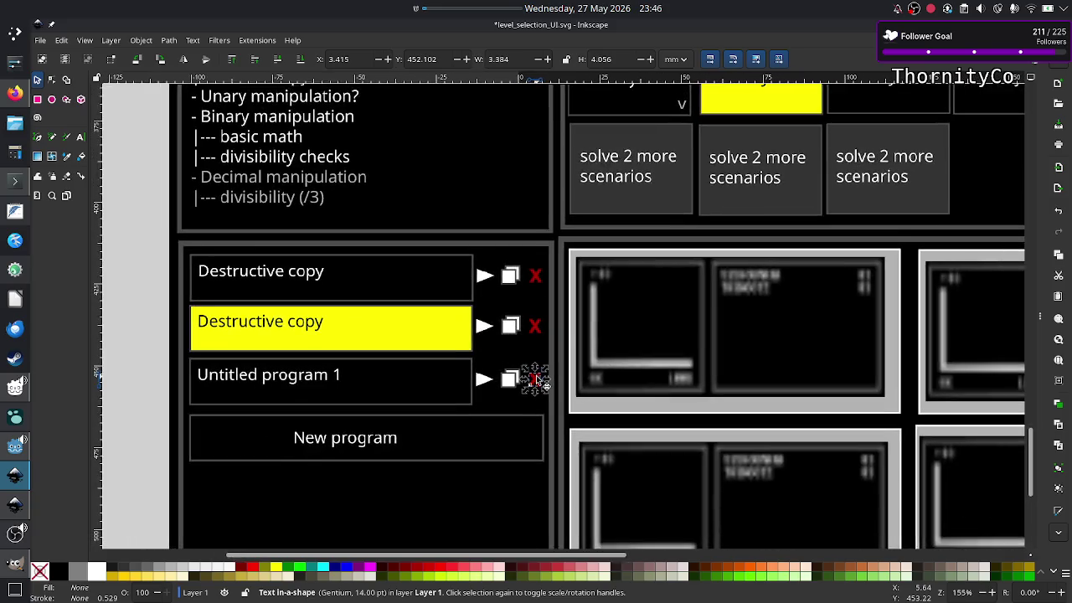
{"action": "key", "text": "Escape"}
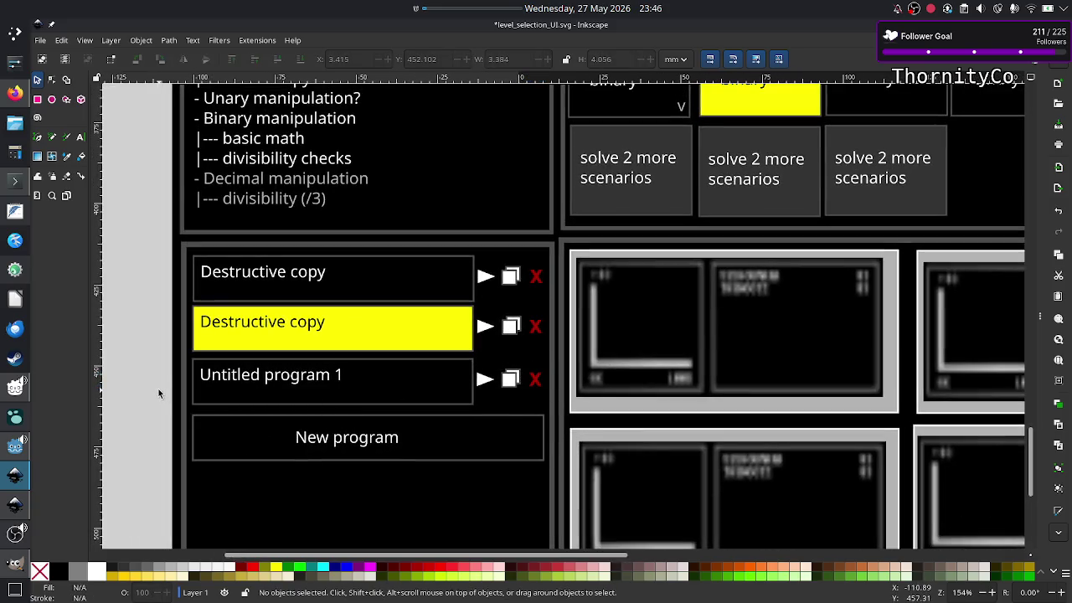
{"action": "key", "text": "ctrl+s"}
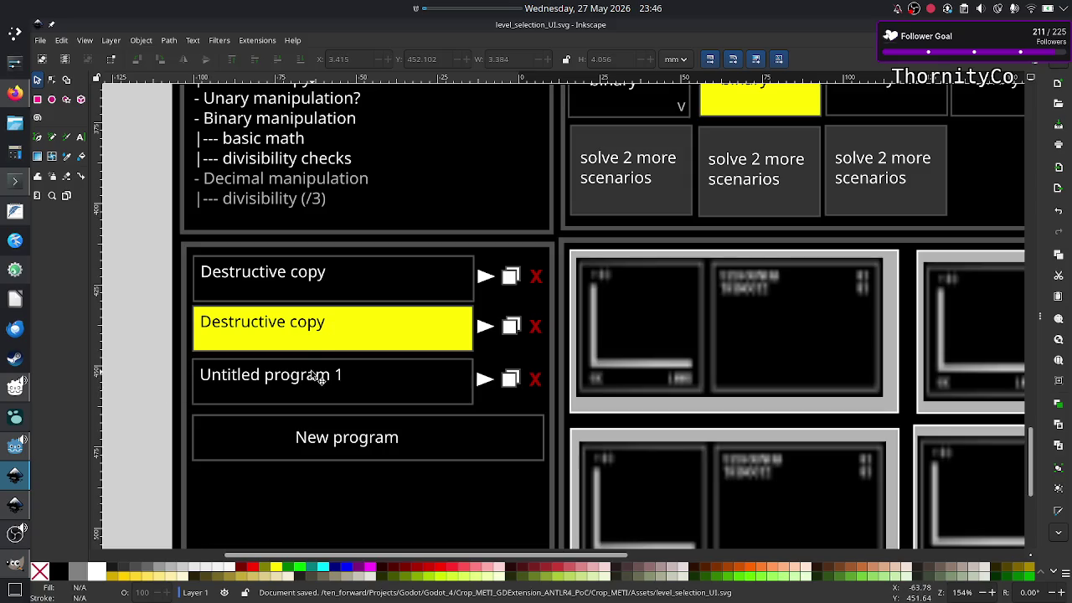
Drag the Modules heading up and left toward its panel's top-left corner
{"action": "scroll", "coordinate": [341, 307], "scroll_direction": "up", "scroll_amount": 3}
{"action": "scroll", "coordinate": [341, 308], "scroll_direction": "up", "scroll_amount": 1}
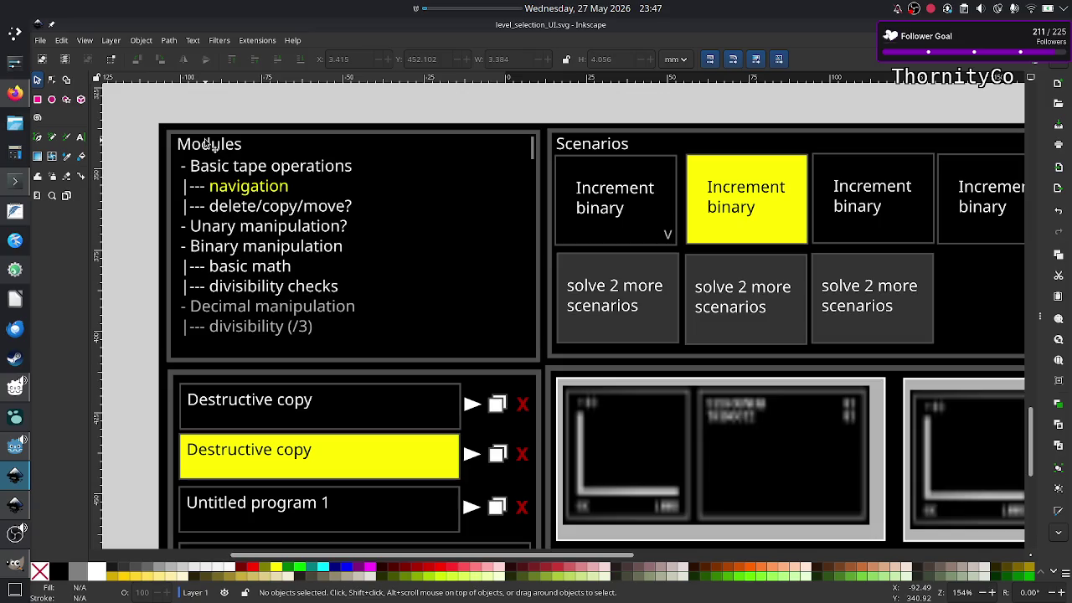
{"action": "left_click", "coordinate": [210, 145]}
{"action": "left_click_drag", "start_coordinate": [210, 144], "coordinate": [196, 130]}
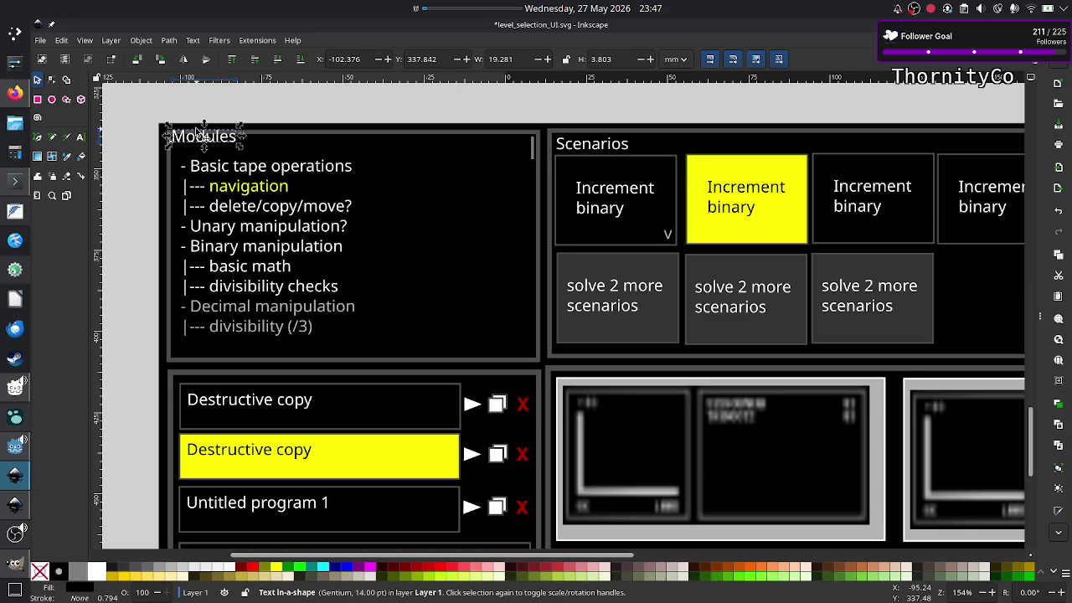
{"action": "left_click", "coordinate": [320, 101]}
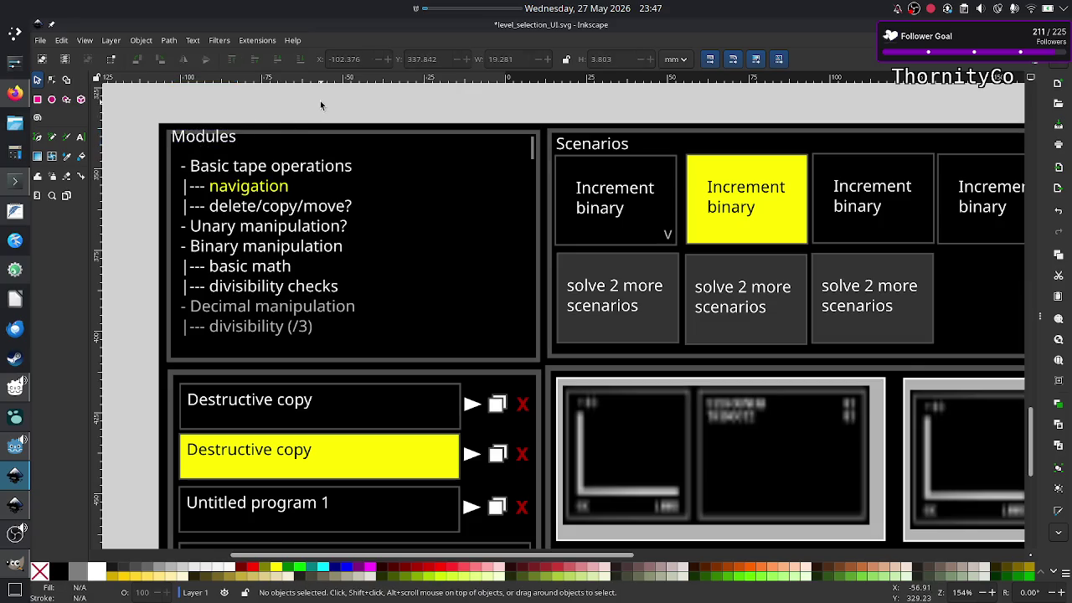
Reselect the Modules heading and bring up its Fill and Stroke settings
{"action": "left_click", "coordinate": [212, 144]}
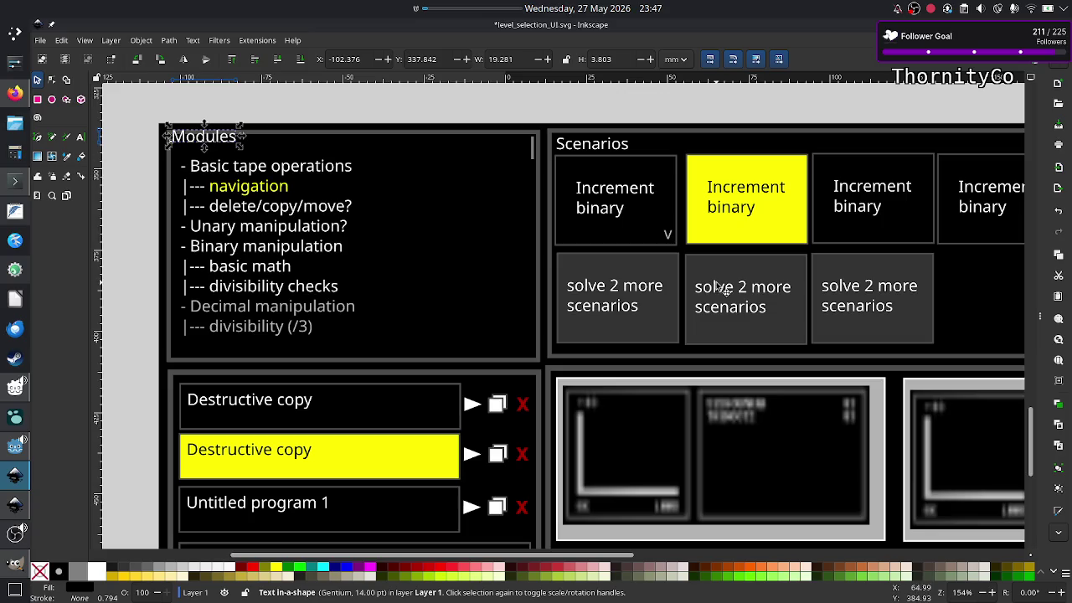
{"action": "key", "text": "ctrl+shift+f"}
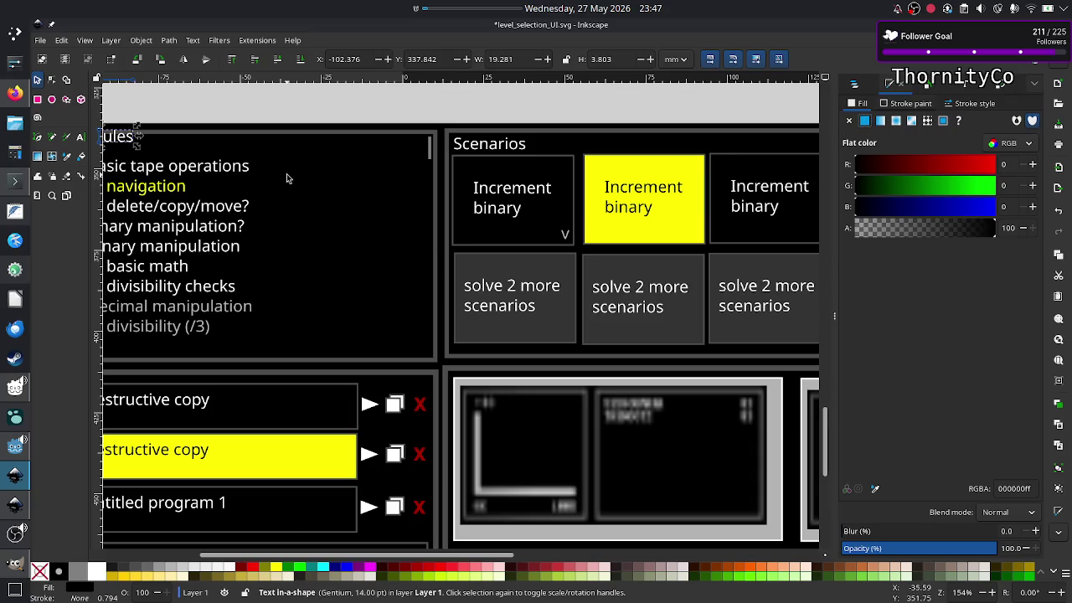
{"action": "scroll", "coordinate": [288, 177], "scroll_direction": "left", "scroll_amount": 6}
{"action": "scroll", "coordinate": [288, 176], "scroll_direction": "left", "scroll_amount": 1}
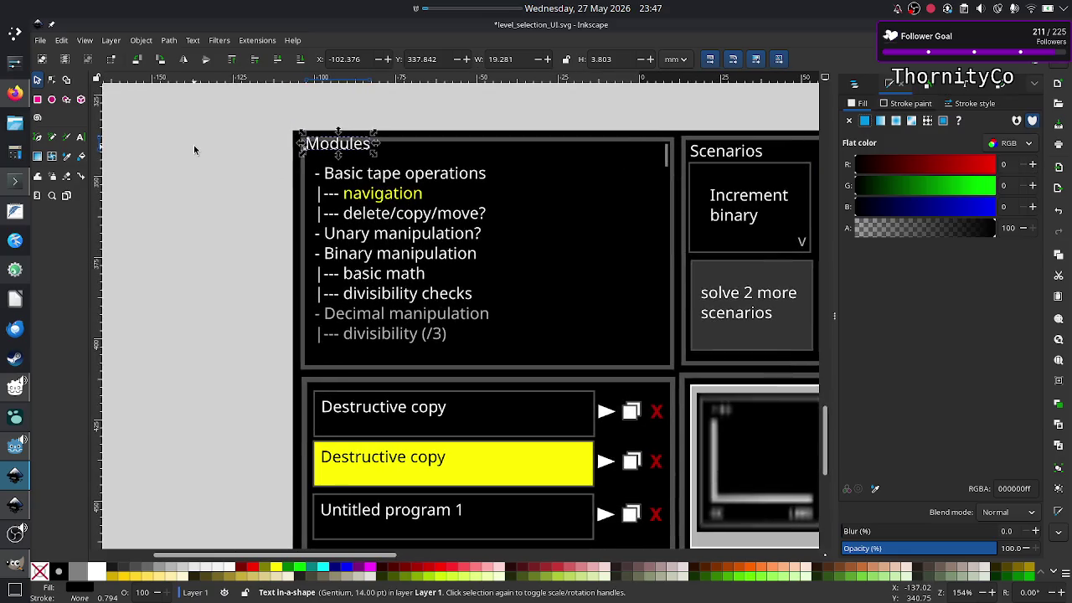
Draw a small rectangle left of the page and remove its outline
{"action": "left_click", "coordinate": [37, 99]}
{"action": "left_click_drag", "start_coordinate": [117, 154], "coordinate": [205, 197]}
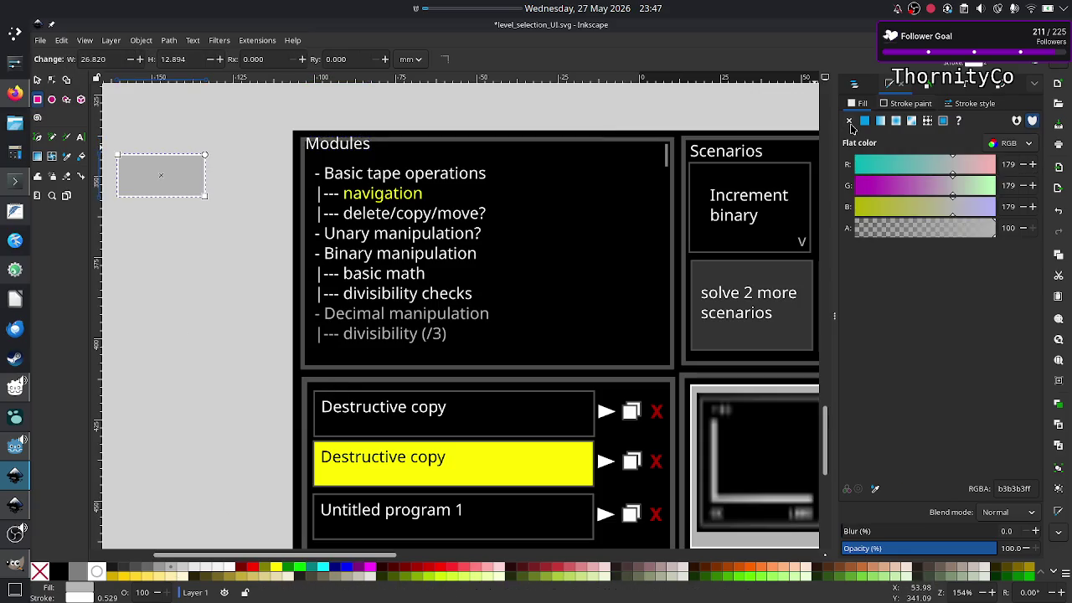
{"action": "left_click", "coordinate": [903, 106]}
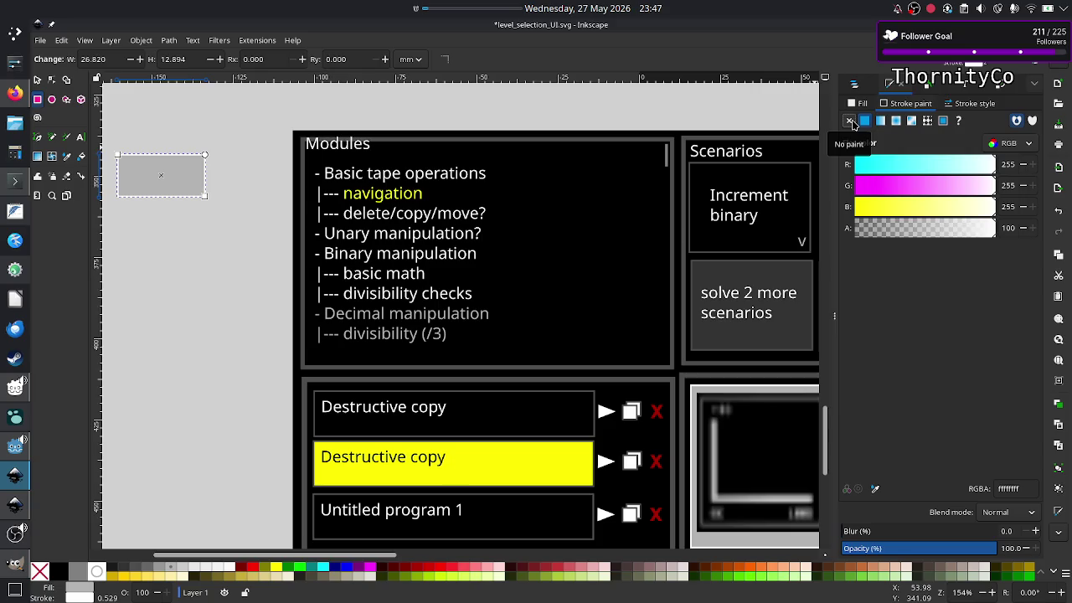
{"action": "left_click", "coordinate": [850, 121]}
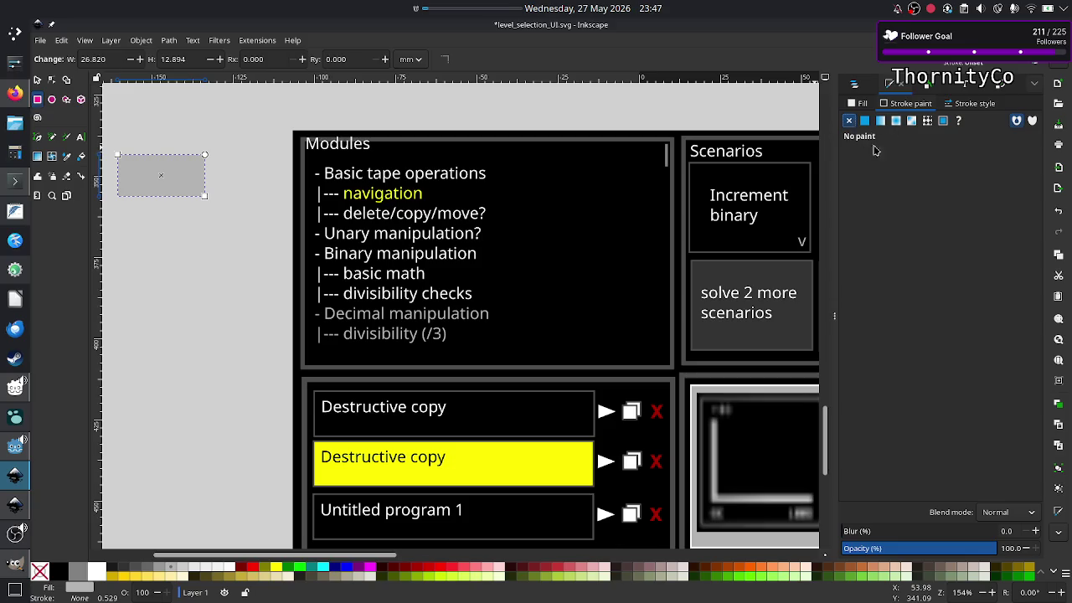
Fill the rectangle with fully opaque black, hex 000000ff
{"action": "left_click", "coordinate": [853, 106]}
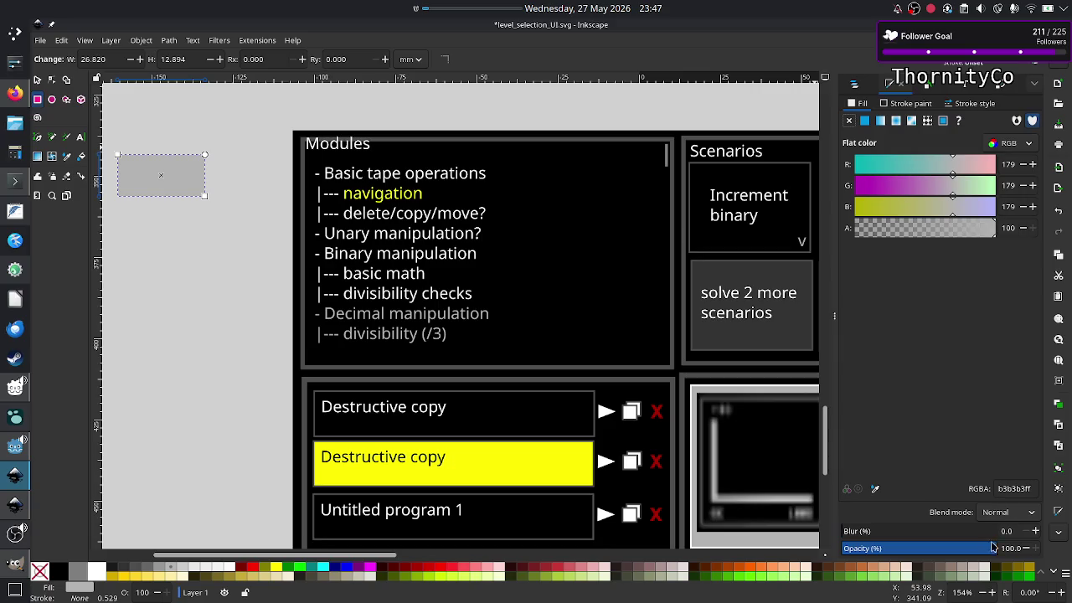
{"action": "double_click", "coordinate": [1023, 487]}
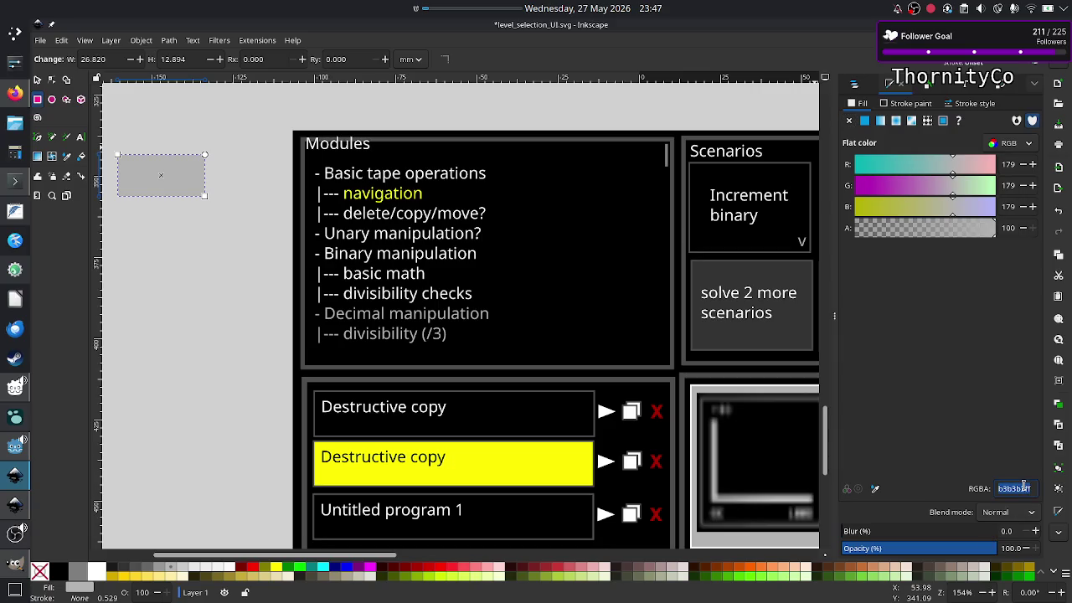
{"action": "type", "text": "00000"}
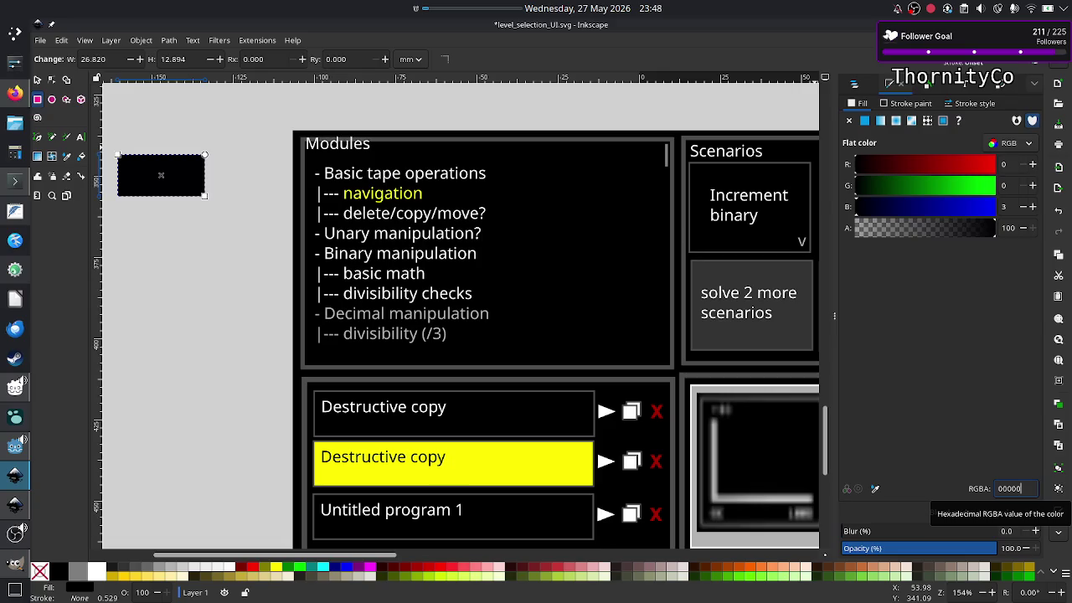
{"action": "key", "text": "Tab"}
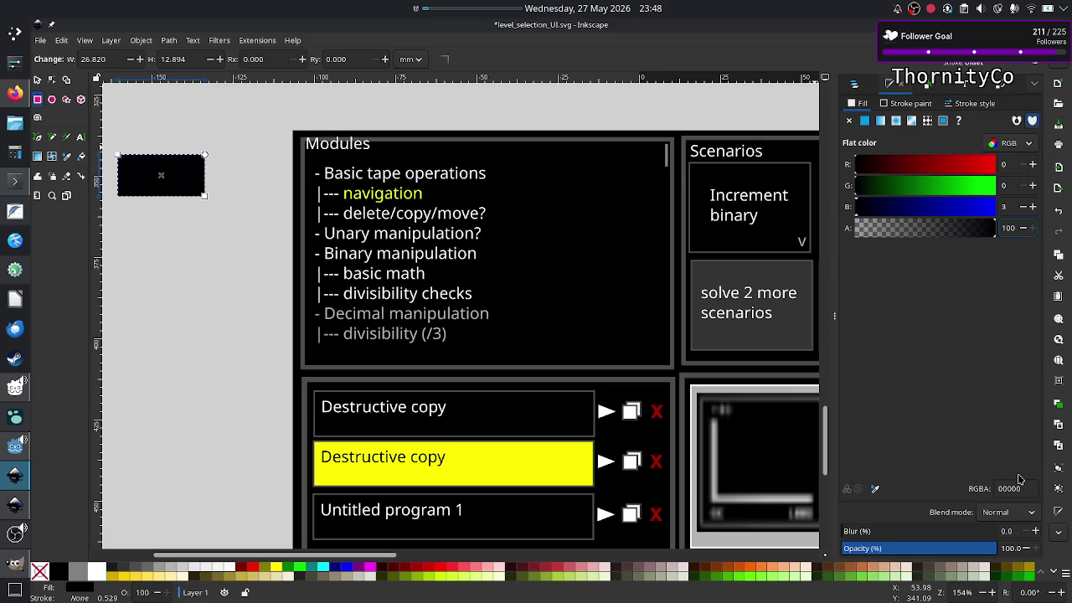
{"action": "left_click", "coordinate": [1023, 487]}
{"action": "type", "text": "0"}
{"action": "key", "text": "Return"}
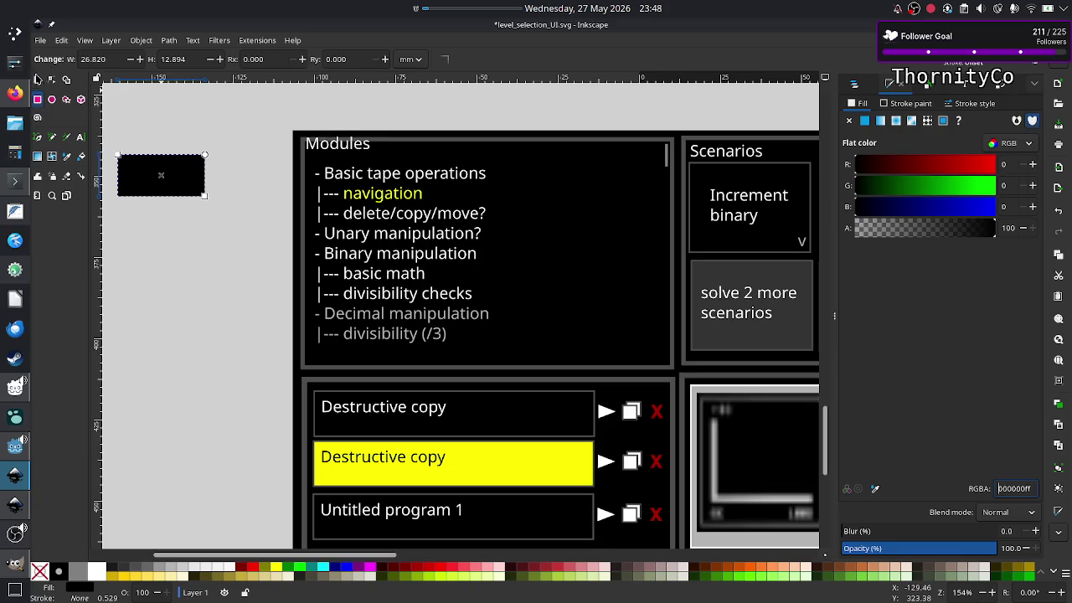
{"action": "left_click", "coordinate": [36, 80]}
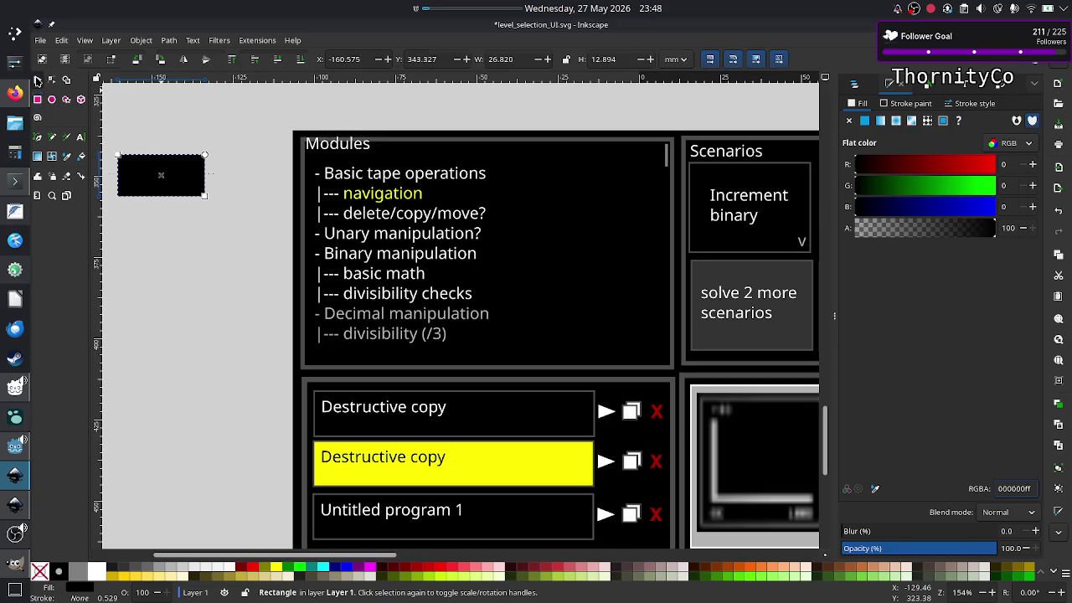
{"action": "left_click", "coordinate": [362, 146]}
Move the Modules text onto the black rectangle and raise it to the top
{"action": "left_click_drag", "start_coordinate": [362, 146], "coordinate": [176, 178]}
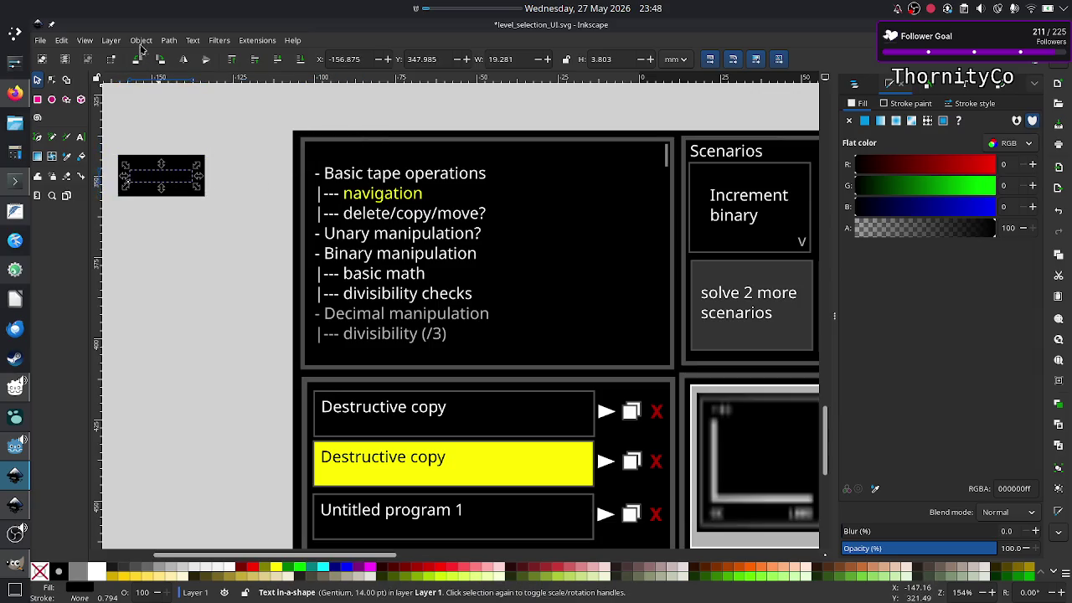
{"action": "left_click", "coordinate": [141, 40]}
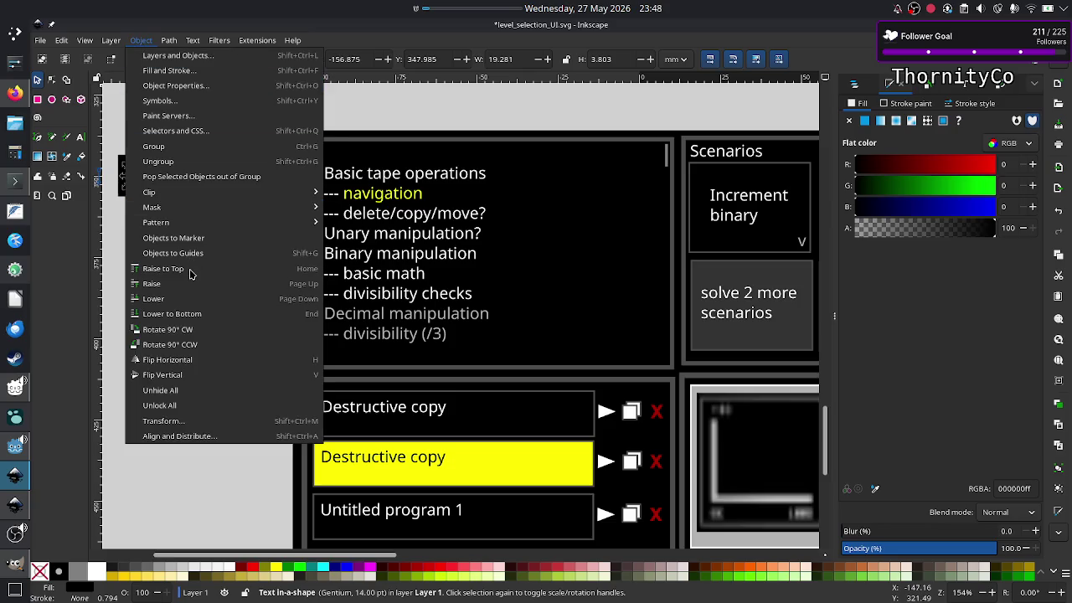
{"action": "left_click", "coordinate": [191, 270]}
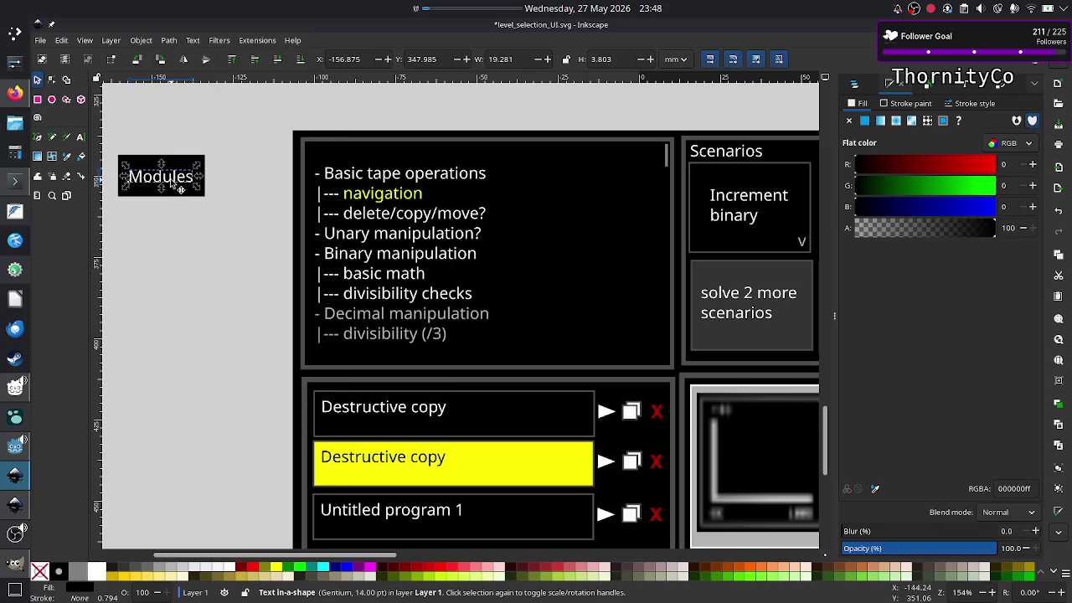
{"action": "left_click", "coordinate": [167, 209]}
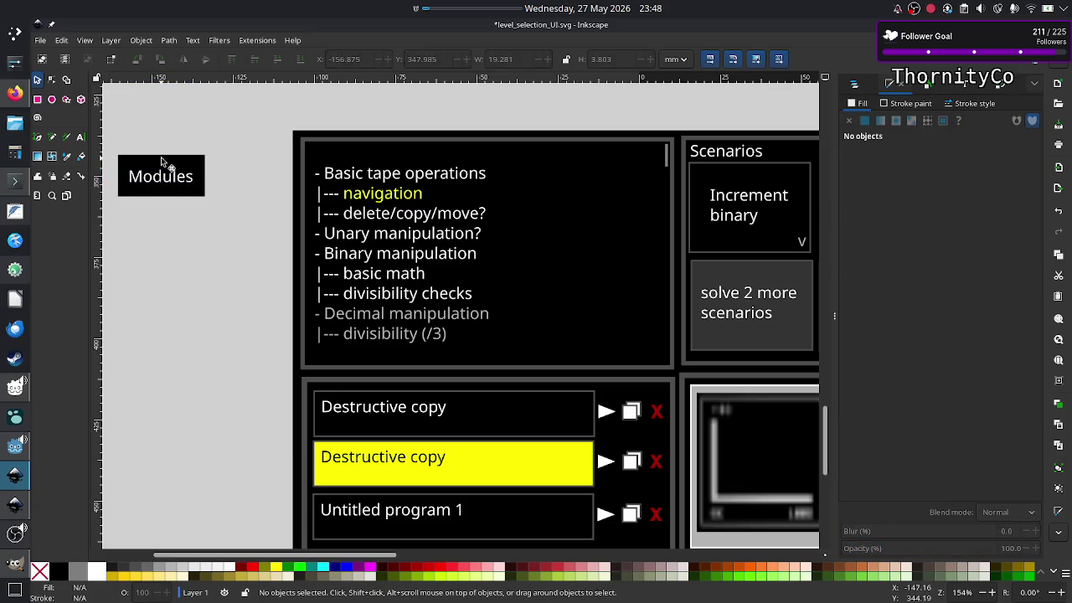
Trim the black rectangle to hug the Modules text and group the two together
{"action": "left_click", "coordinate": [162, 162]}
{"action": "left_click_drag", "start_coordinate": [163, 153], "coordinate": [164, 165]}
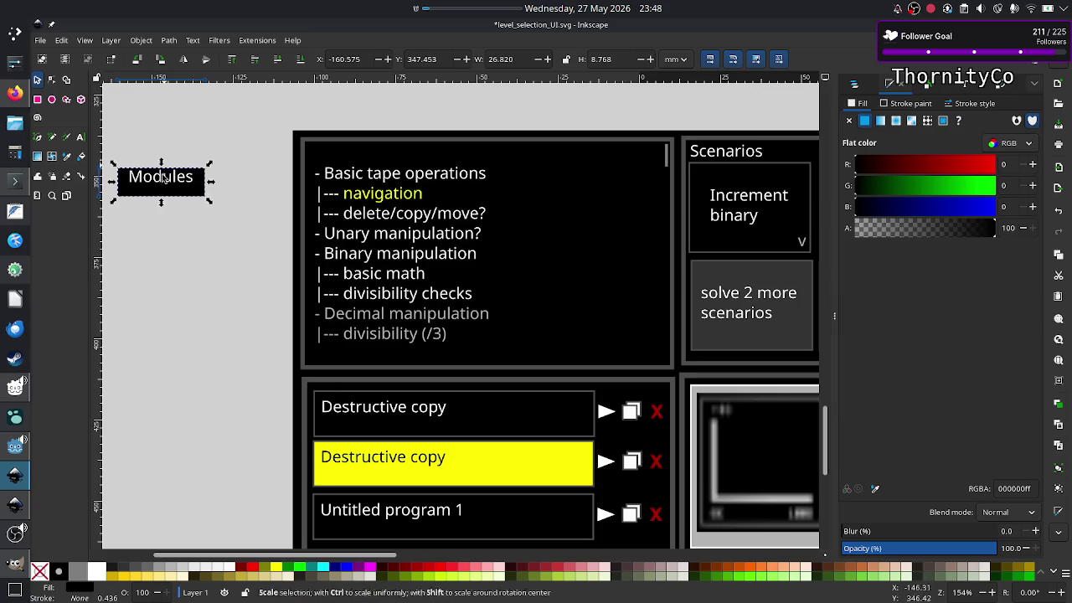
{"action": "left_click_drag", "start_coordinate": [162, 203], "coordinate": [162, 192]}
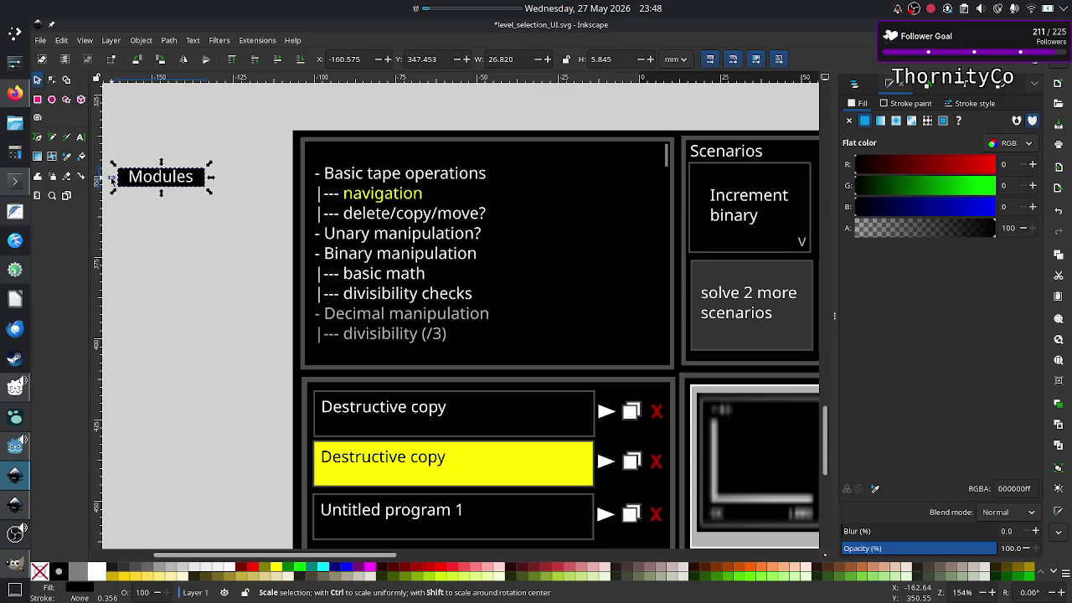
{"action": "left_click_drag", "start_coordinate": [112, 180], "coordinate": [119, 177]}
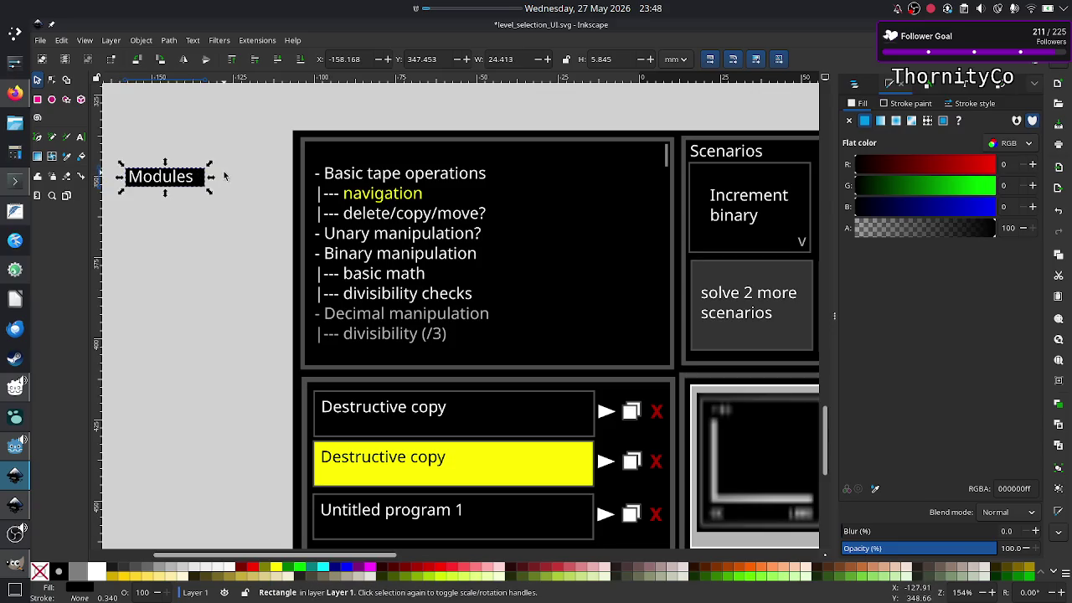
{"action": "left_click_drag", "start_coordinate": [211, 179], "coordinate": [205, 178]}
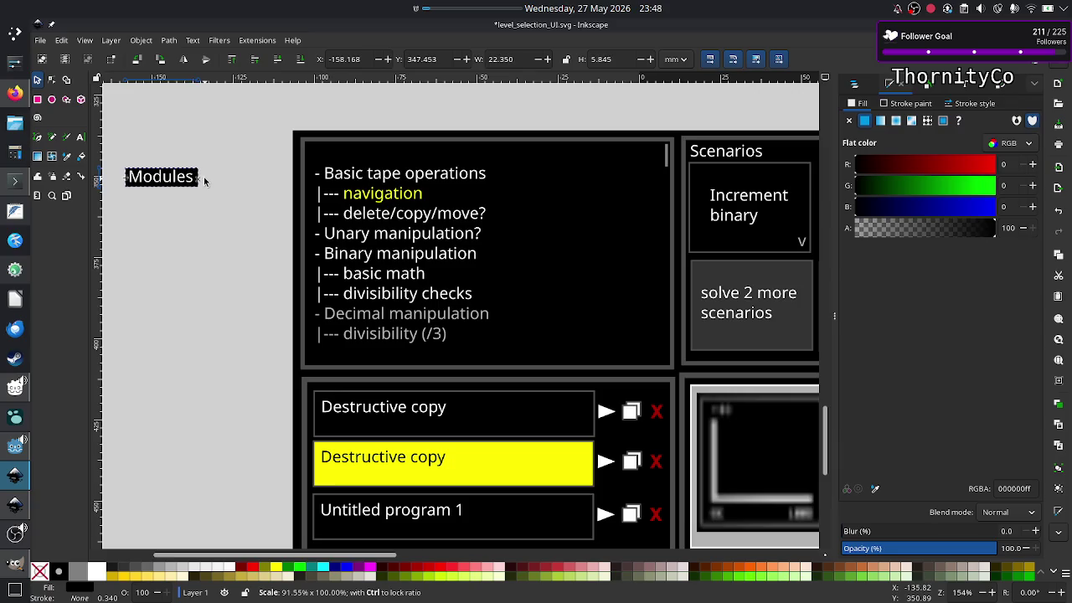
{"action": "left_click", "coordinate": [189, 184], "text": "shift"}
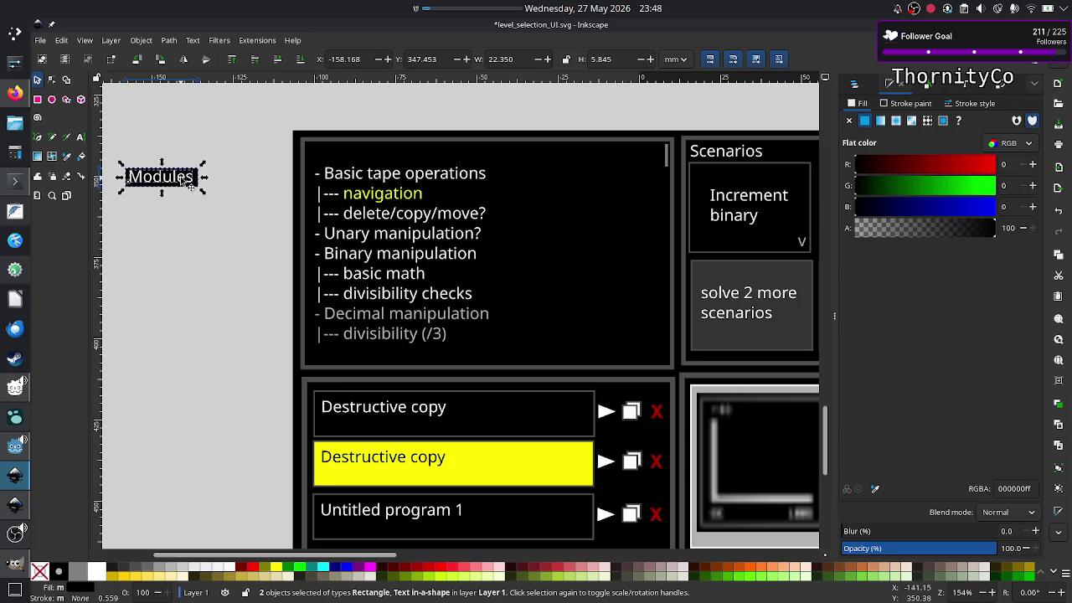
{"action": "right_click", "coordinate": [182, 181]}
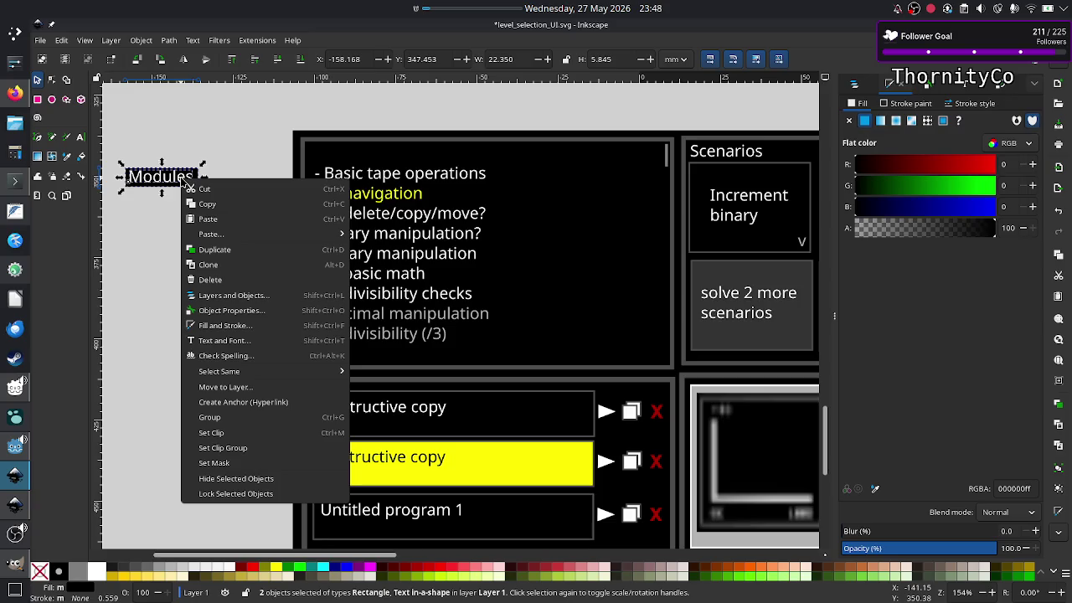
{"action": "left_click", "coordinate": [242, 417]}
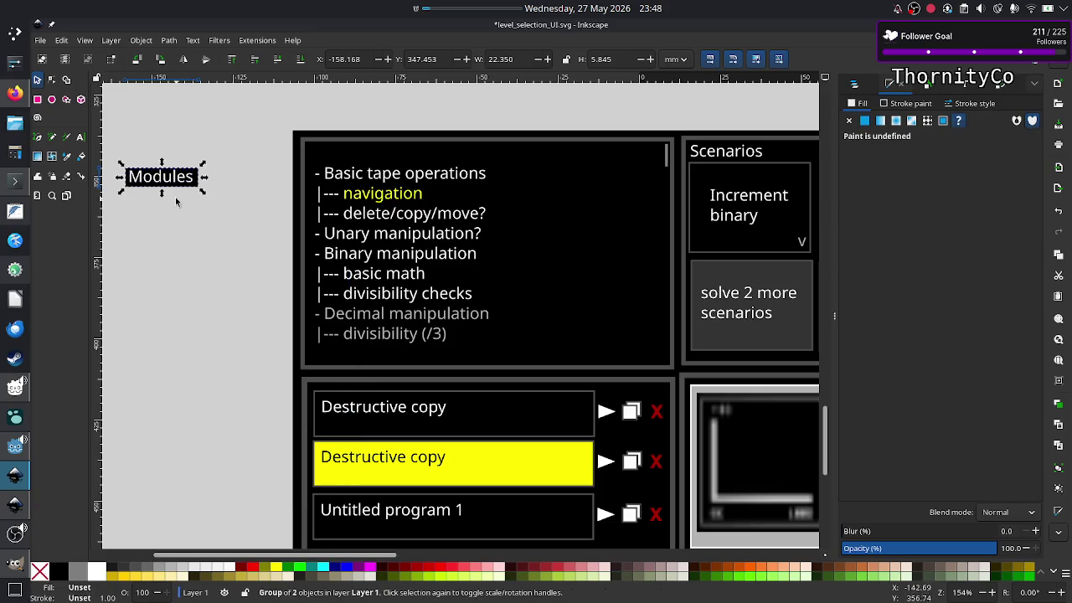
Centre the grouped Modules label on the Modules panel's top border
{"action": "left_click_drag", "start_coordinate": [159, 181], "coordinate": [419, 148]}
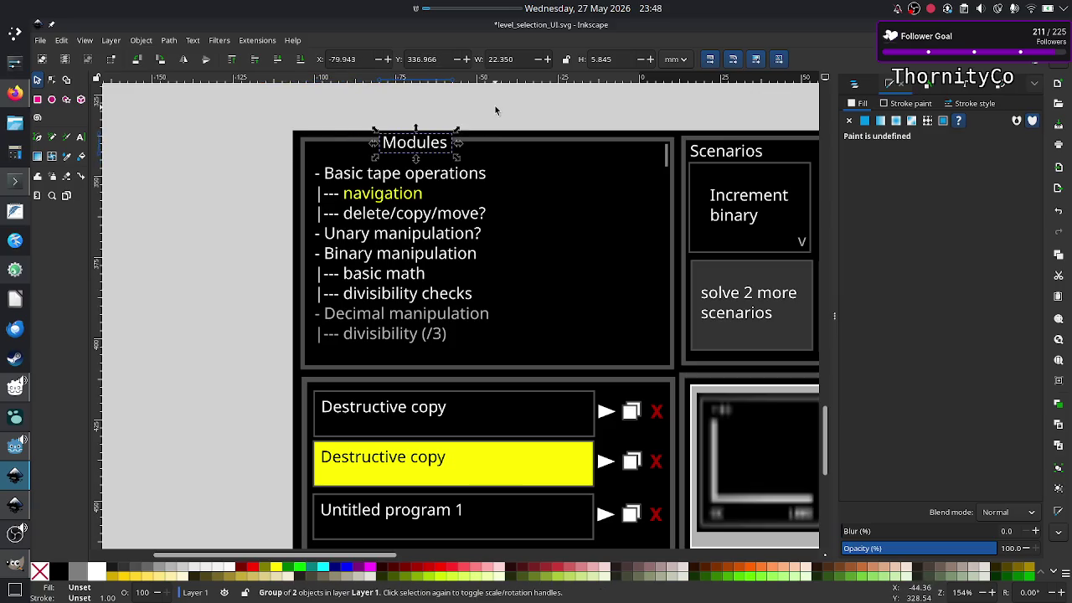
{"action": "key", "text": "Right"}
{"action": "key", "text": "Right"}
{"action": "key", "text": "Right"}
{"action": "key", "text": "Right"}
{"action": "key", "text": "Right"}
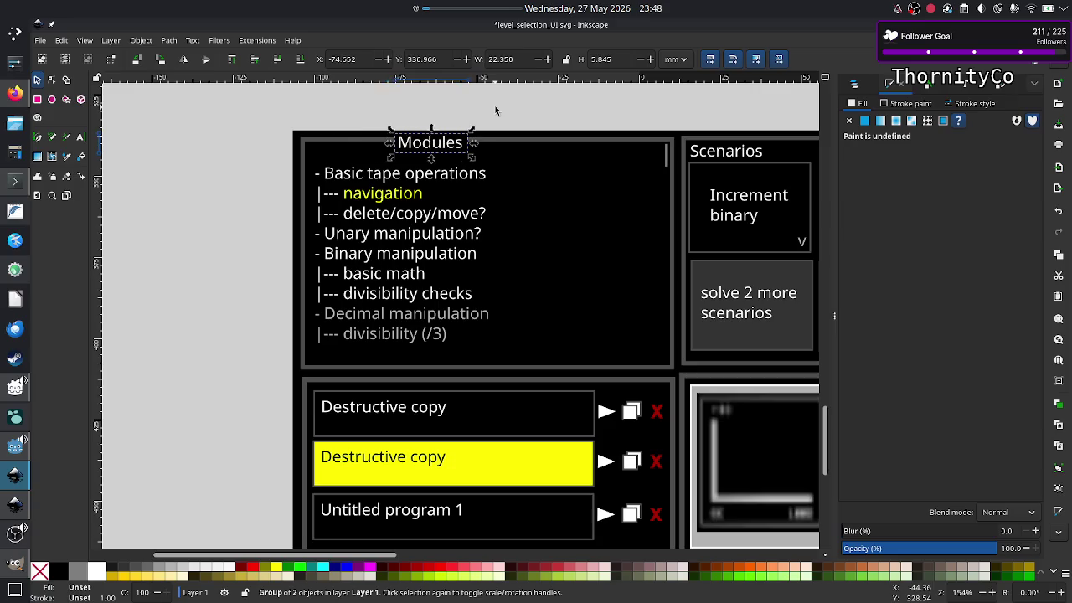
{"action": "key", "text": "Right"}
{"action": "key", "text": "Right"}
{"action": "key", "text": "Right"}
{"action": "key", "text": "Right"}
{"action": "key", "text": "Right"}
{"action": "key", "text": "Right"}
{"action": "key", "text": "Right"}
{"action": "key", "text": "Right"}
{"action": "key", "text": "Right"}
{"action": "key", "text": "Right"}
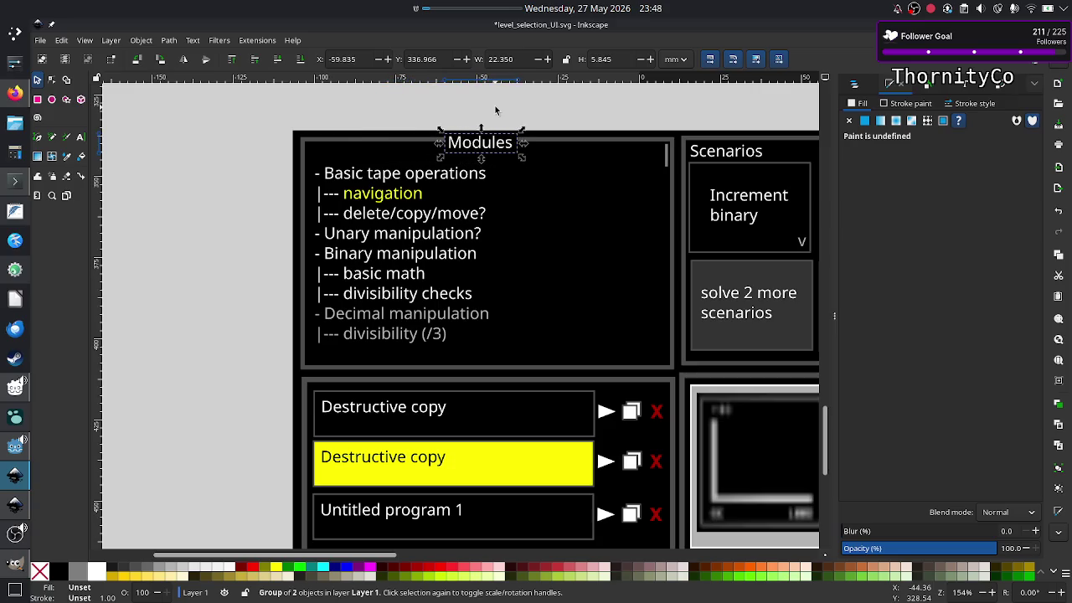
{"action": "key", "text": "Right"}
{"action": "key", "text": "Right"}
{"action": "key", "text": "Right"}
{"action": "key", "text": "Right"}
{"action": "key", "text": "Up"}
{"action": "key", "text": "Up"}
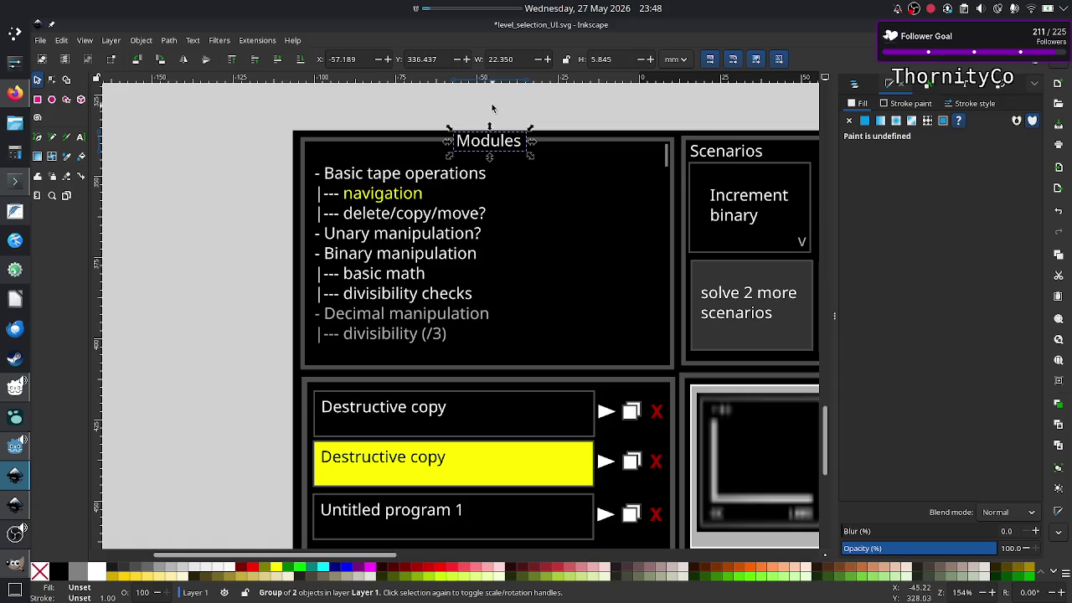
{"action": "left_click", "coordinate": [488, 107]}
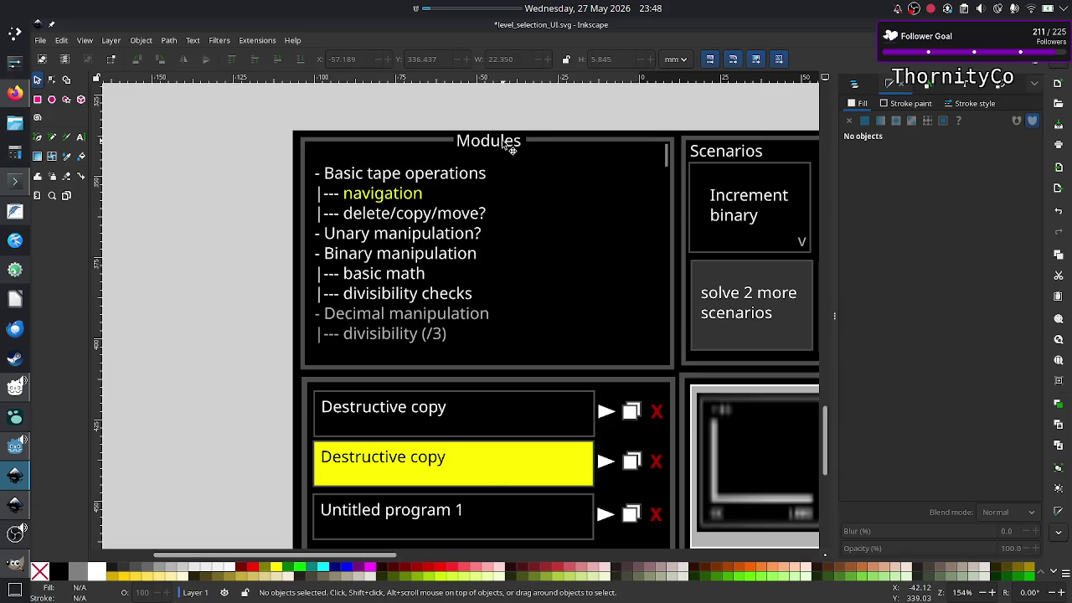
{"action": "left_click", "coordinate": [666, 163]}
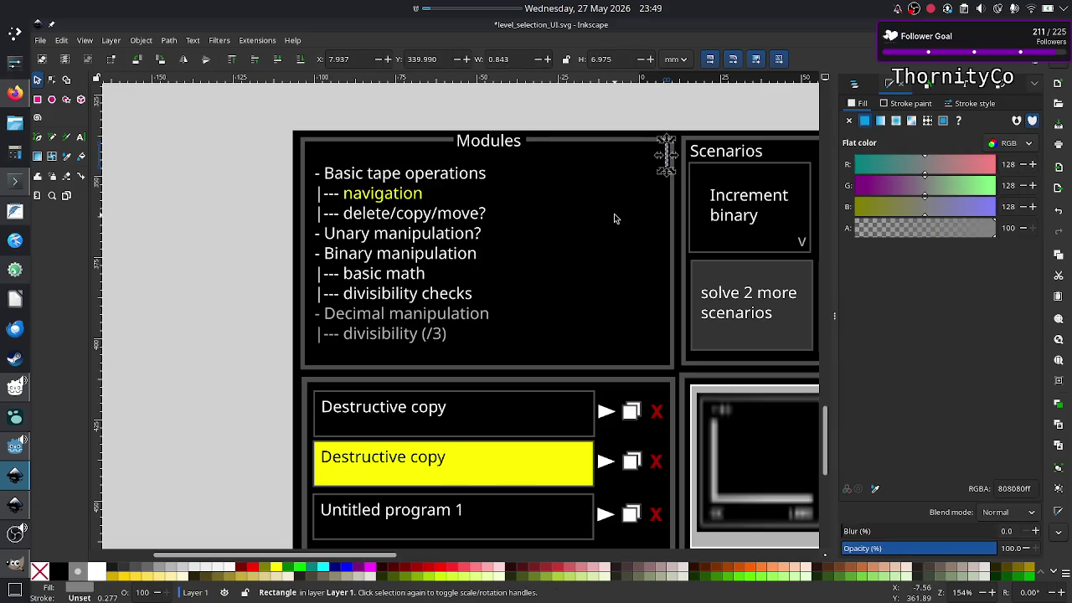
{"action": "scroll", "coordinate": [531, 234], "scroll_direction": "down", "scroll_amount": 3}
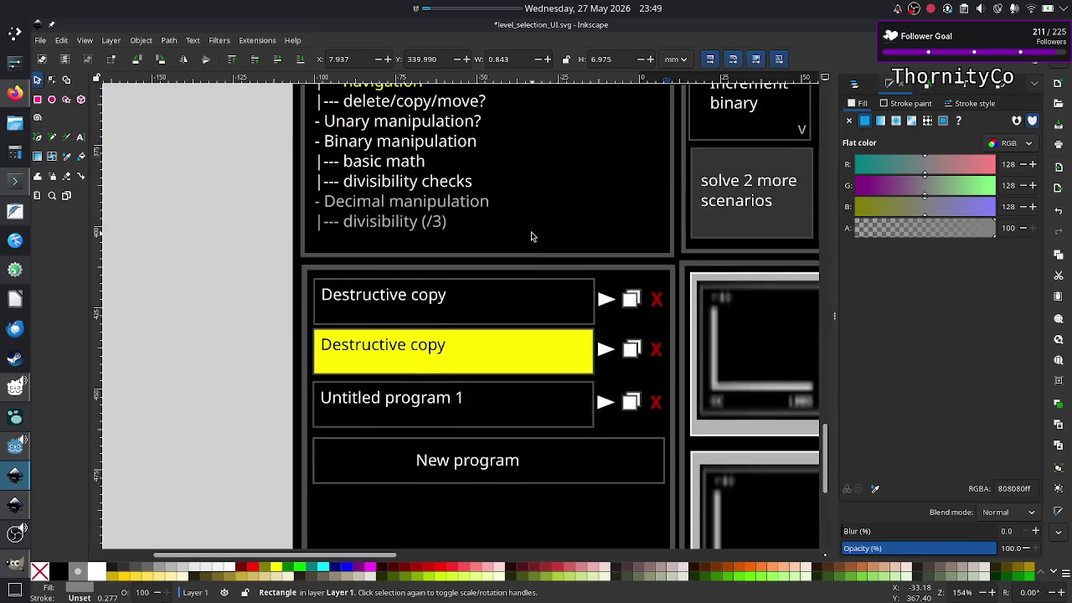
{"action": "scroll", "coordinate": [531, 234], "scroll_direction": "down", "scroll_amount": 2}
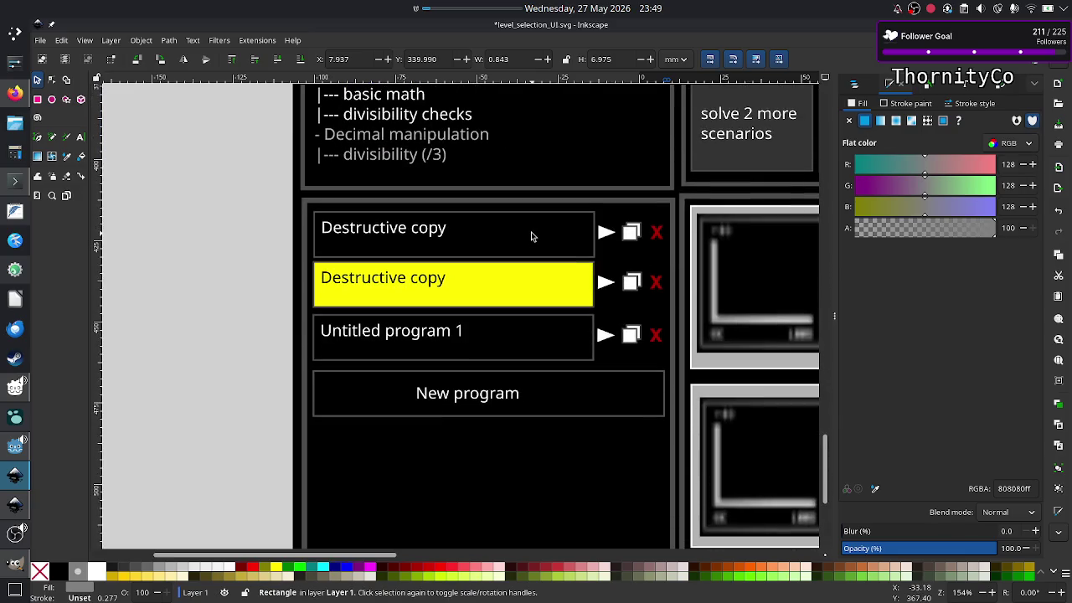
{"action": "left_click", "coordinate": [664, 213]}
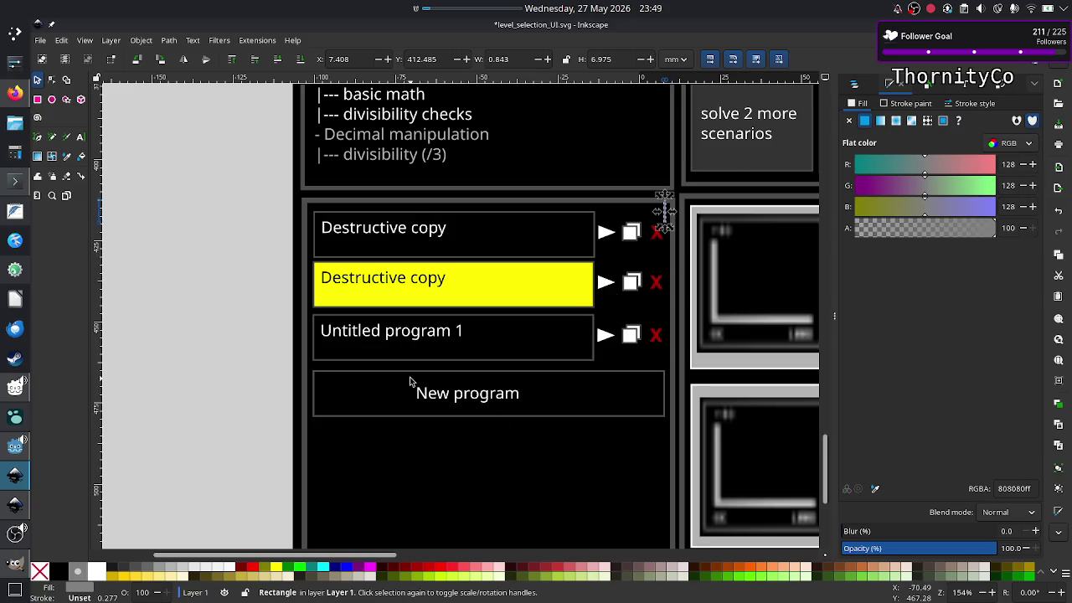
{"action": "left_click", "coordinate": [263, 311]}
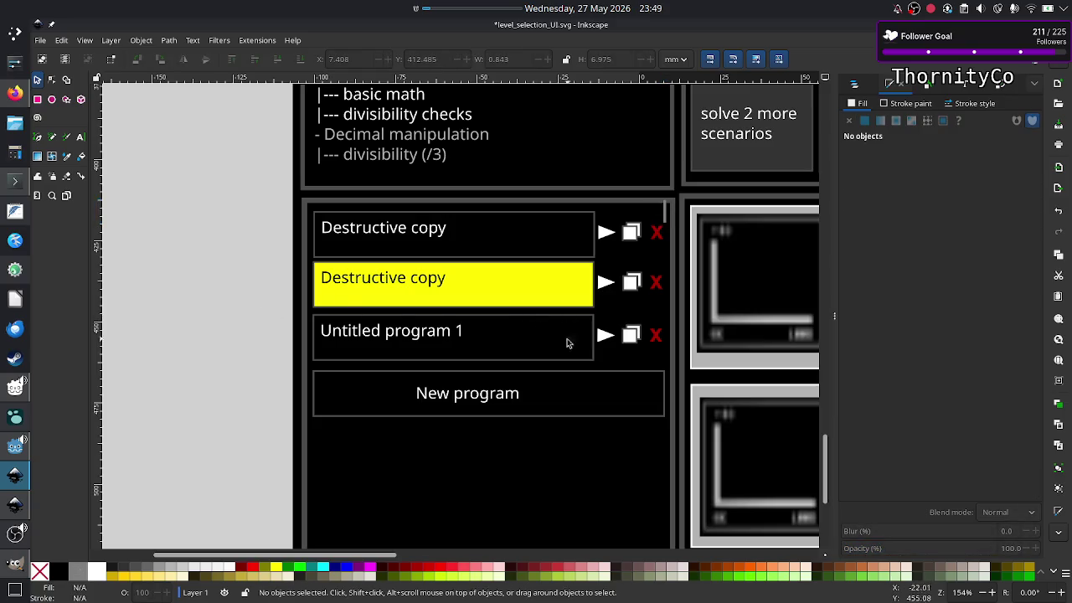
{"action": "scroll", "coordinate": [549, 375], "scroll_direction": "down", "scroll_amount": 5}
{"action": "scroll", "coordinate": [549, 381], "scroll_direction": "up", "scroll_amount": 2}
{"action": "scroll", "coordinate": [549, 381], "scroll_direction": "up", "scroll_amount": 4}
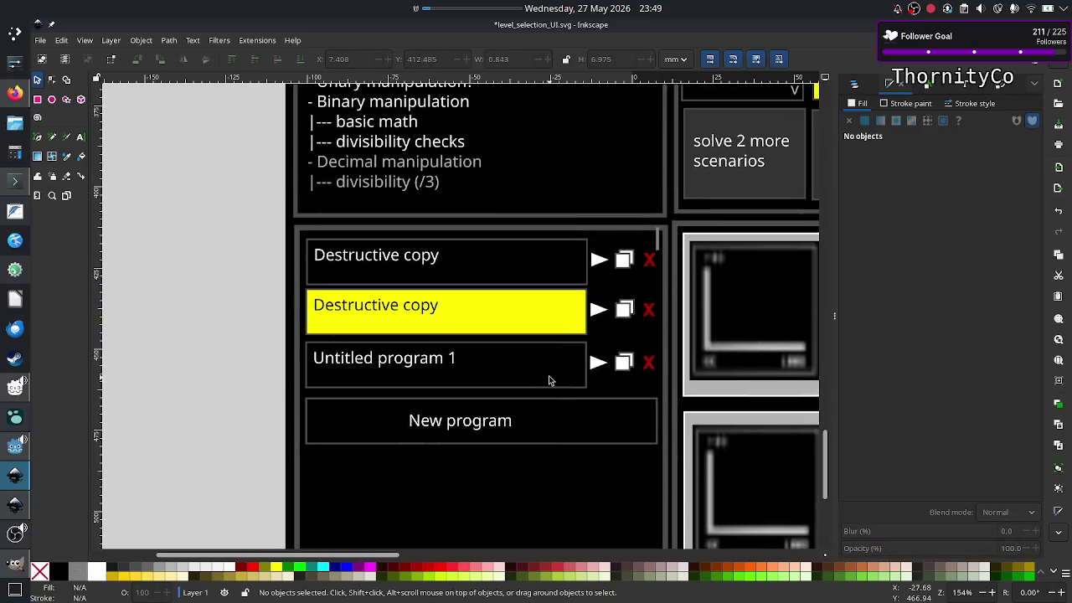
{"action": "scroll", "coordinate": [549, 381], "scroll_direction": "down", "scroll_amount": 8}
{"action": "scroll", "coordinate": [549, 381], "scroll_direction": "up", "scroll_amount": 5}
{"action": "scroll", "coordinate": [549, 375], "scroll_direction": "up", "scroll_amount": 1}
{"action": "scroll", "coordinate": [548, 375], "scroll_direction": "up", "scroll_amount": 3}
{"action": "scroll", "coordinate": [548, 375], "scroll_direction": "right", "scroll_amount": 4}
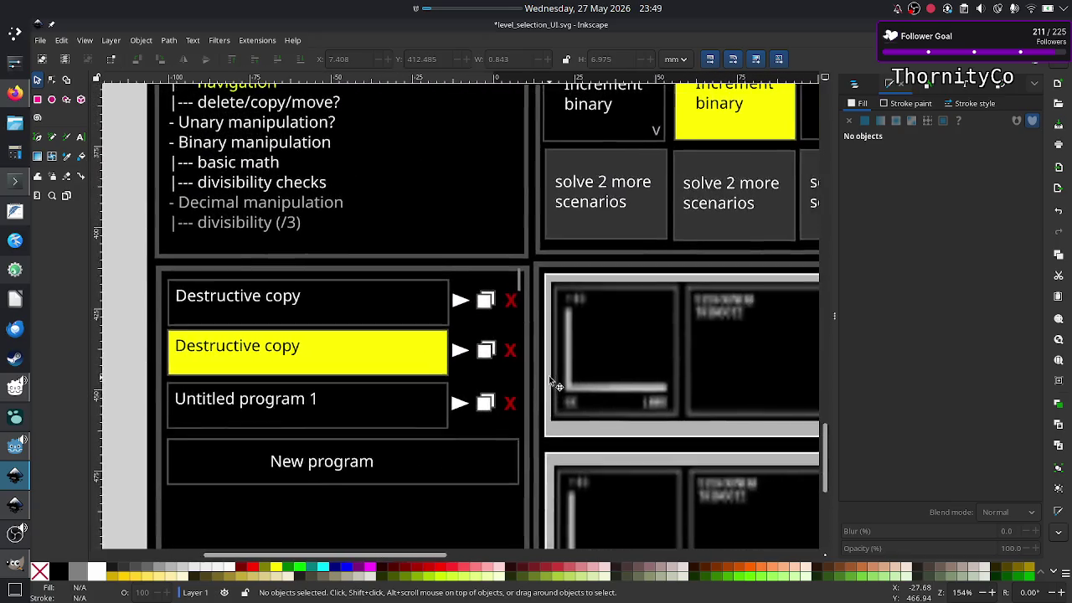
{"action": "scroll", "coordinate": [548, 375], "scroll_direction": "up", "scroll_amount": 1}
{"action": "scroll", "coordinate": [549, 375], "scroll_direction": "right", "scroll_amount": 2}
{"action": "left_click", "coordinate": [444, 332]}
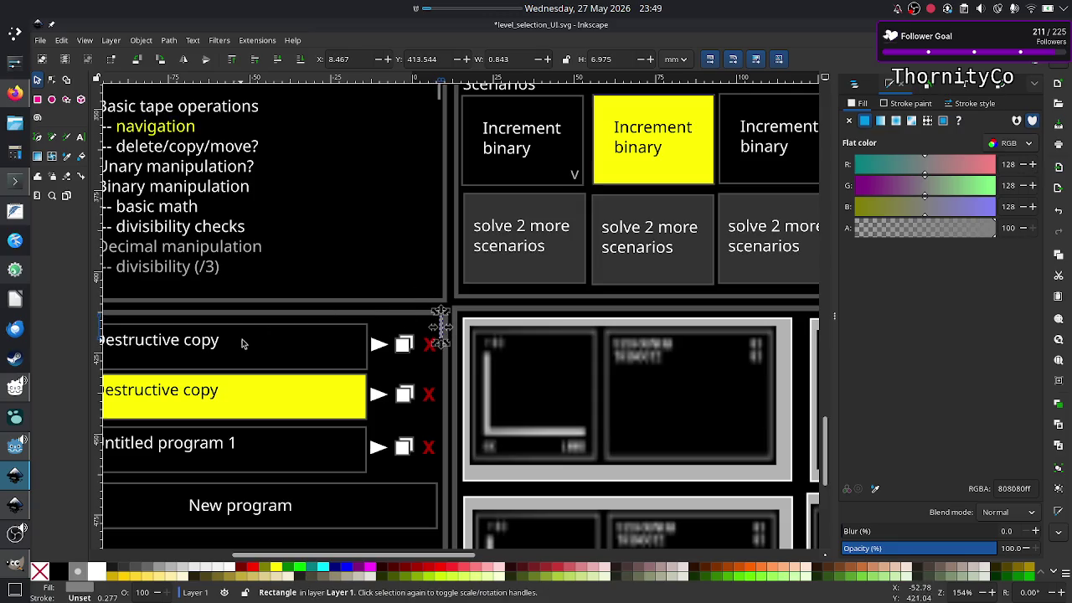
{"action": "scroll", "coordinate": [339, 396], "scroll_direction": "down", "scroll_amount": 5}
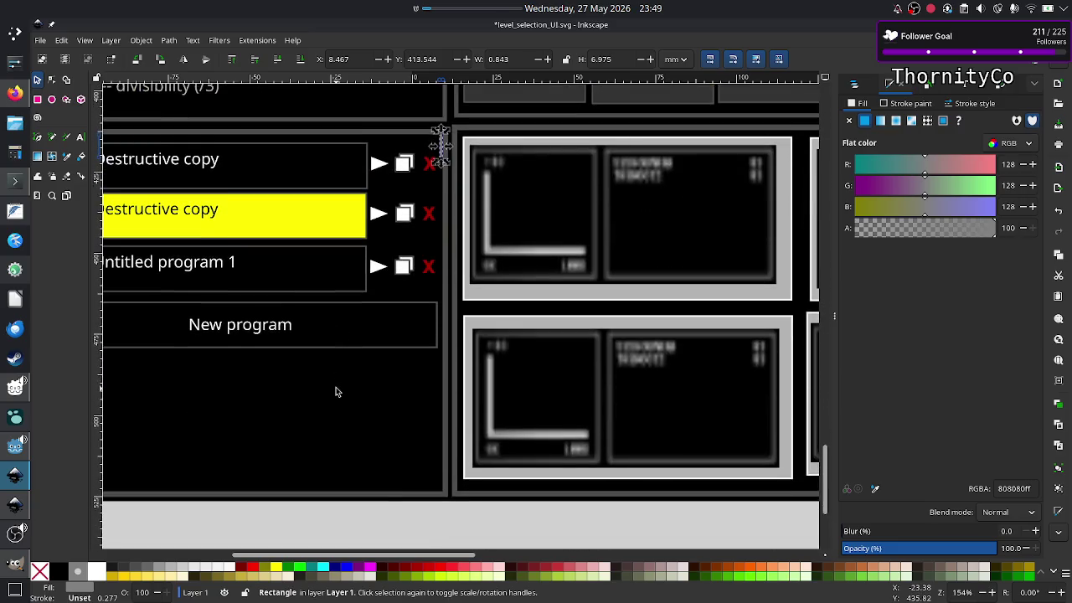
{"action": "left_click", "coordinate": [386, 508]}
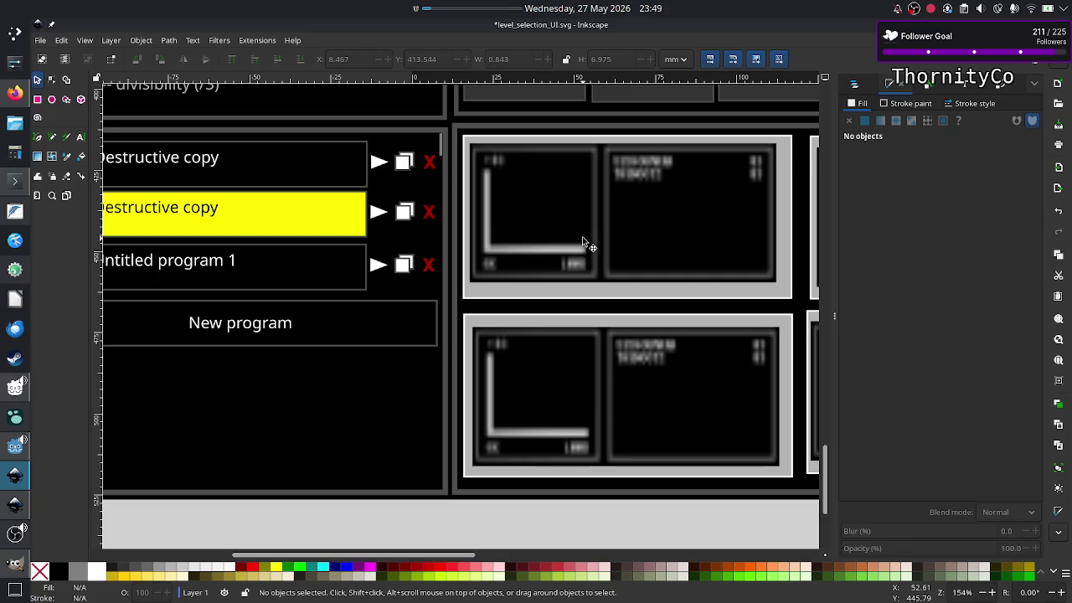
{"action": "scroll", "coordinate": [582, 237], "scroll_direction": "up", "scroll_amount": 8}
{"action": "scroll", "coordinate": [582, 236], "scroll_direction": "right", "scroll_amount": 2}
{"action": "scroll", "coordinate": [582, 236], "scroll_direction": "right", "scroll_amount": 8}
{"action": "scroll", "coordinate": [583, 242], "scroll_direction": "right", "scroll_amount": 6}
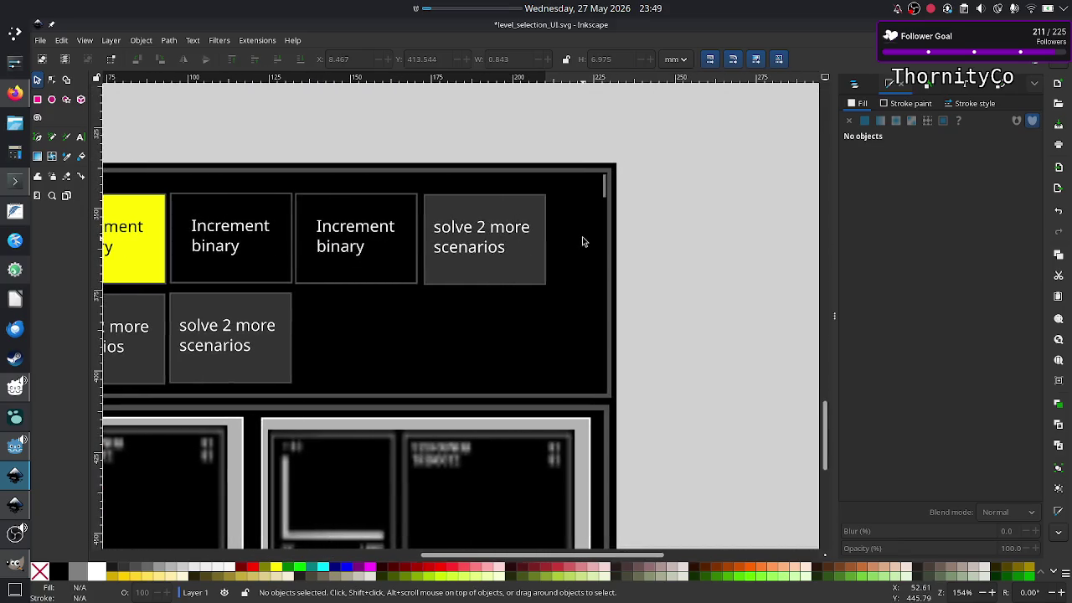
{"action": "scroll", "coordinate": [584, 242], "scroll_direction": "left", "scroll_amount": 15}
{"action": "scroll", "coordinate": [584, 242], "scroll_direction": "left", "scroll_amount": 2}
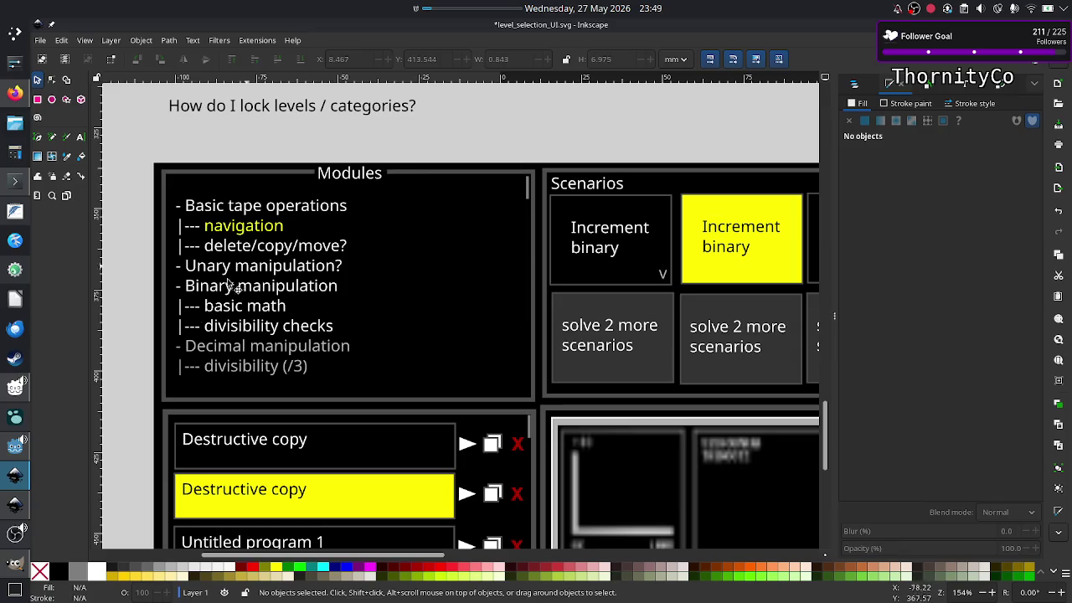
{"action": "left_click", "coordinate": [14, 504]}
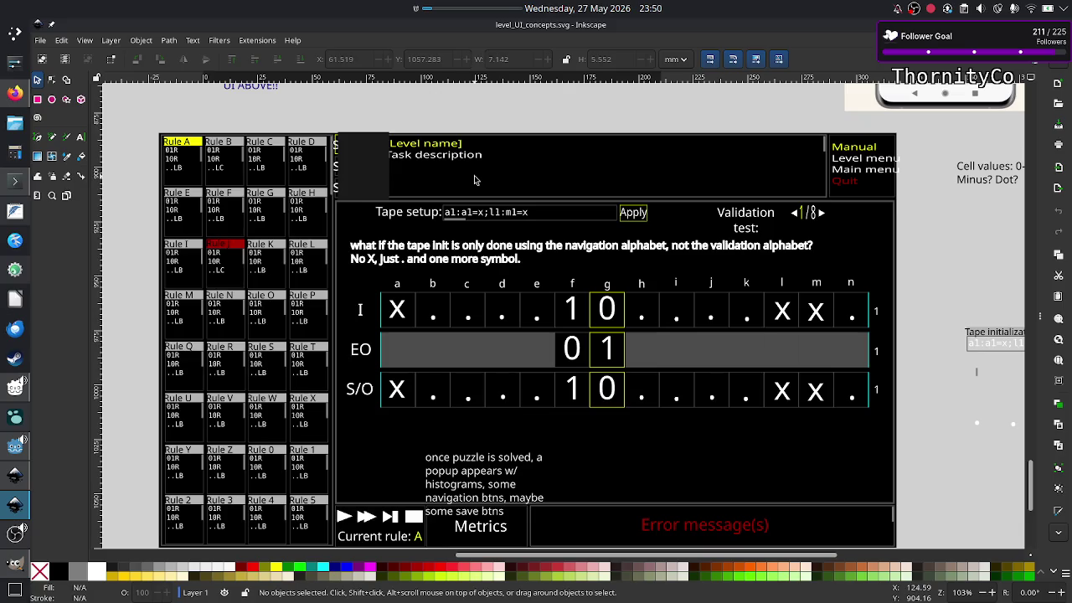
{"action": "left_click", "coordinate": [16, 476]}
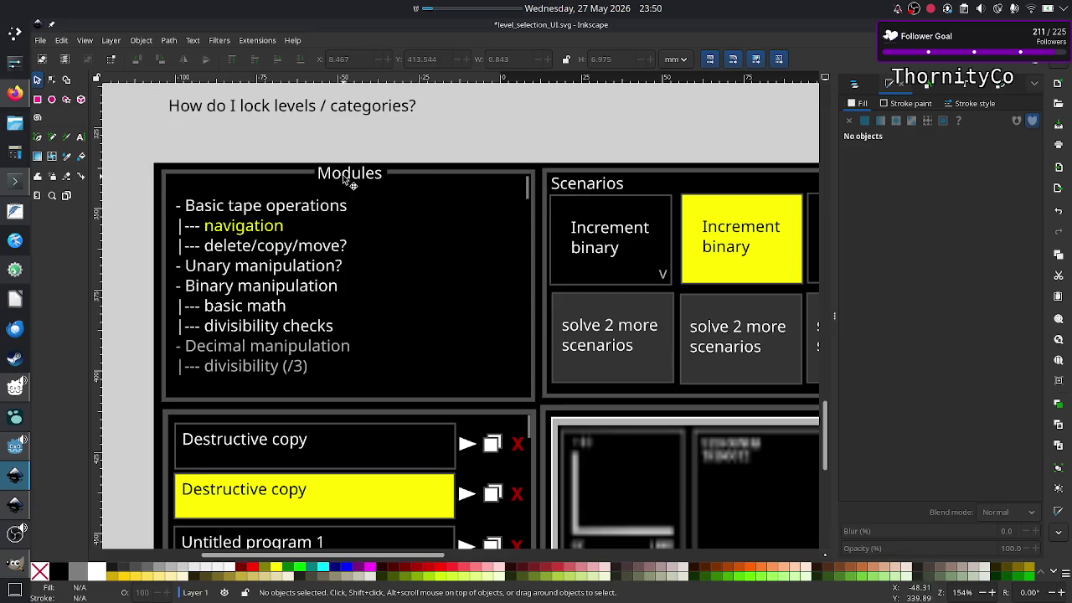
Append a colon to the end of the Scenarios heading text, making it 'Scenarios:'
{"action": "scroll", "coordinate": [578, 191], "scroll_direction": "right", "scroll_amount": 3}
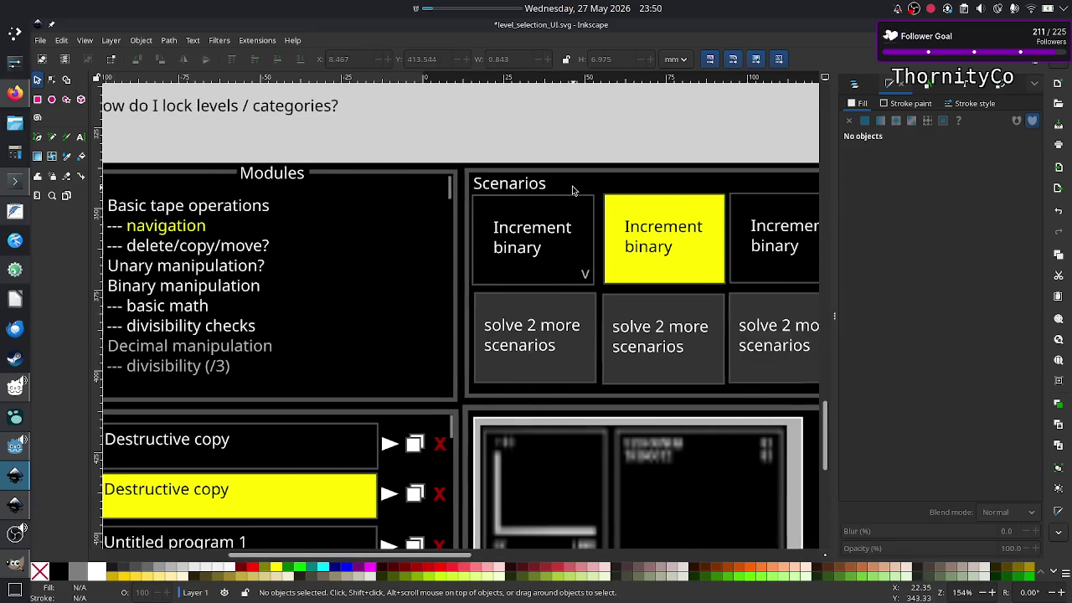
{"action": "scroll", "coordinate": [578, 191], "scroll_direction": "right", "scroll_amount": 1}
{"action": "scroll", "coordinate": [578, 191], "scroll_direction": "left", "scroll_amount": 1}
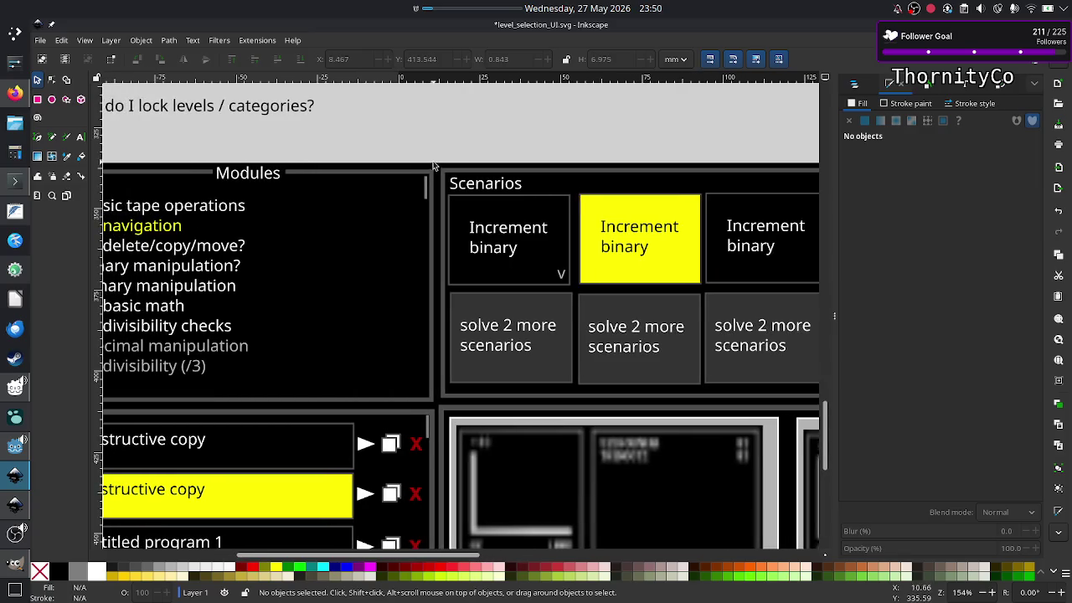
{"action": "left_click", "coordinate": [81, 139]}
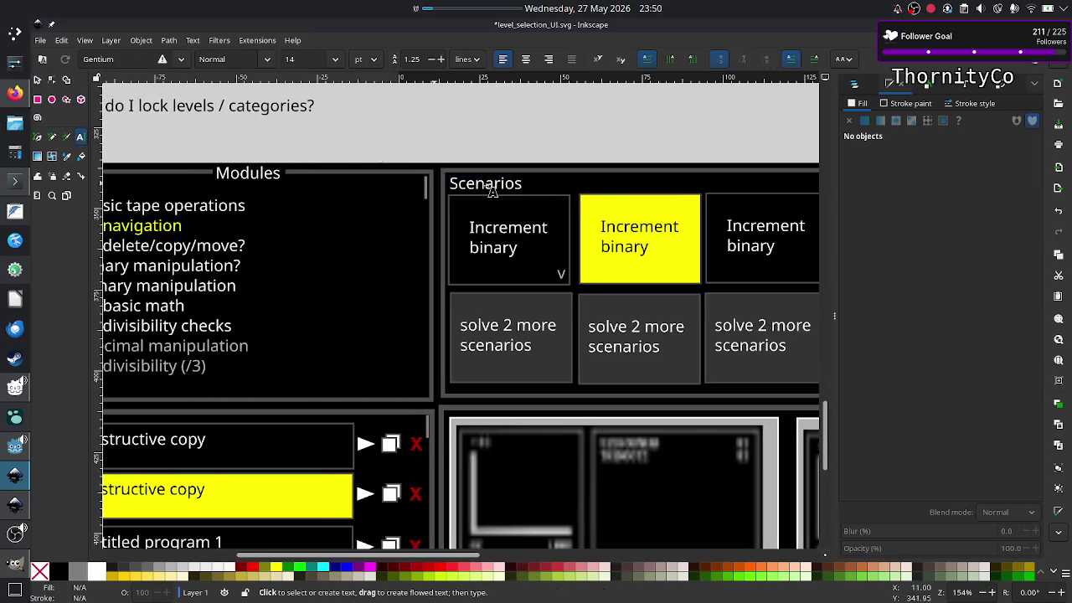
{"action": "left_click", "coordinate": [513, 185]}
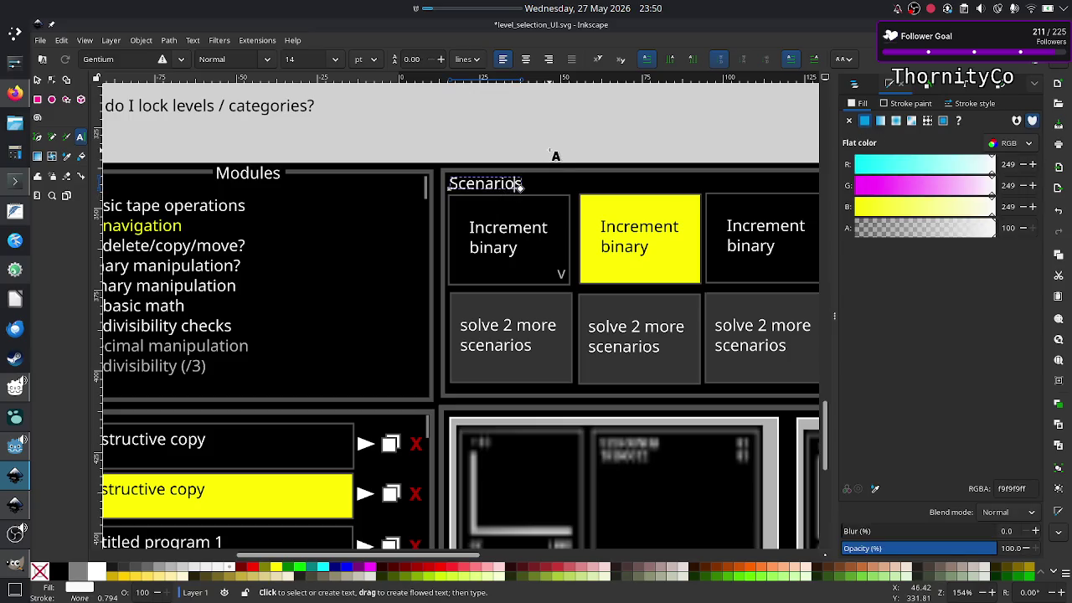
{"action": "key", "text": "End"}
{"action": "type", "text": ":"}
{"action": "left_click", "coordinate": [37, 79]}
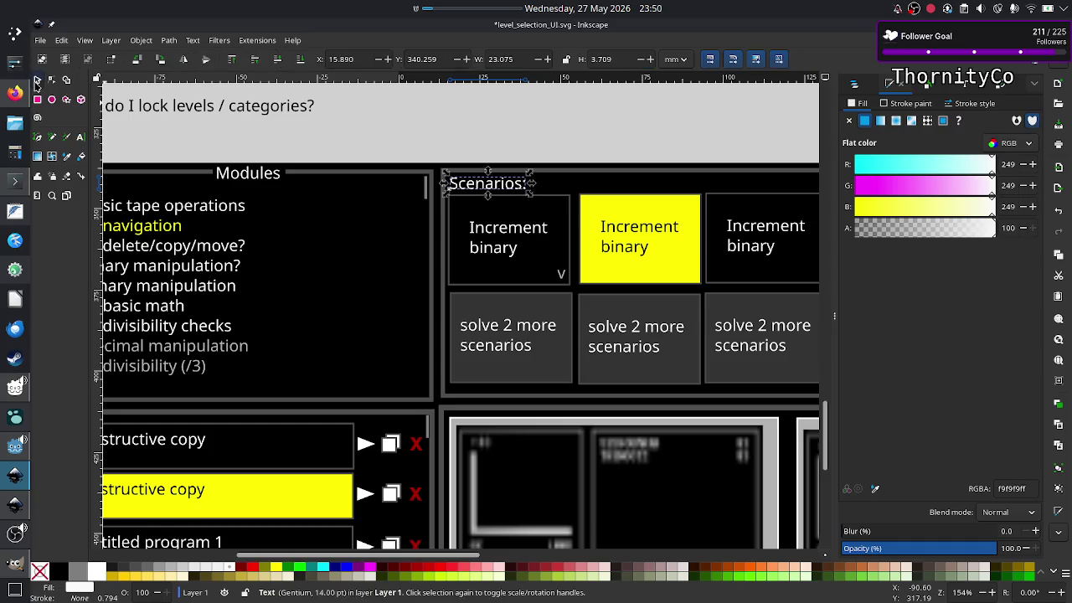
{"action": "left_click", "coordinate": [540, 129]}
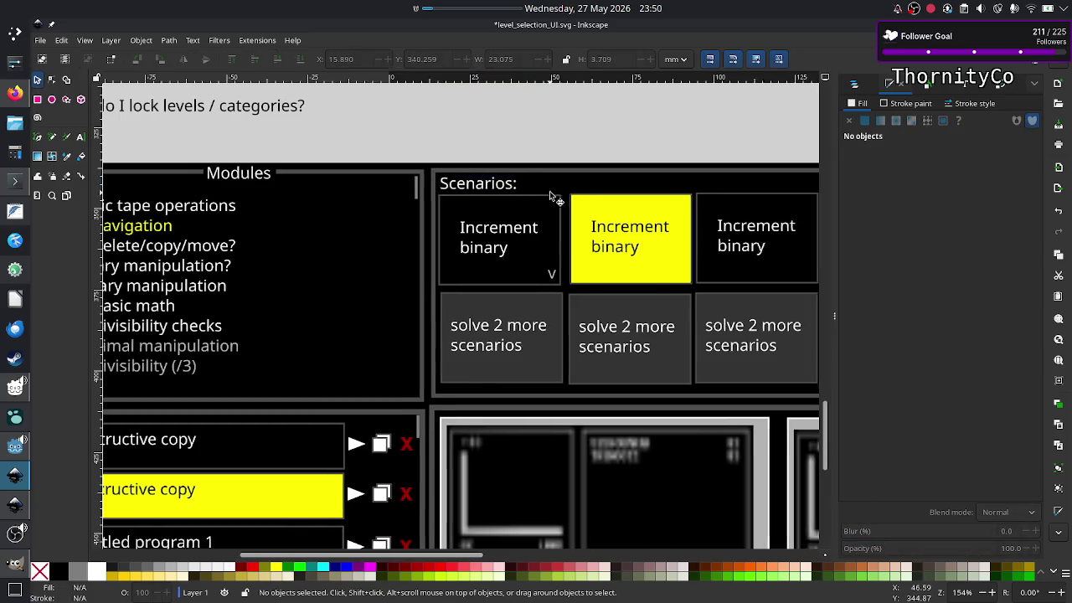
{"action": "scroll", "coordinate": [549, 191], "scroll_direction": "right", "scroll_amount": 3}
{"action": "scroll", "coordinate": [720, 310], "scroll_direction": "left", "scroll_amount": 4}
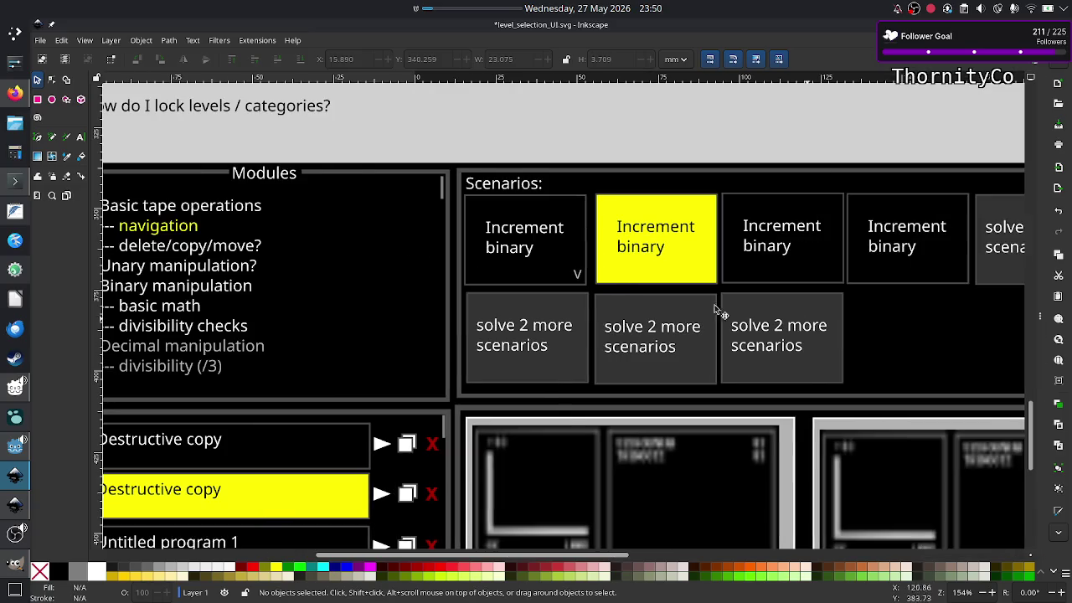
{"action": "scroll", "coordinate": [549, 278], "scroll_direction": "down", "scroll_amount": 2}
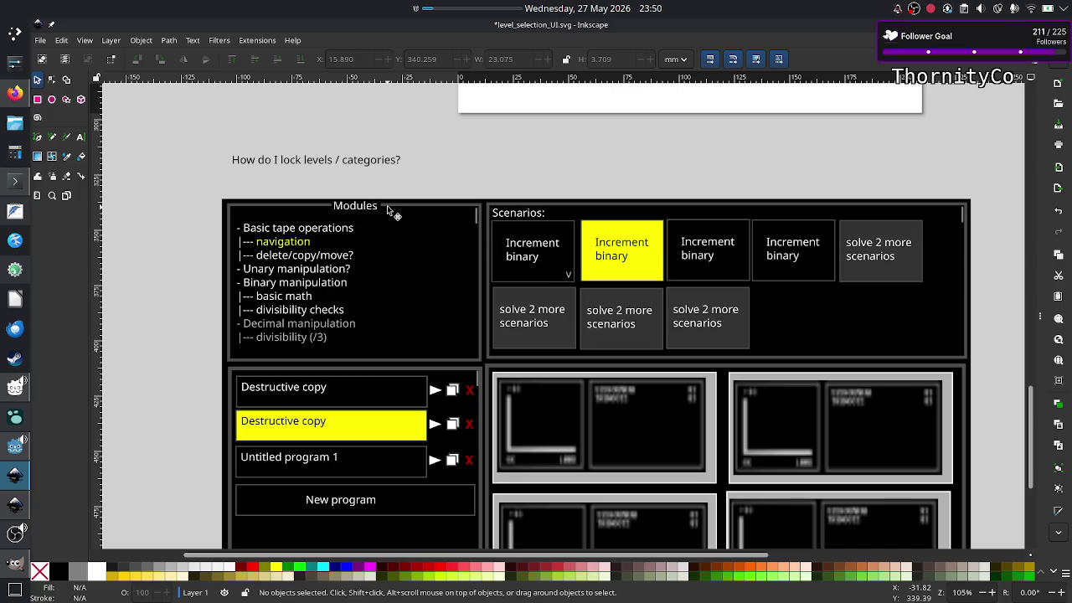
Nudge the Modules list text up three steps, then move a Modules label above the panels
{"action": "left_click", "coordinate": [315, 231]}
{"action": "key", "text": "Up"}
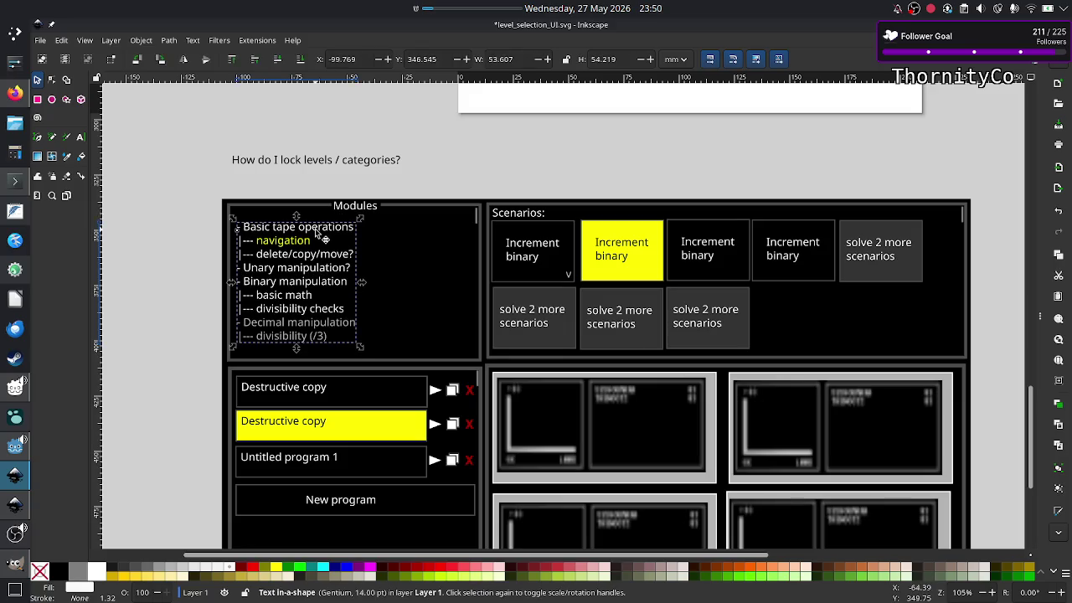
{"action": "key", "text": "Up"}
{"action": "key", "text": "Up"}
{"action": "key", "text": "Up"}
{"action": "key", "text": "Up"}
{"action": "key", "text": "Up"}
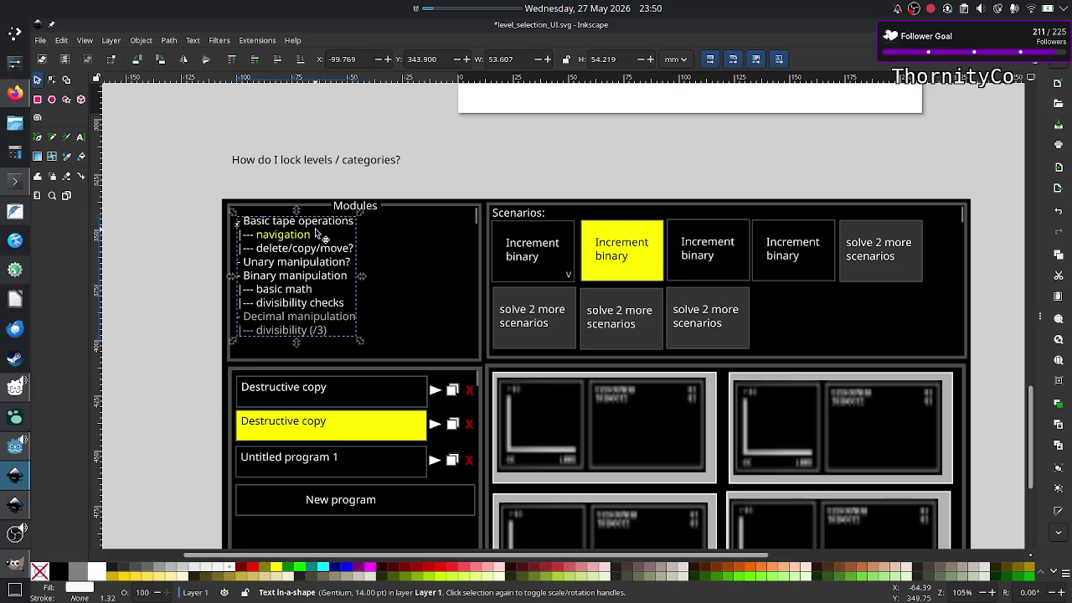
{"action": "key", "text": "Up"}
{"action": "key", "text": "Up"}
{"action": "key", "text": "Up"}
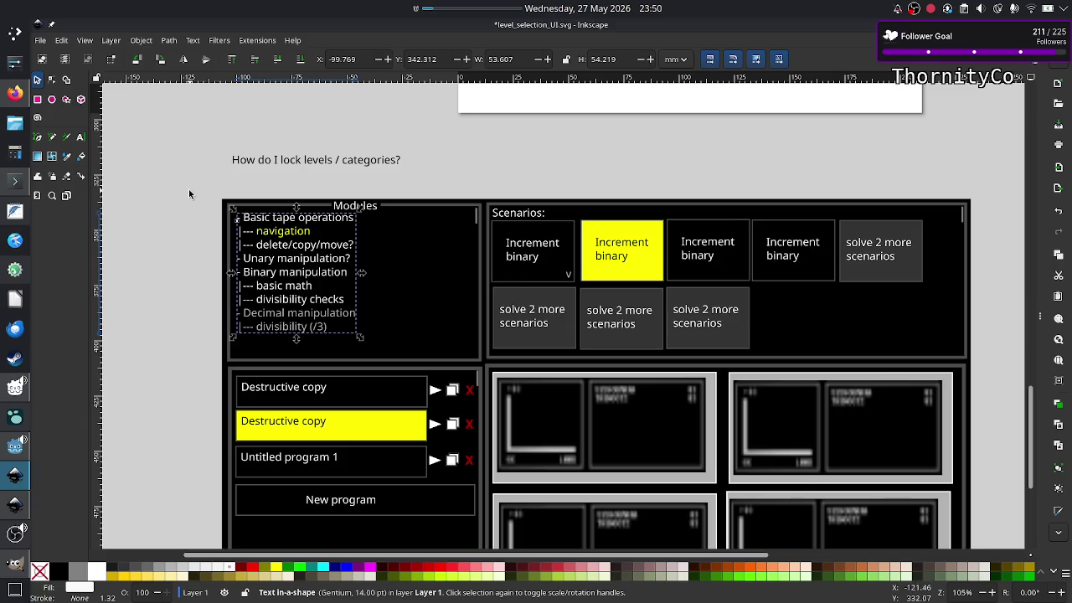
{"action": "left_click", "coordinate": [189, 194]}
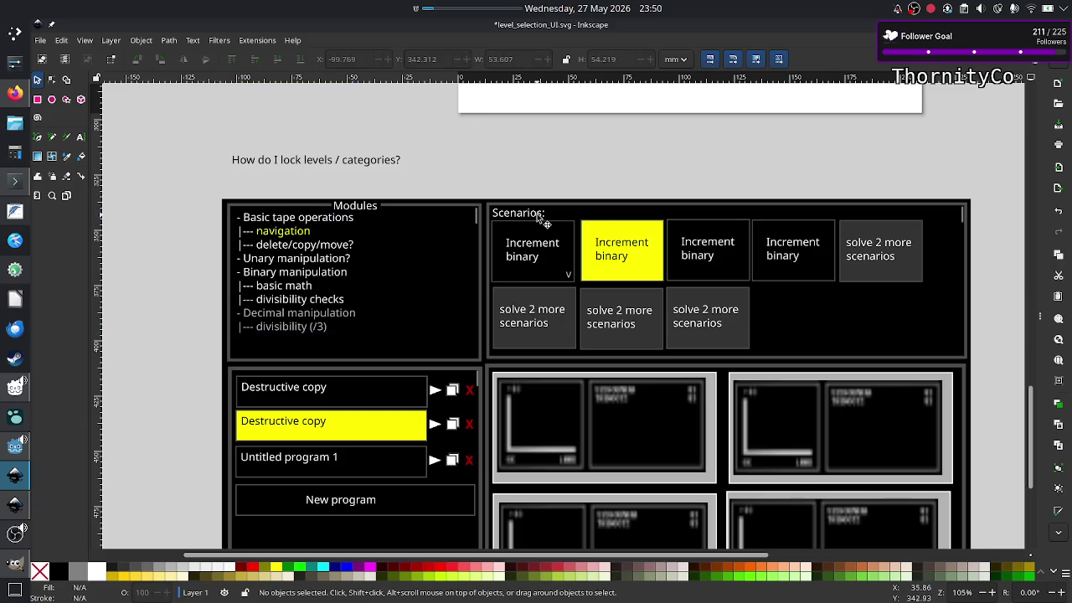
{"action": "left_click", "coordinate": [355, 211]}
{"action": "left_click_drag", "start_coordinate": [373, 211], "coordinate": [528, 164]}
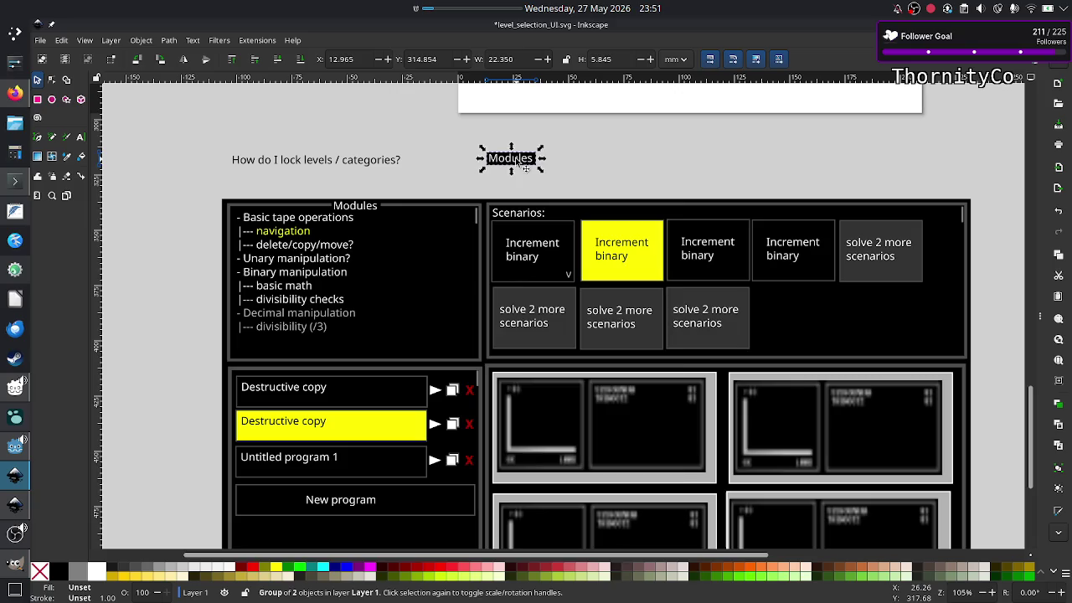
Inside the spare Modules label group, delete its text and widen the black box
{"action": "right_click", "coordinate": [517, 159]}
{"action": "left_click", "coordinate": [550, 394]}
{"action": "left_click", "coordinate": [545, 174]}
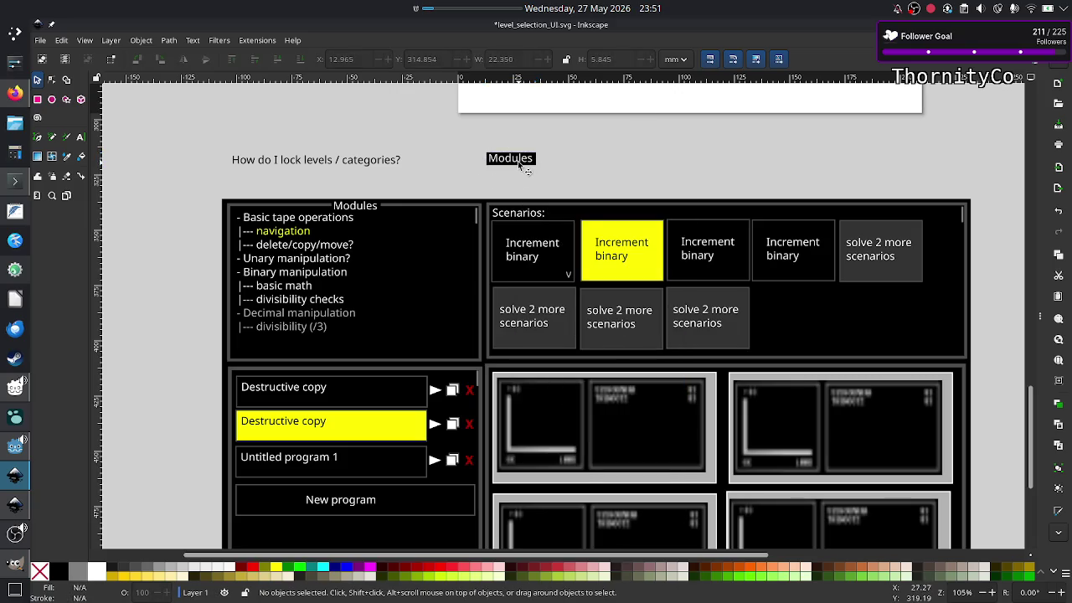
{"action": "left_click", "coordinate": [517, 160]}
{"action": "key", "text": "Delete"}
{"action": "left_click", "coordinate": [526, 157]}
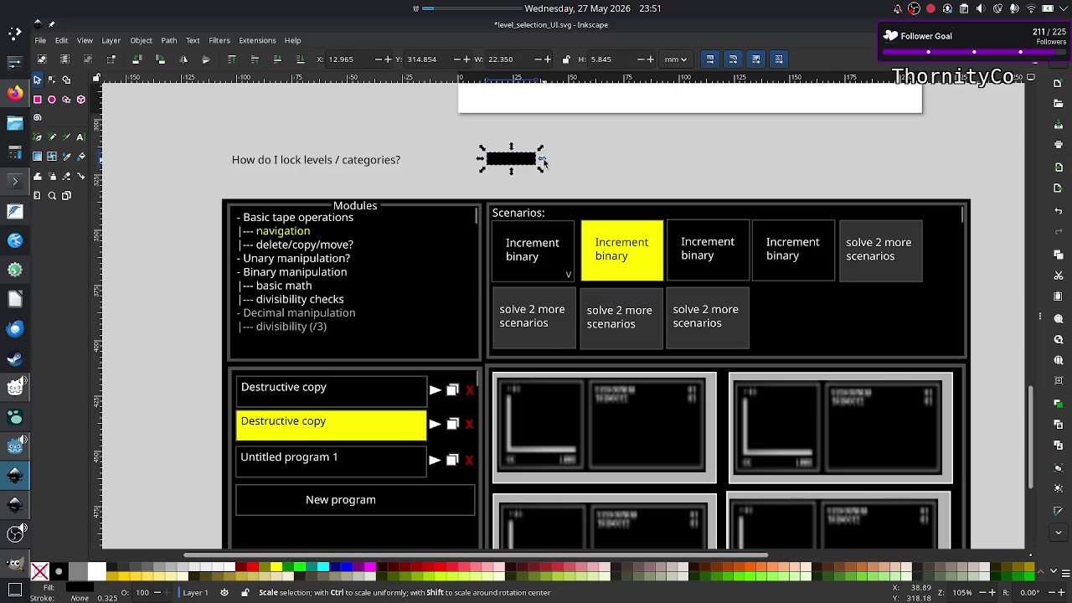
{"action": "left_click_drag", "start_coordinate": [543, 159], "coordinate": [589, 159]}
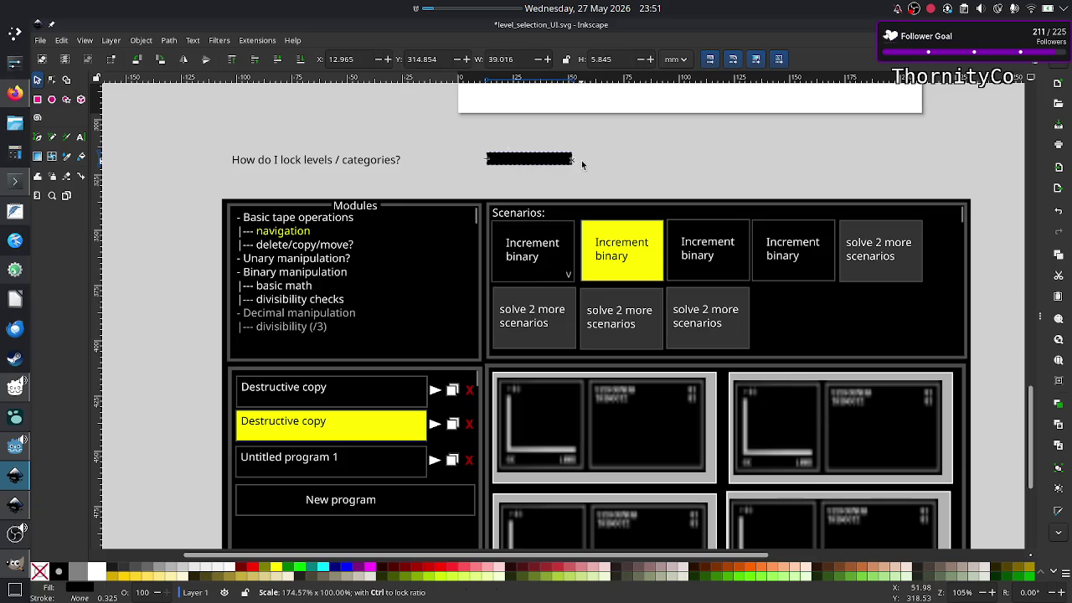
Place the Scenarios: heading text onto the black box and nudge it up
{"action": "left_click", "coordinate": [536, 214]}
{"action": "key", "text": "Delete"}
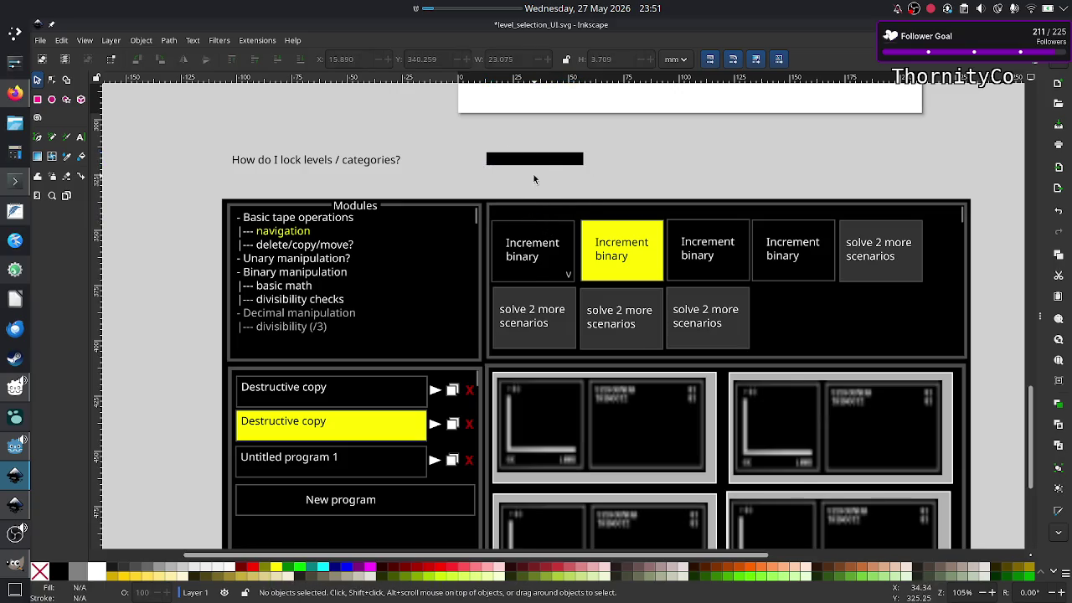
{"action": "key", "text": "ctrl+z"}
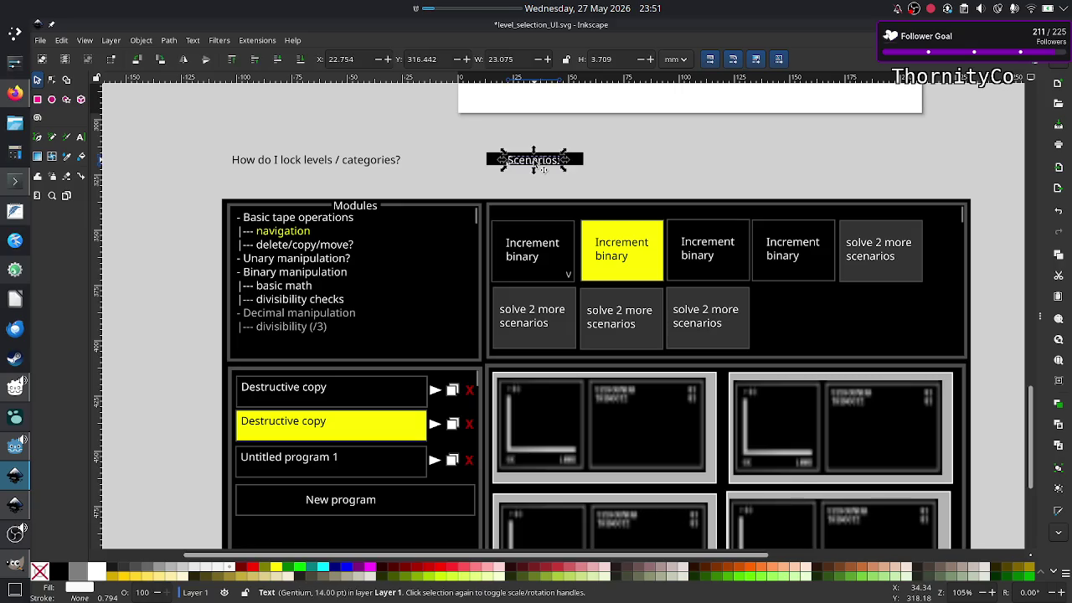
{"action": "key", "text": "Up"}
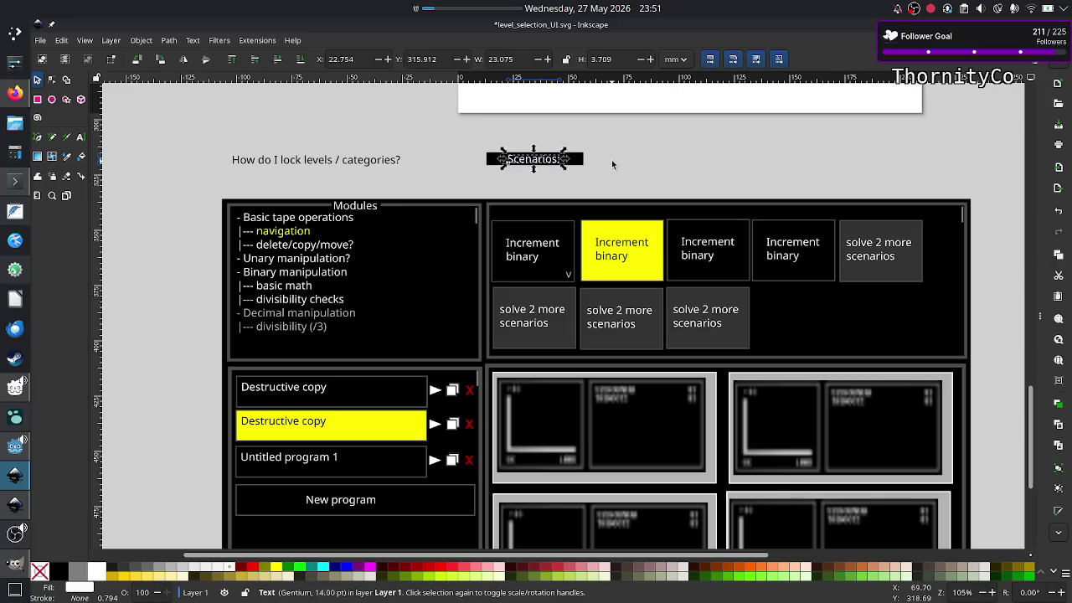
{"action": "left_click", "coordinate": [611, 159]}
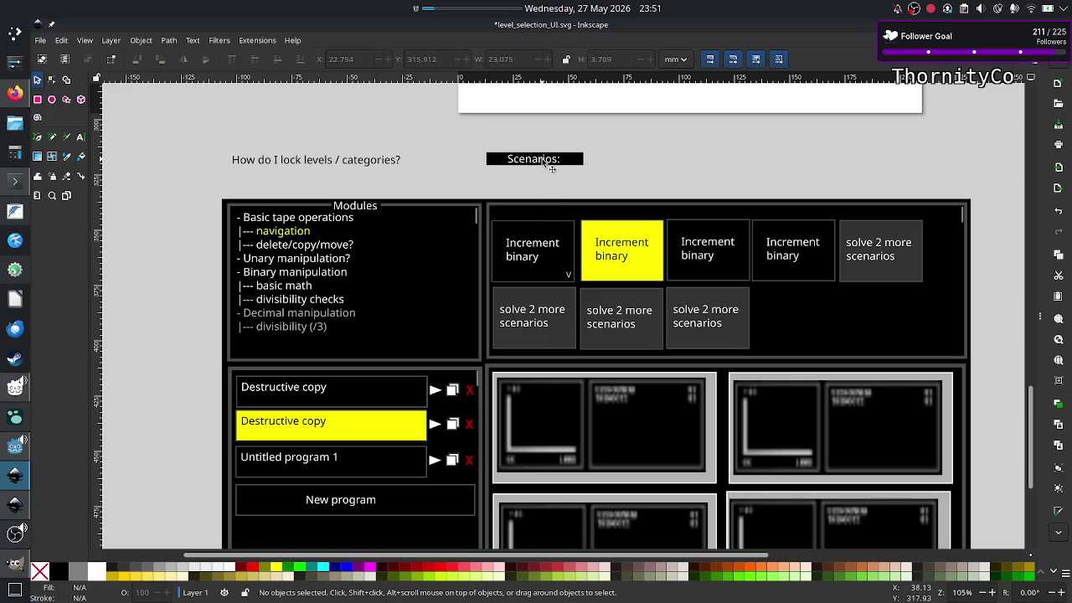
Trim the black box to fit Scenarios: and group it with the text
{"action": "left_click", "coordinate": [545, 161]}
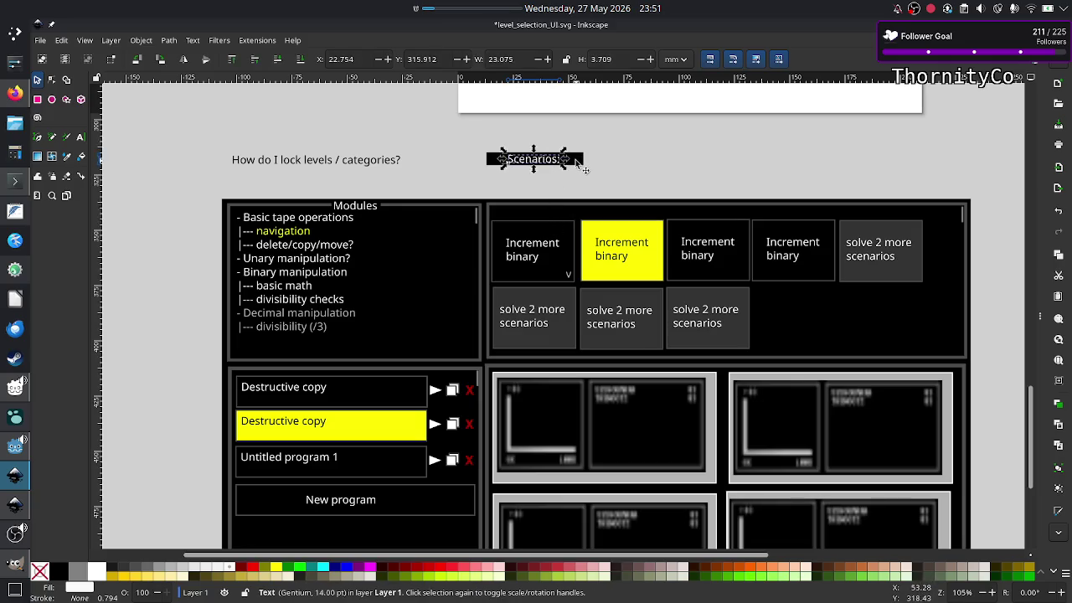
{"action": "left_click_drag", "start_coordinate": [578, 160], "coordinate": [574, 160]}
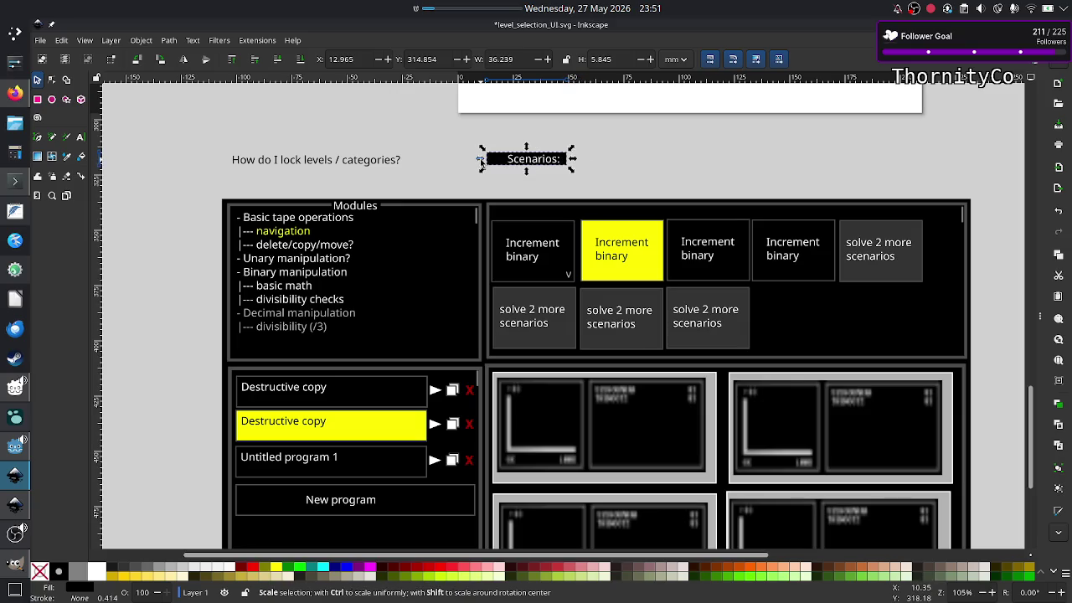
{"action": "left_click_drag", "start_coordinate": [481, 161], "coordinate": [496, 164]}
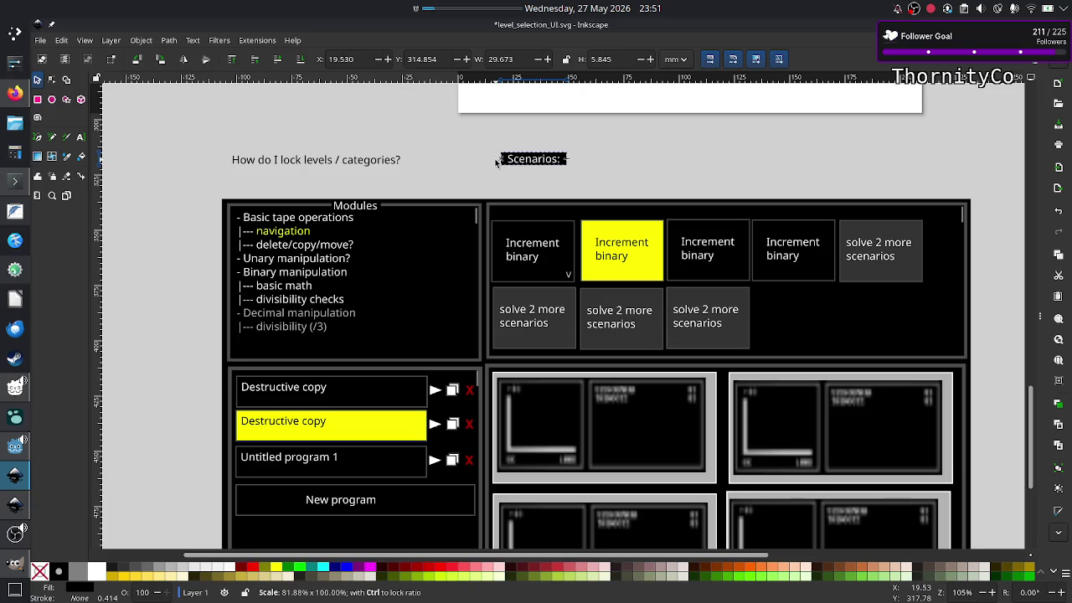
{"action": "left_click", "coordinate": [545, 167], "text": "shift"}
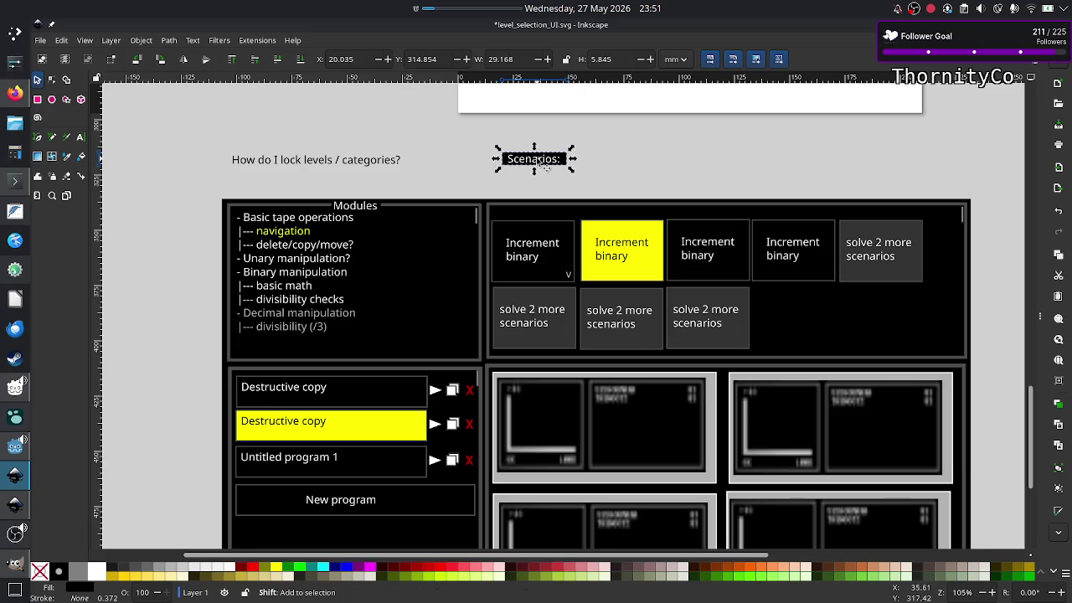
{"action": "right_click", "coordinate": [538, 159]}
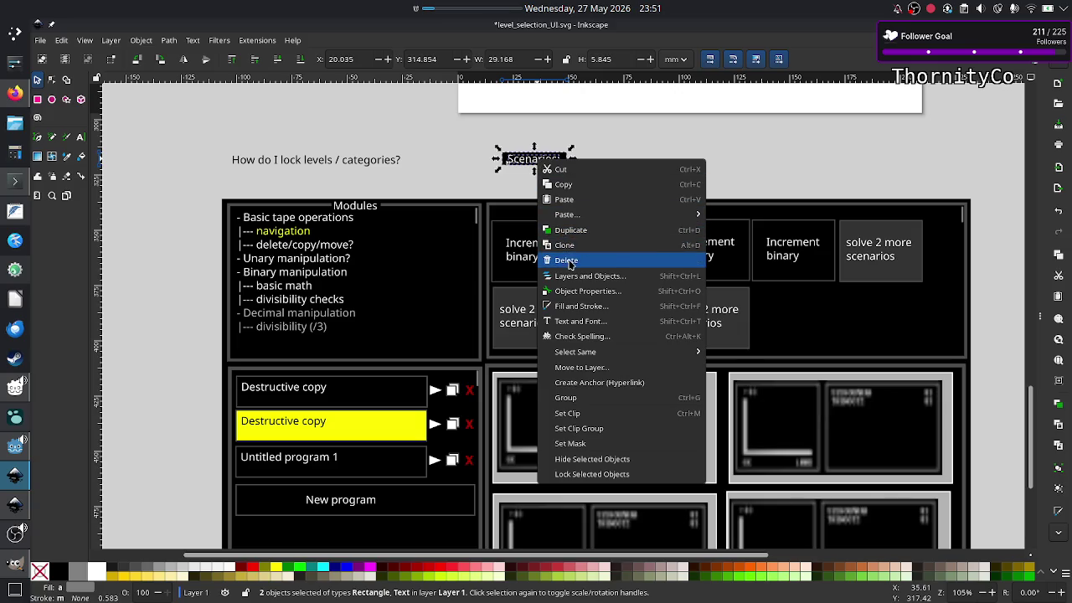
{"action": "left_click", "coordinate": [577, 397]}
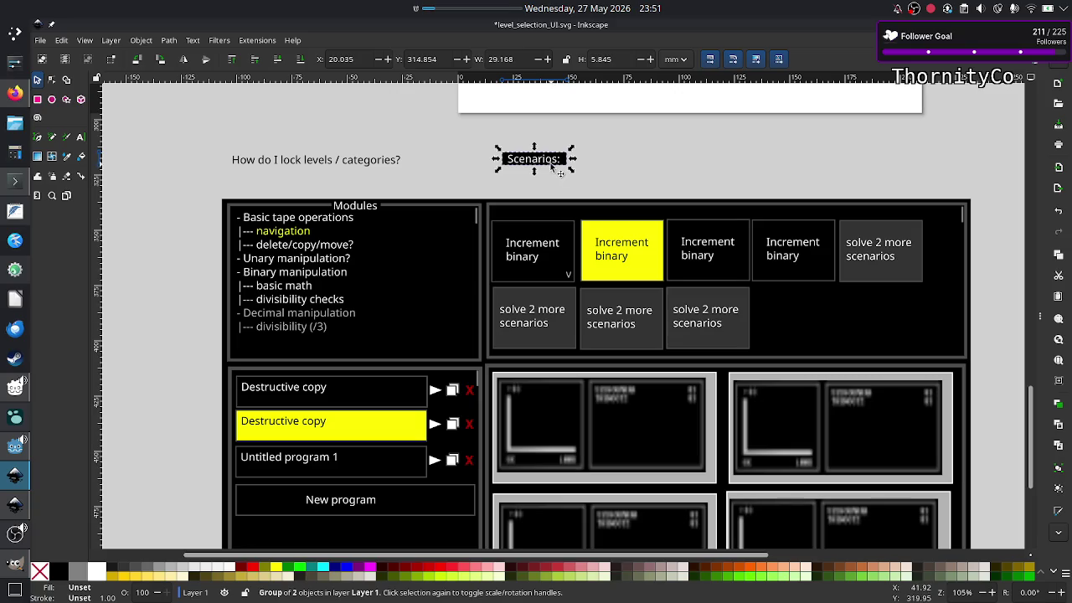
Move the Scenarios: label group onto the scenarios panel's top border
{"action": "left_click_drag", "start_coordinate": [550, 165], "coordinate": [676, 211]}
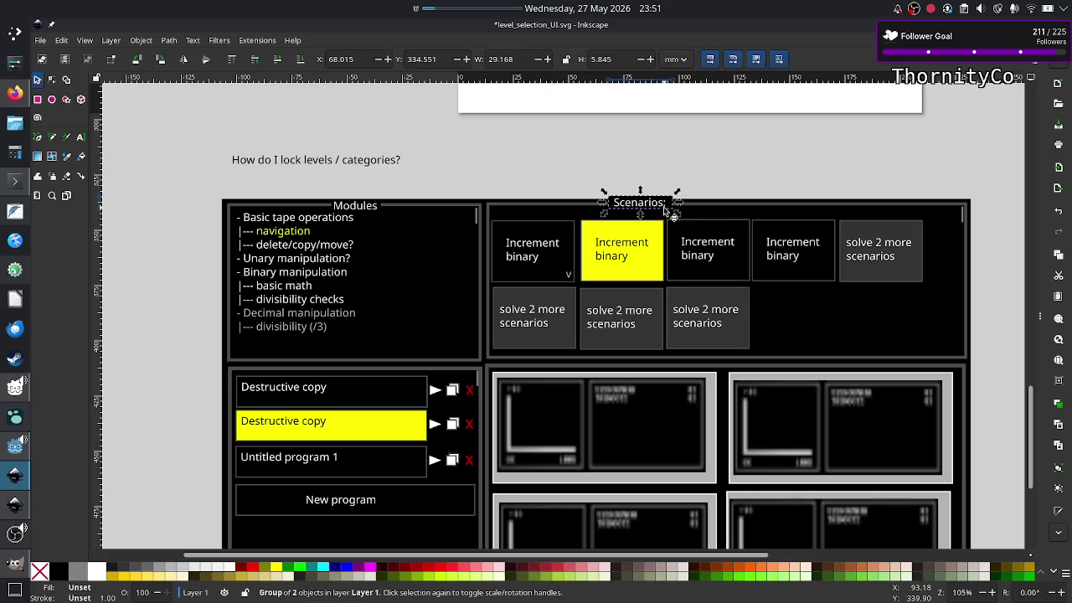
{"action": "scroll", "coordinate": [691, 178], "scroll_direction": "up", "scroll_amount": 3, "text": "ctrl"}
{"action": "scroll", "coordinate": [691, 178], "scroll_direction": "down", "scroll_amount": 2, "text": "ctrl"}
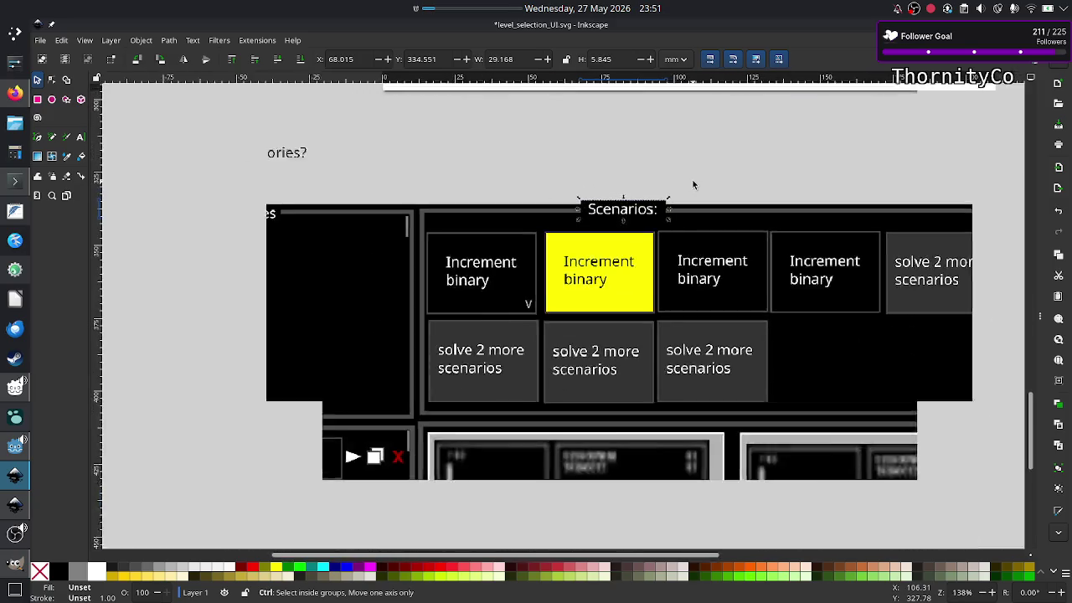
{"action": "scroll", "coordinate": [691, 178], "scroll_direction": "up", "scroll_amount": 1, "text": "ctrl"}
{"action": "scroll", "coordinate": [691, 178], "scroll_direction": "down", "scroll_amount": 2, "text": "ctrl"}
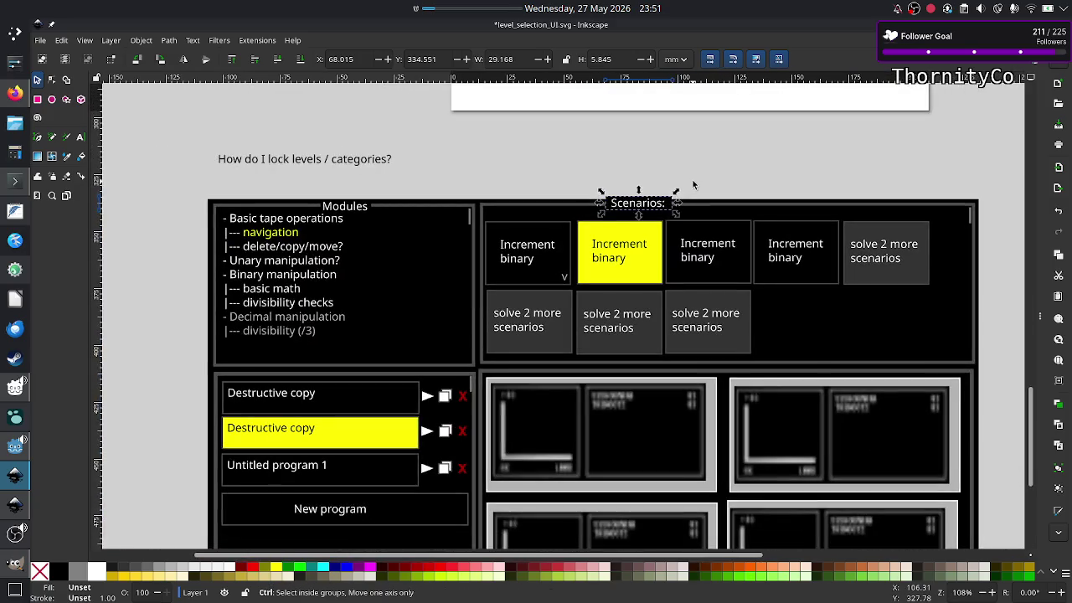
{"action": "scroll", "coordinate": [692, 178], "scroll_direction": "up", "scroll_amount": 1, "text": "ctrl"}
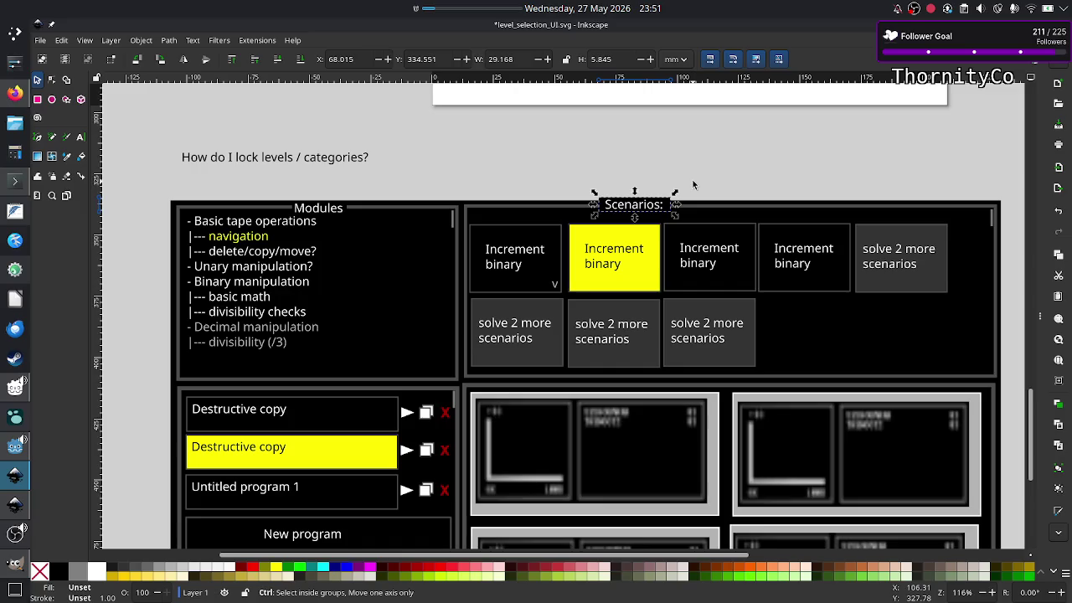
{"action": "left_click_drag", "start_coordinate": [639, 210], "coordinate": [714, 212]}
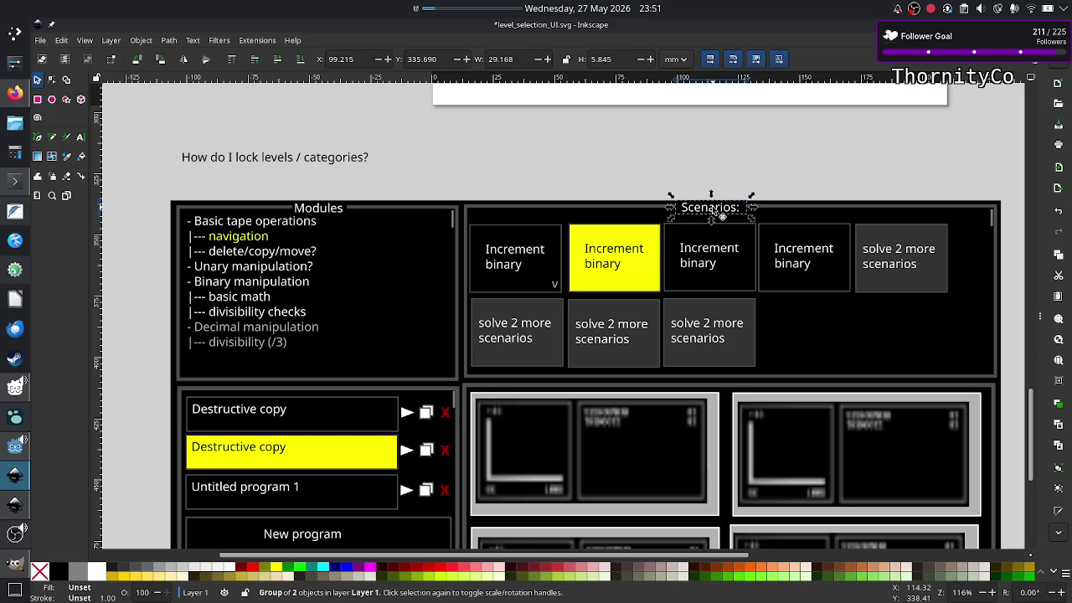
{"action": "left_click", "coordinate": [725, 156]}
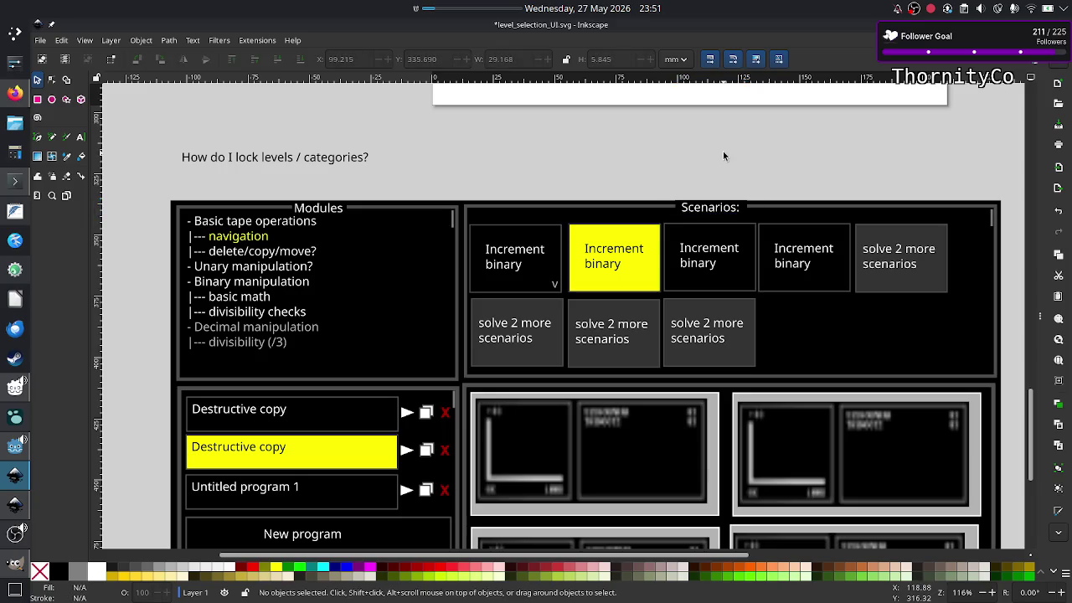
{"action": "scroll", "coordinate": [725, 156], "scroll_direction": "up", "scroll_amount": 5, "text": "ctrl"}
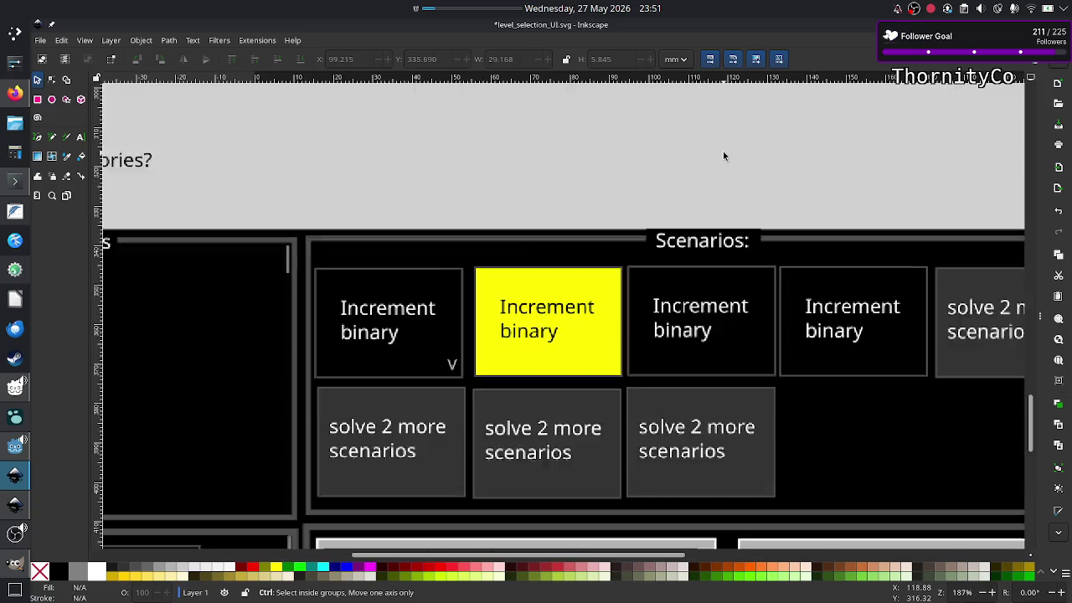
{"action": "scroll", "coordinate": [725, 156], "scroll_direction": "up", "scroll_amount": 1, "text": "ctrl"}
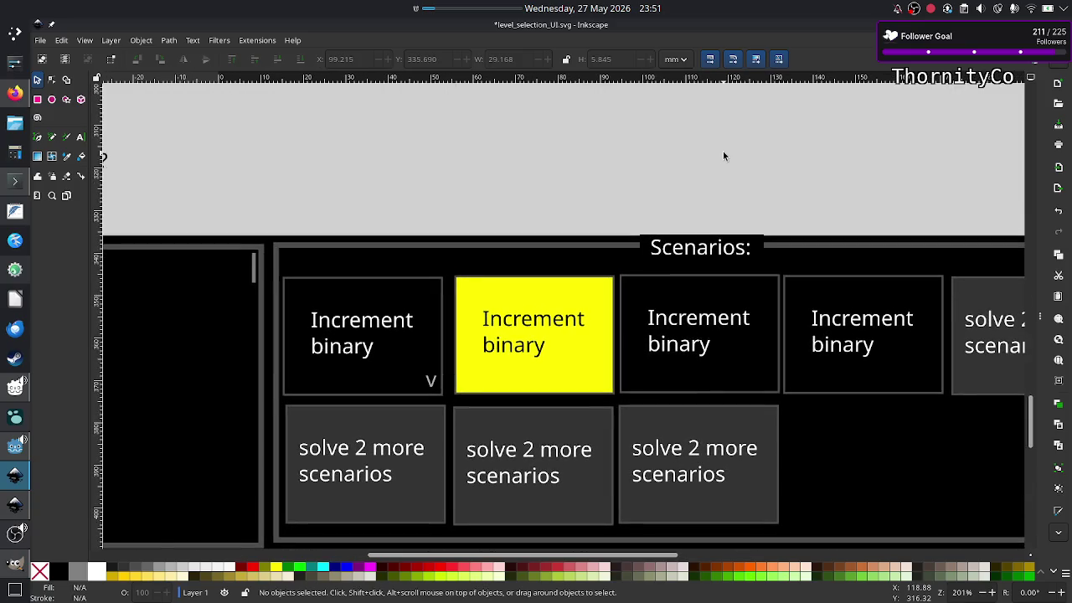
Nudge the Scenarios: label up two steps onto the border, then ungroup it
{"action": "left_click", "coordinate": [697, 253]}
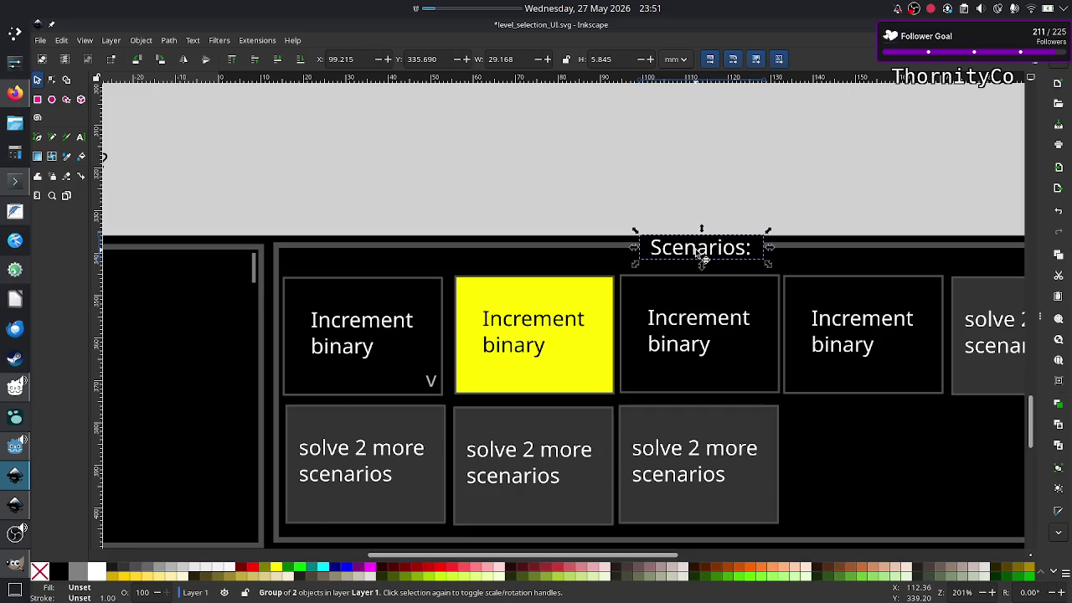
{"action": "left_click_drag", "start_coordinate": [702, 258], "coordinate": [701, 260]}
{"action": "left_click", "coordinate": [710, 197]}
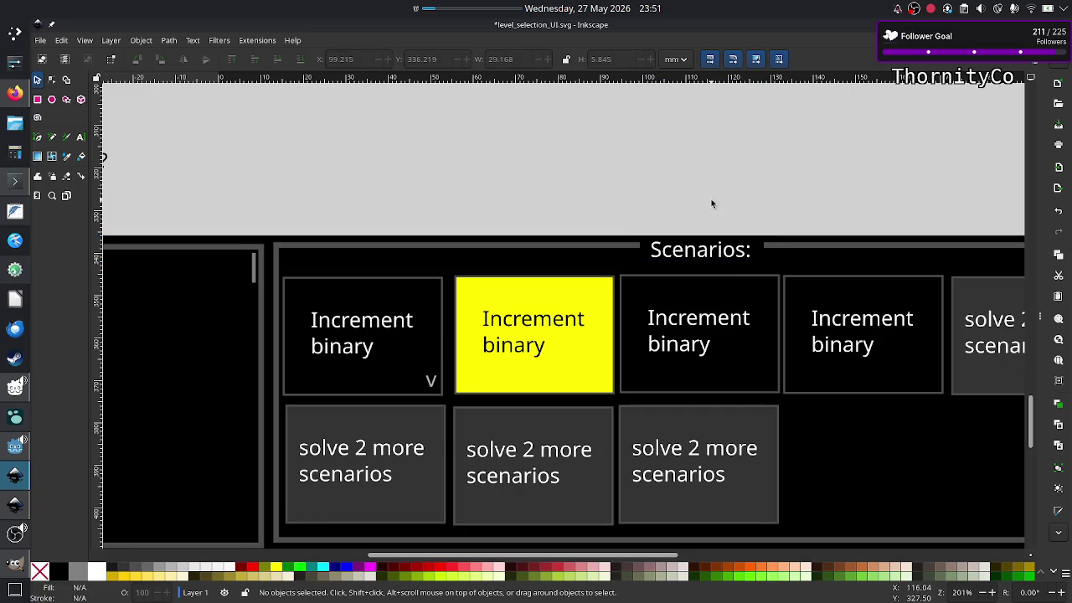
{"action": "left_click", "coordinate": [696, 257]}
{"action": "key", "text": "Up"}
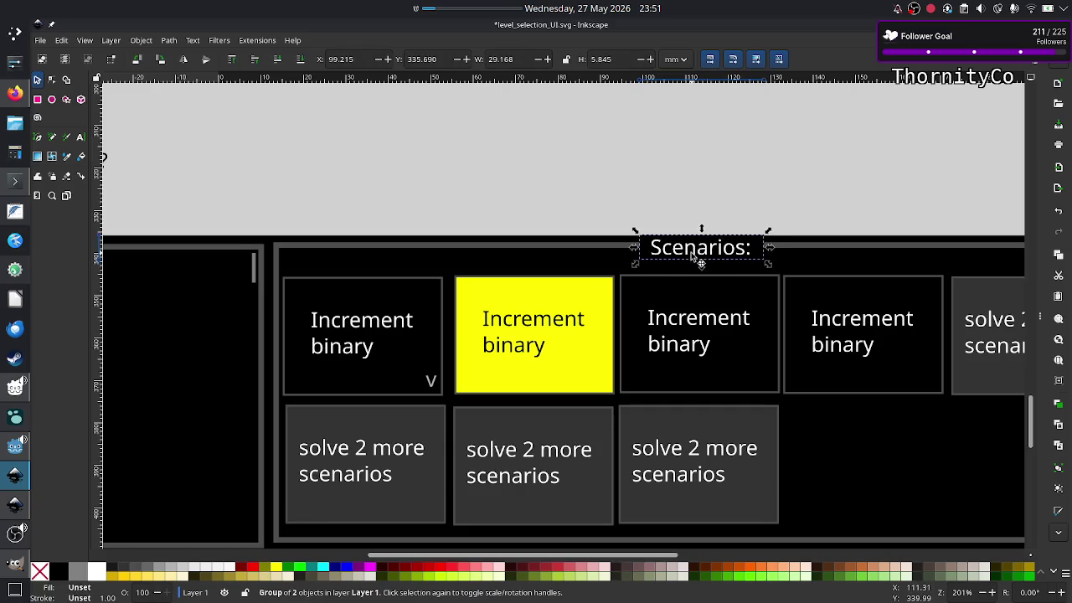
{"action": "key", "text": "Up"}
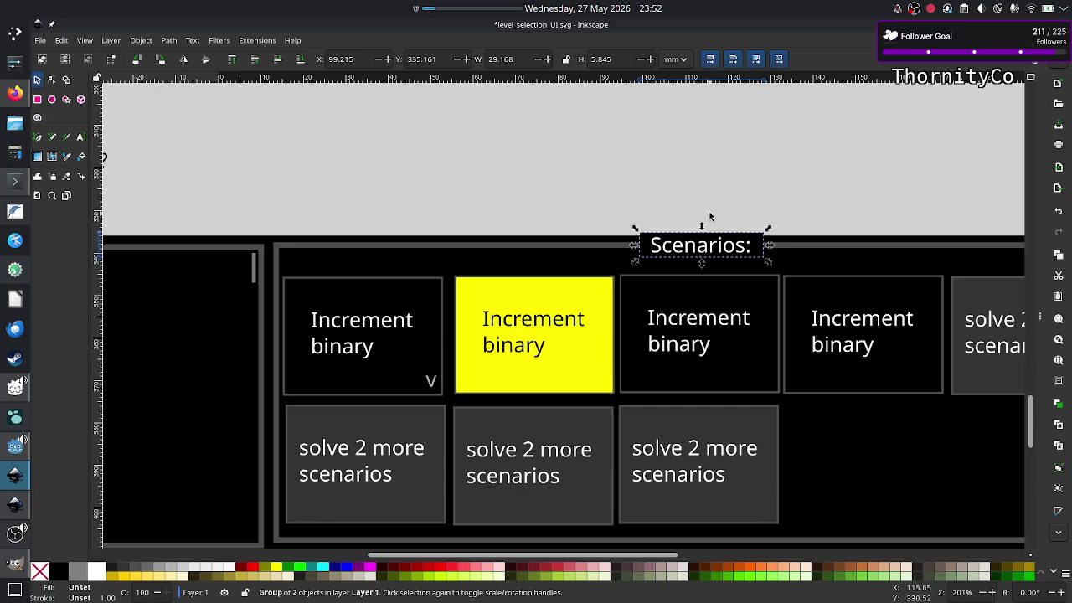
{"action": "right_click", "coordinate": [722, 243]}
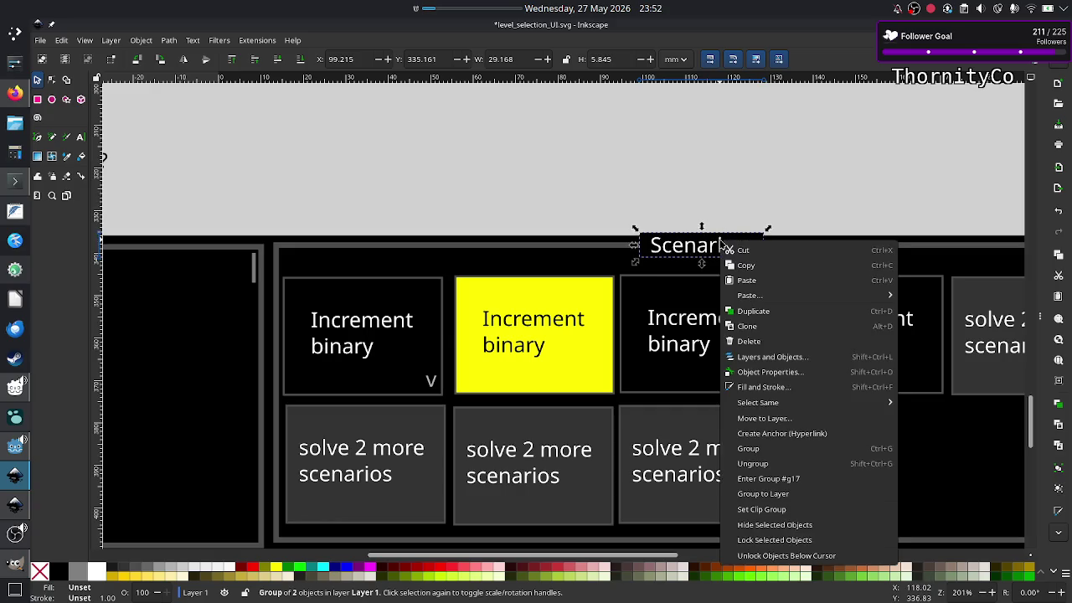
{"action": "left_click", "coordinate": [766, 464]}
{"action": "left_click", "coordinate": [787, 180]}
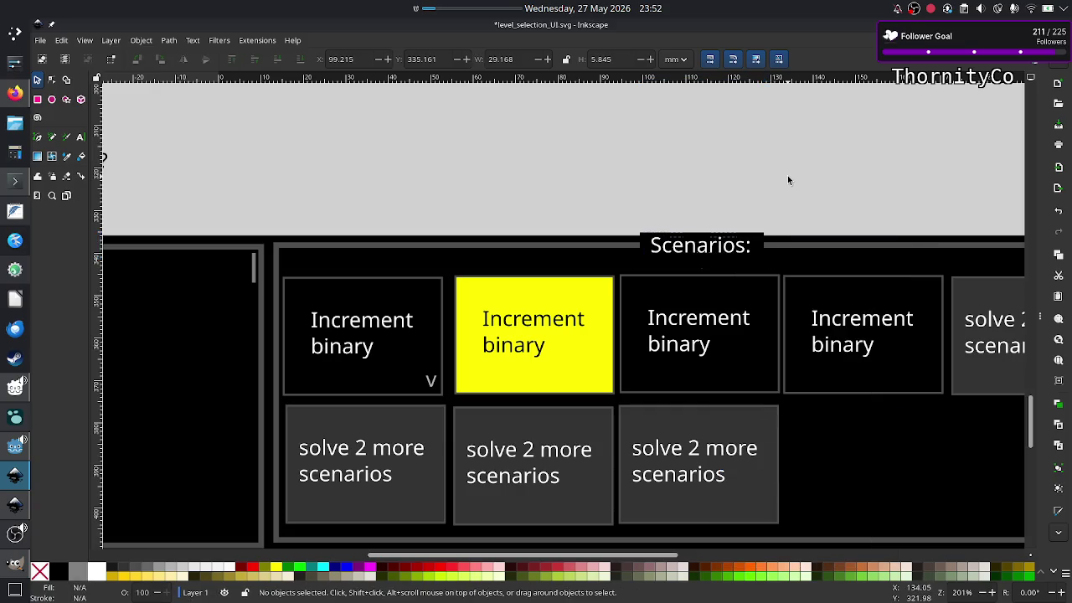
{"action": "left_click", "coordinate": [685, 240]}
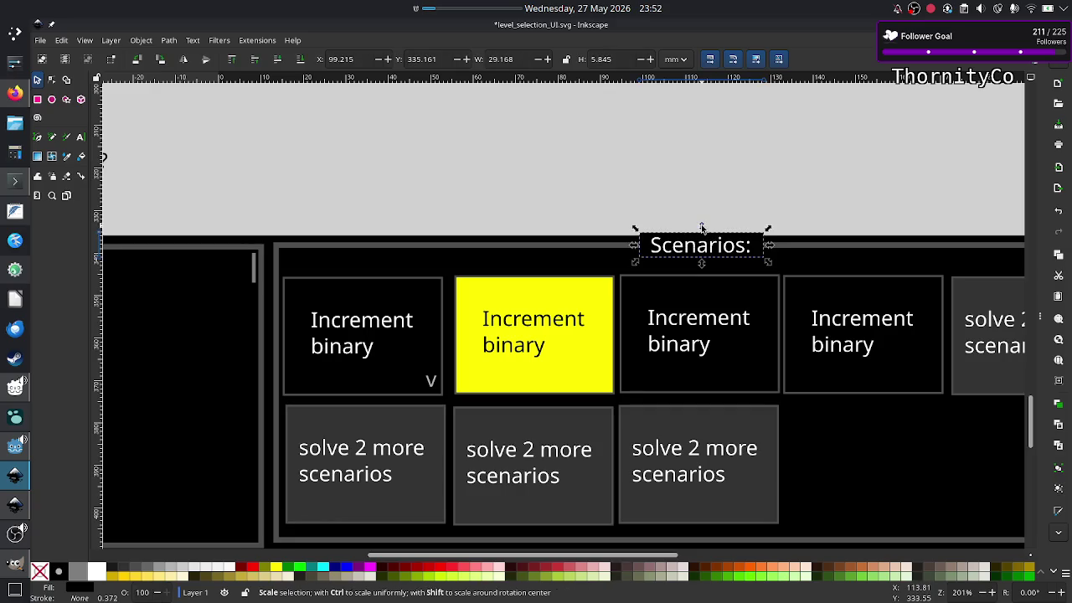
{"action": "left_click", "coordinate": [702, 238]}
{"action": "left_click", "coordinate": [722, 200]}
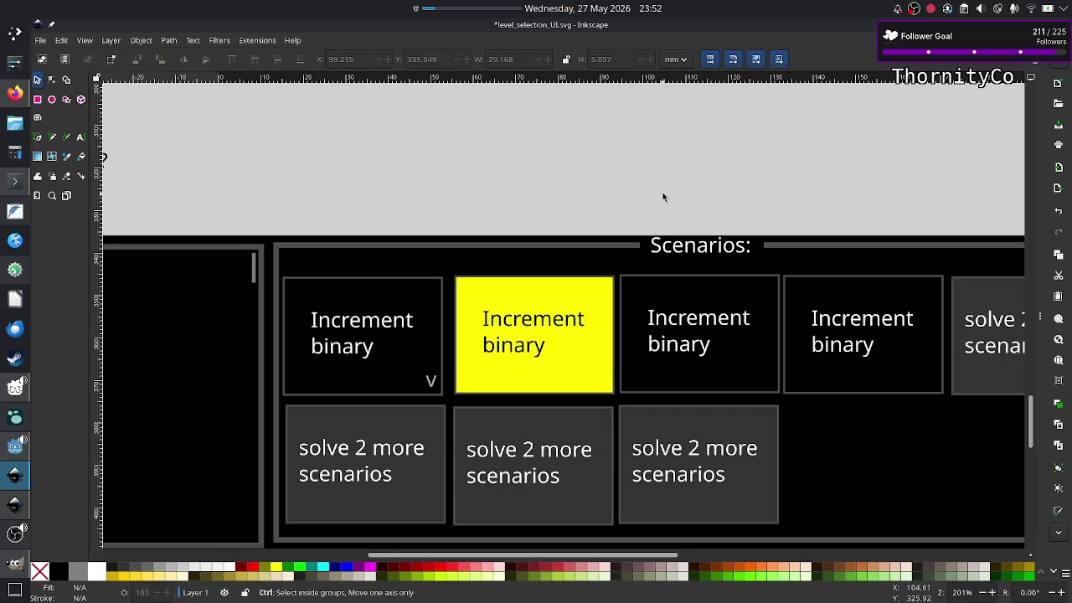
{"action": "scroll", "coordinate": [662, 193], "scroll_direction": "down", "scroll_amount": 2, "text": "ctrl"}
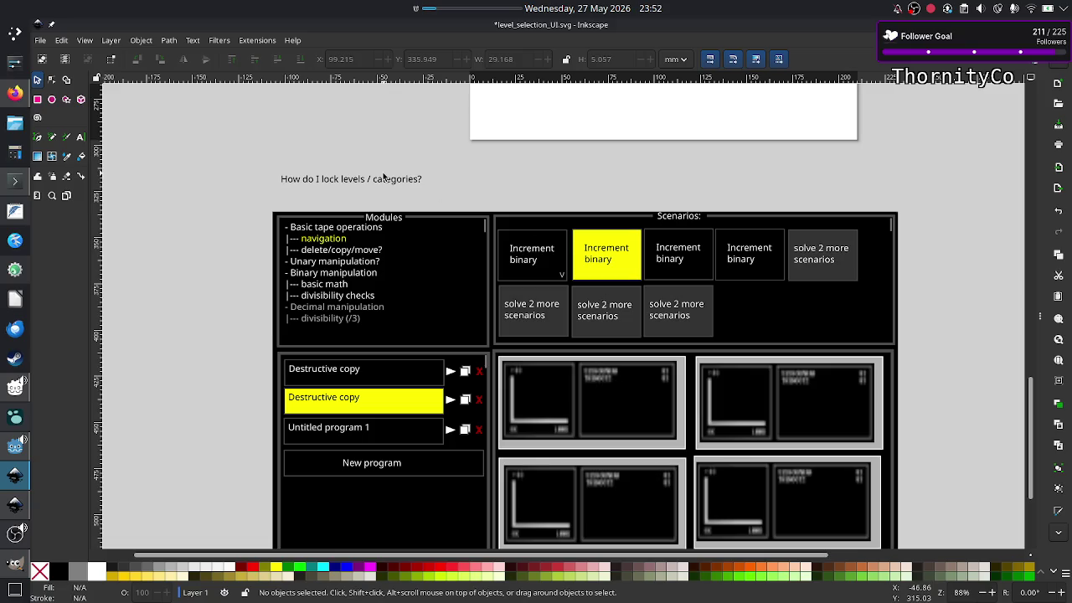
Append 'A: after level design!' to the lock-levels note and move it above the panels
{"action": "left_click", "coordinate": [79, 137]}
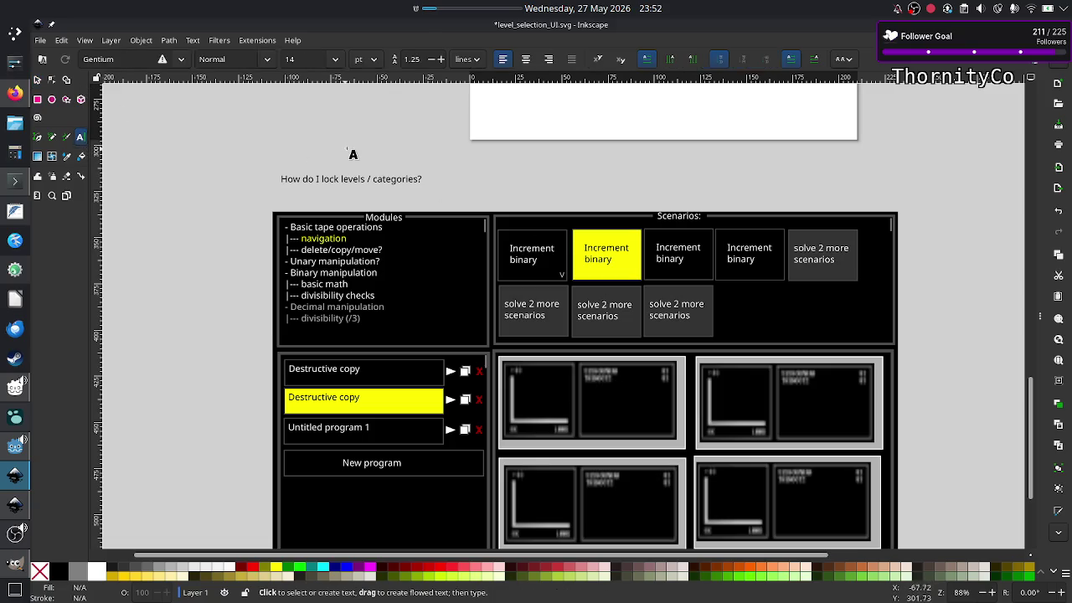
{"action": "left_click", "coordinate": [418, 179]}
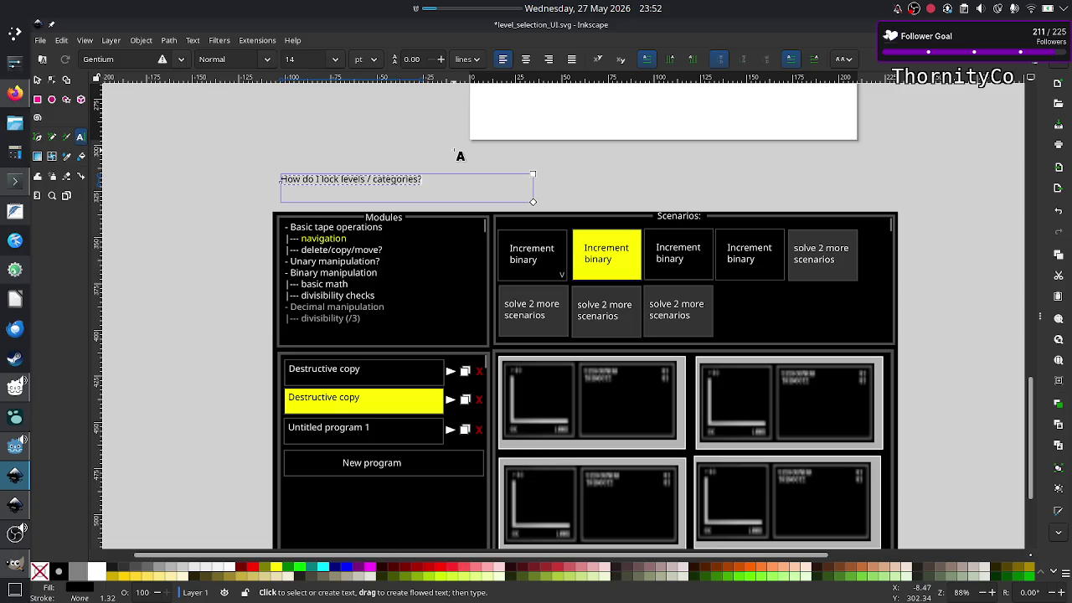
{"action": "type", "text": "A: "}
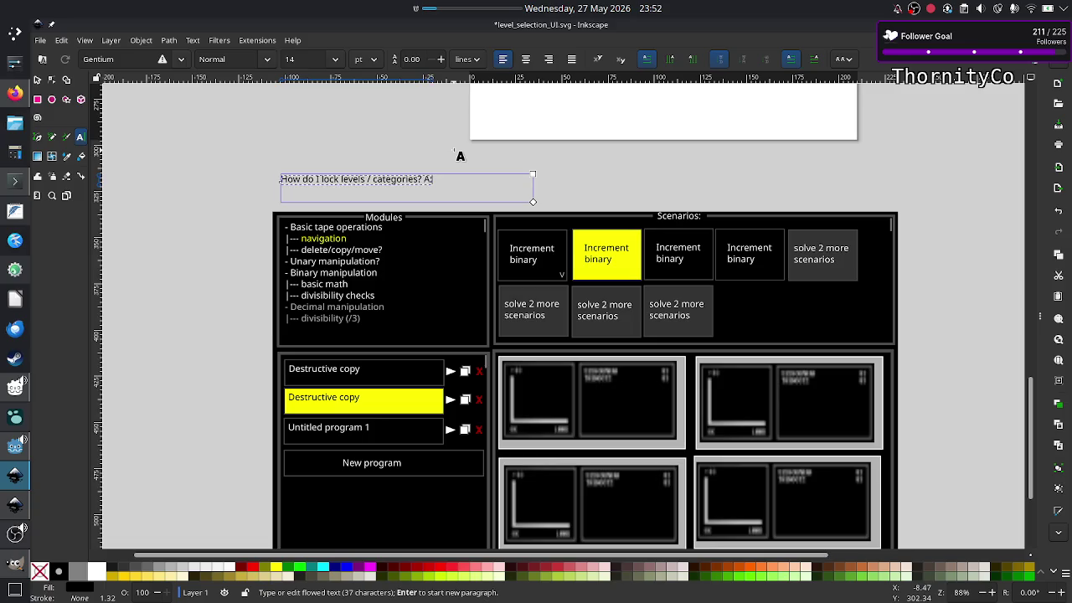
{"action": "type", "text": "after"}
{"action": "type", "text": " level desi"}
{"action": "type", "text": "gn"}
{"action": "type", "text": "!"}
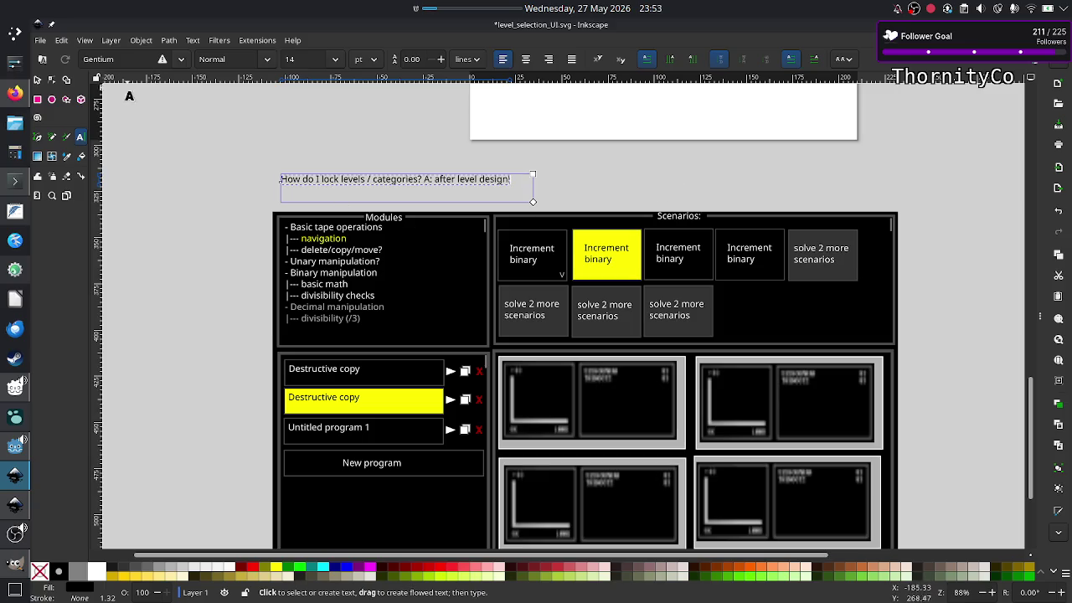
{"action": "left_click", "coordinate": [37, 81]}
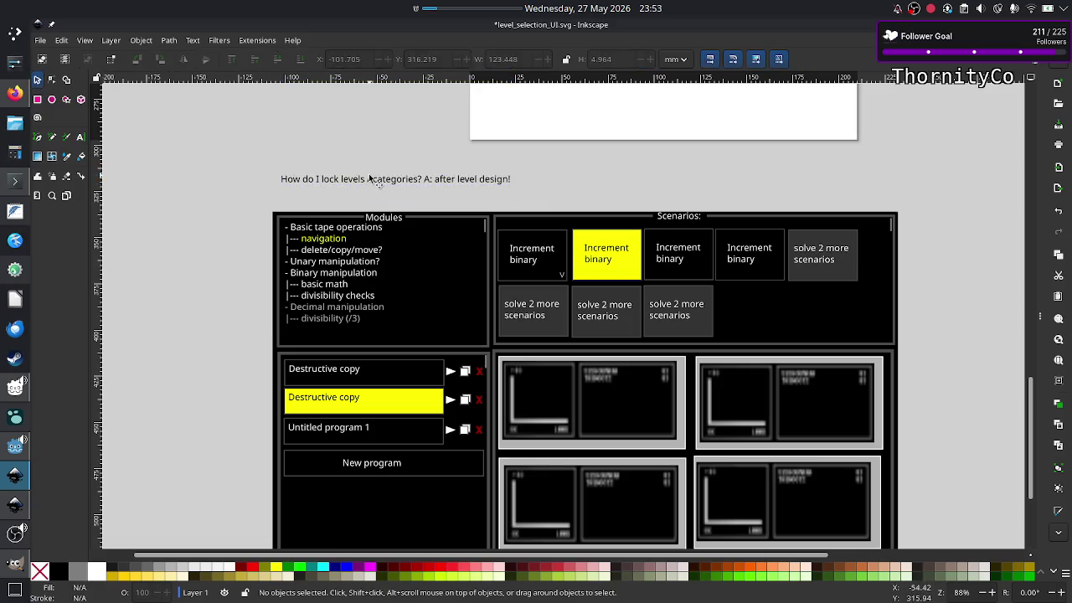
{"action": "left_click_drag", "start_coordinate": [370, 178], "coordinate": [473, 198]}
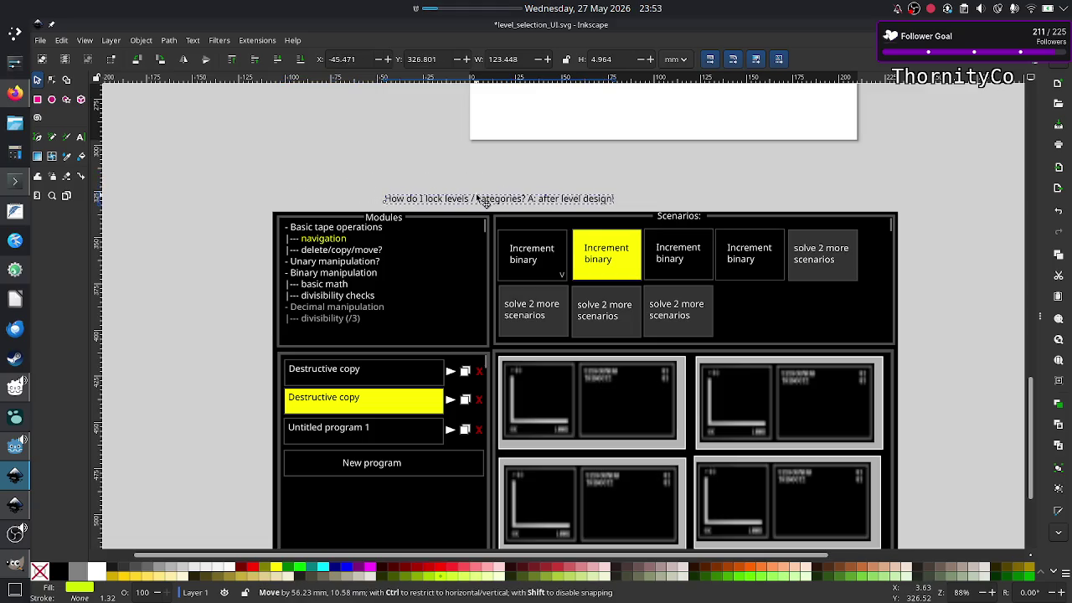
{"action": "key", "text": "Escape"}
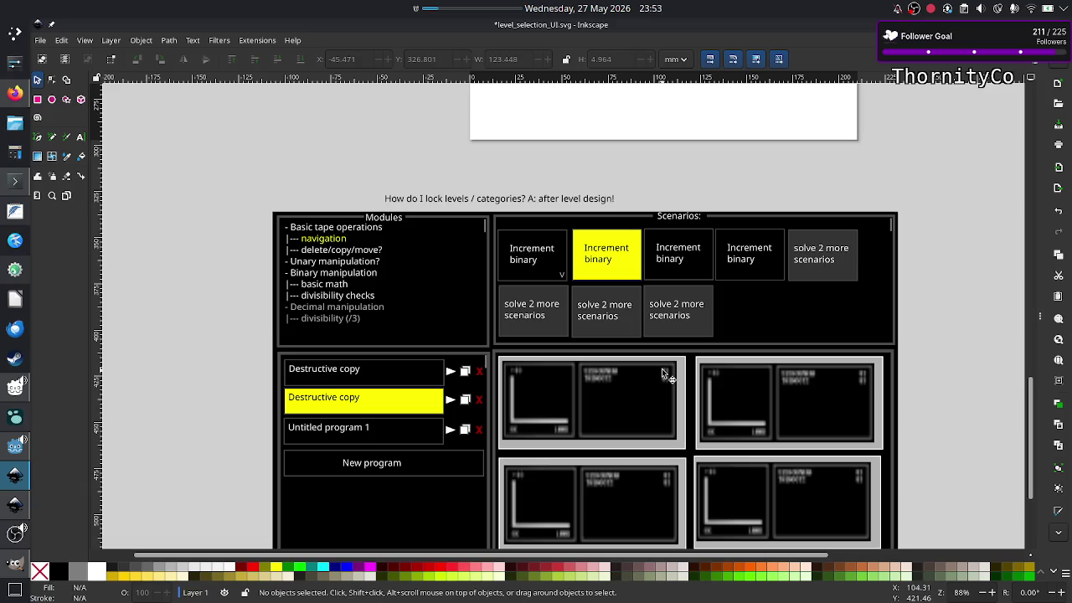
Check the first Destructive copy row's play arrow, then select the yellow Destructive copy entry
{"action": "left_click", "coordinate": [451, 373]}
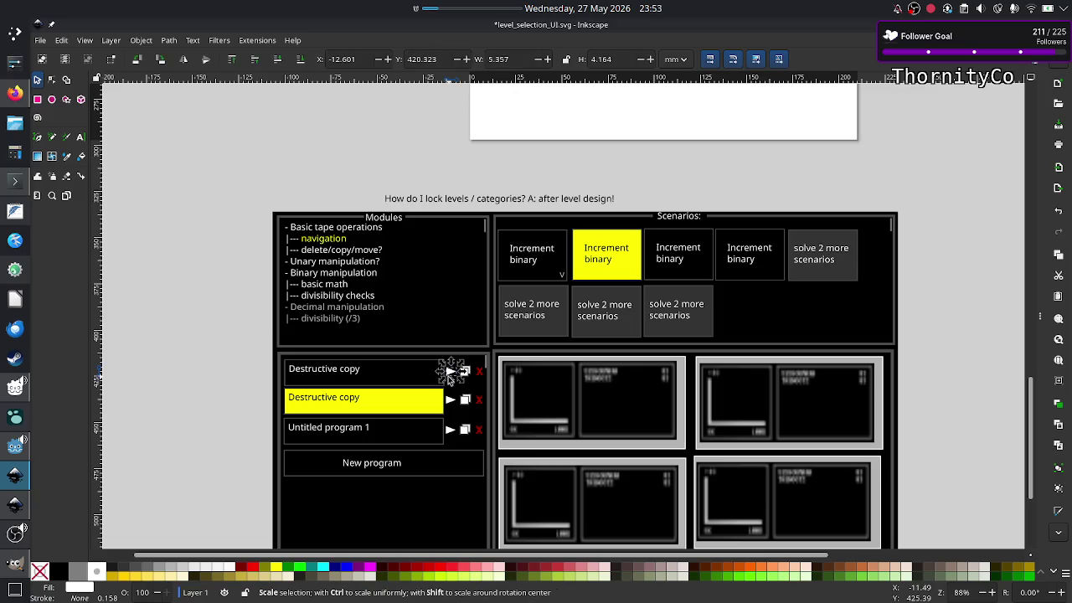
{"action": "left_click", "coordinate": [242, 388]}
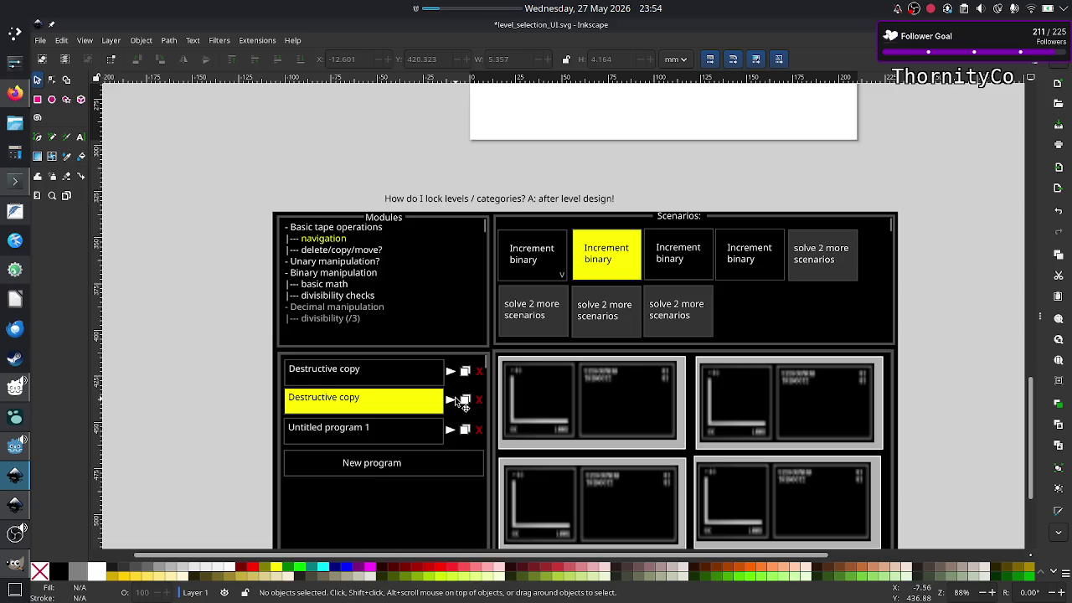
{"action": "scroll", "coordinate": [455, 402], "scroll_direction": "up", "scroll_amount": 2}
{"action": "scroll", "coordinate": [454, 402], "scroll_direction": "down", "scroll_amount": 1}
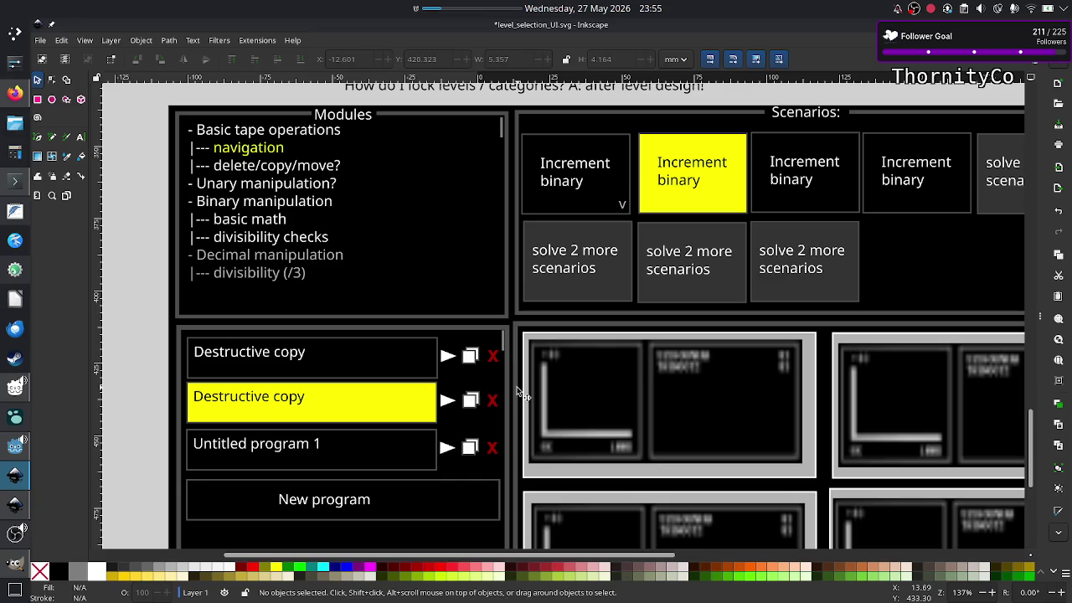
{"action": "left_click", "coordinate": [449, 357]}
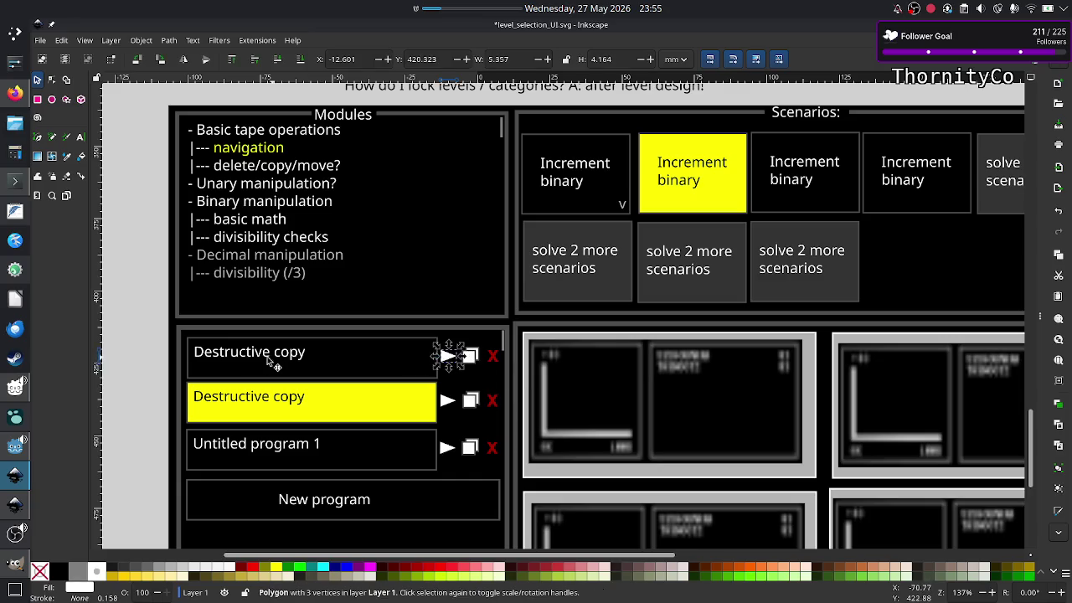
{"action": "left_click", "coordinate": [154, 338]}
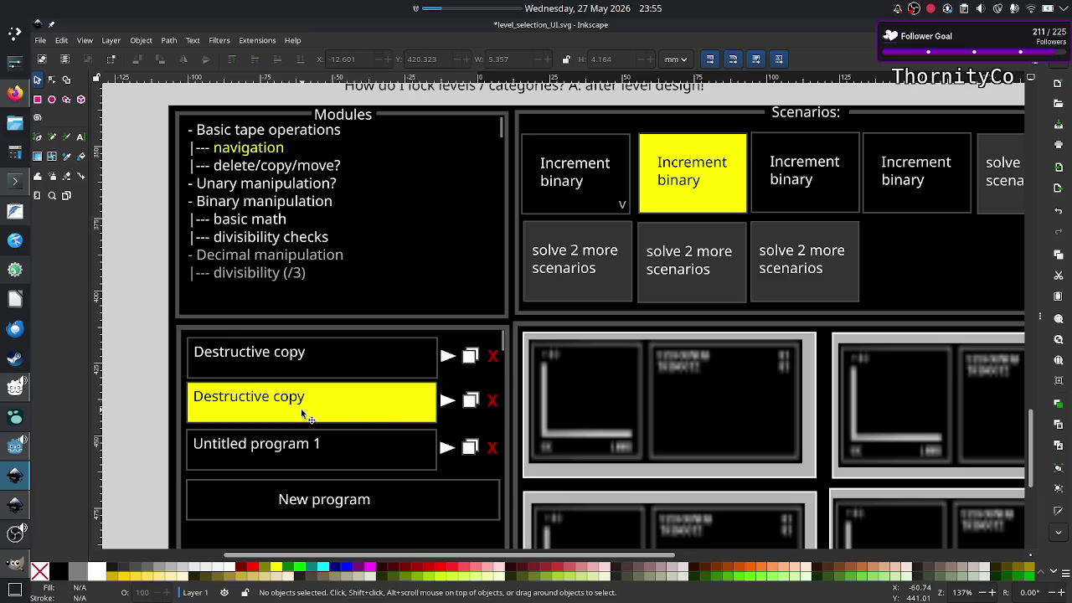
{"action": "left_click", "coordinate": [346, 399]}
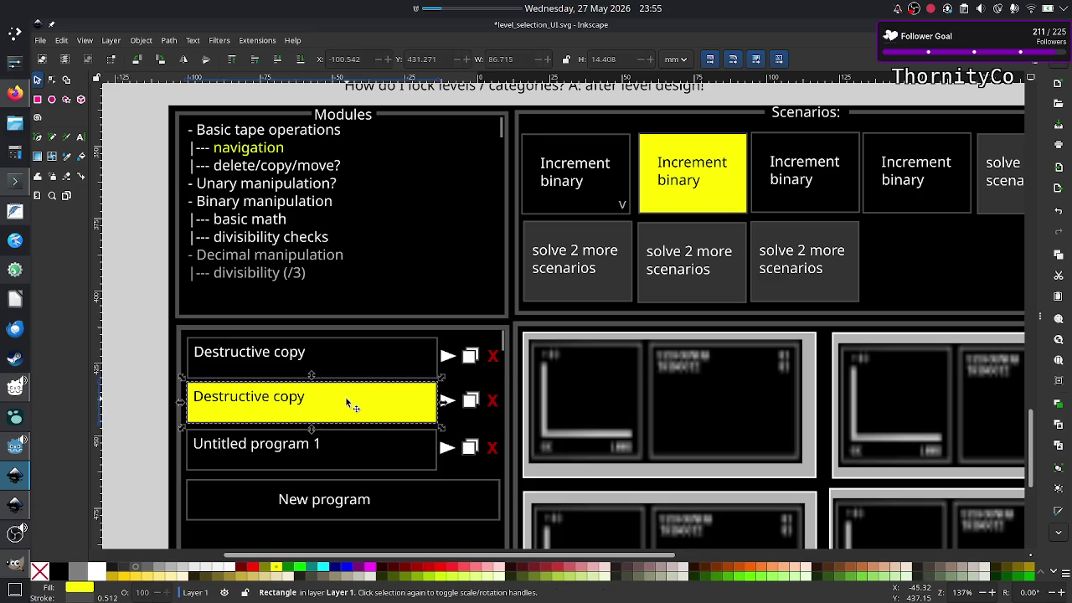
{"action": "scroll", "coordinate": [634, 377], "scroll_direction": "right", "scroll_amount": 3}
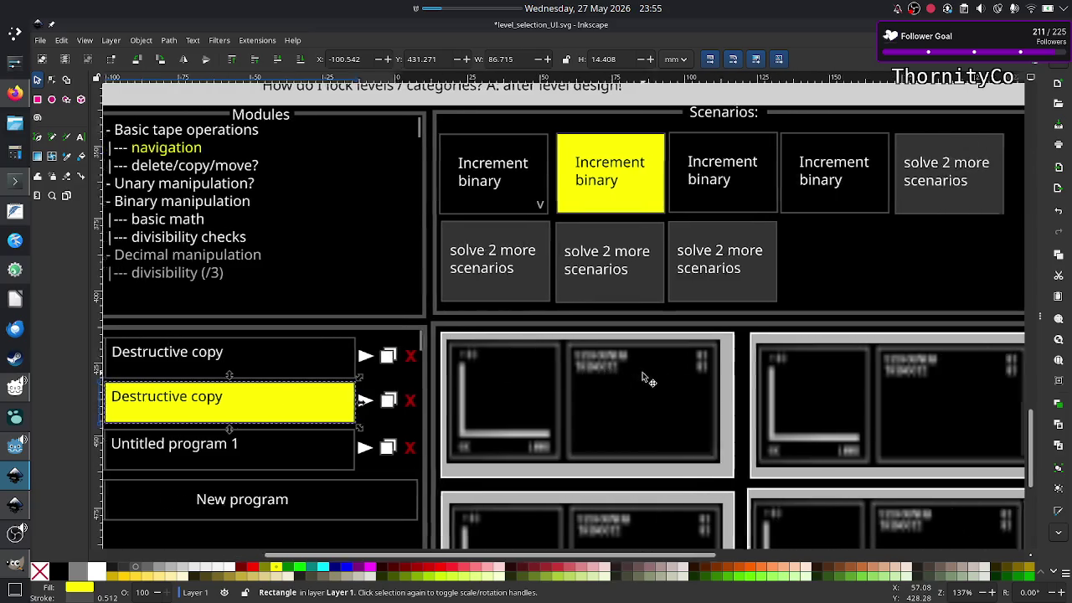
{"action": "scroll", "coordinate": [633, 376], "scroll_direction": "right", "scroll_amount": 3}
{"action": "scroll", "coordinate": [636, 378], "scroll_direction": "down", "scroll_amount": 3}
{"action": "scroll", "coordinate": [641, 380], "scroll_direction": "down", "scroll_amount": 3}
{"action": "scroll", "coordinate": [644, 378], "scroll_direction": "up", "scroll_amount": 3}
{"action": "scroll", "coordinate": [643, 378], "scroll_direction": "left", "scroll_amount": 1}
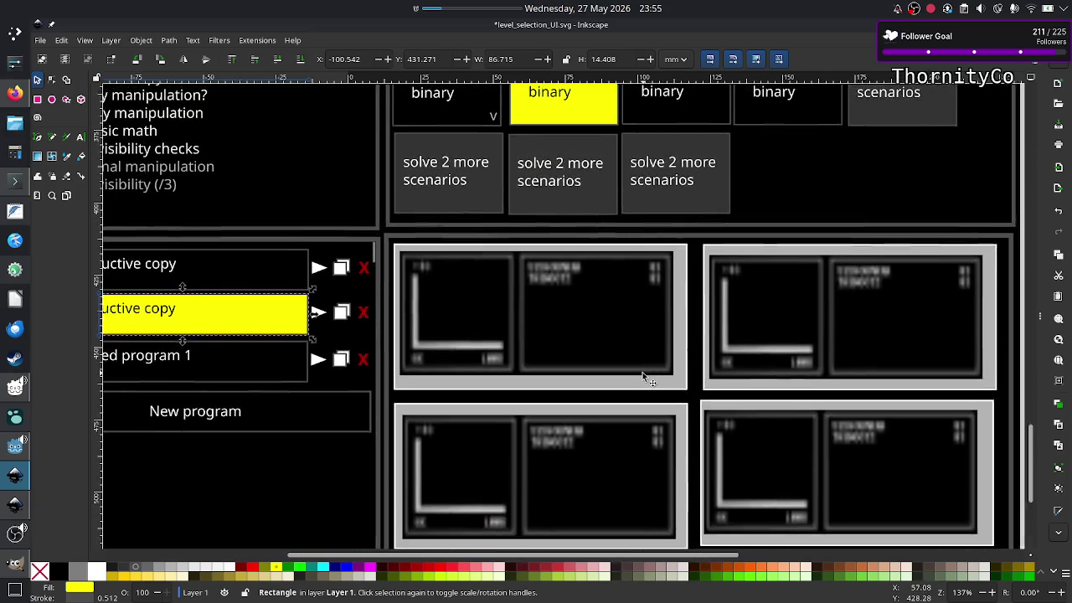
{"action": "scroll", "coordinate": [643, 378], "scroll_direction": "left", "scroll_amount": 3}
{"action": "scroll", "coordinate": [643, 378], "scroll_direction": "left", "scroll_amount": 2}
{"action": "scroll", "coordinate": [643, 378], "scroll_direction": "up", "scroll_amount": 4}
{"action": "scroll", "coordinate": [649, 381], "scroll_direction": "up", "scroll_amount": 1}
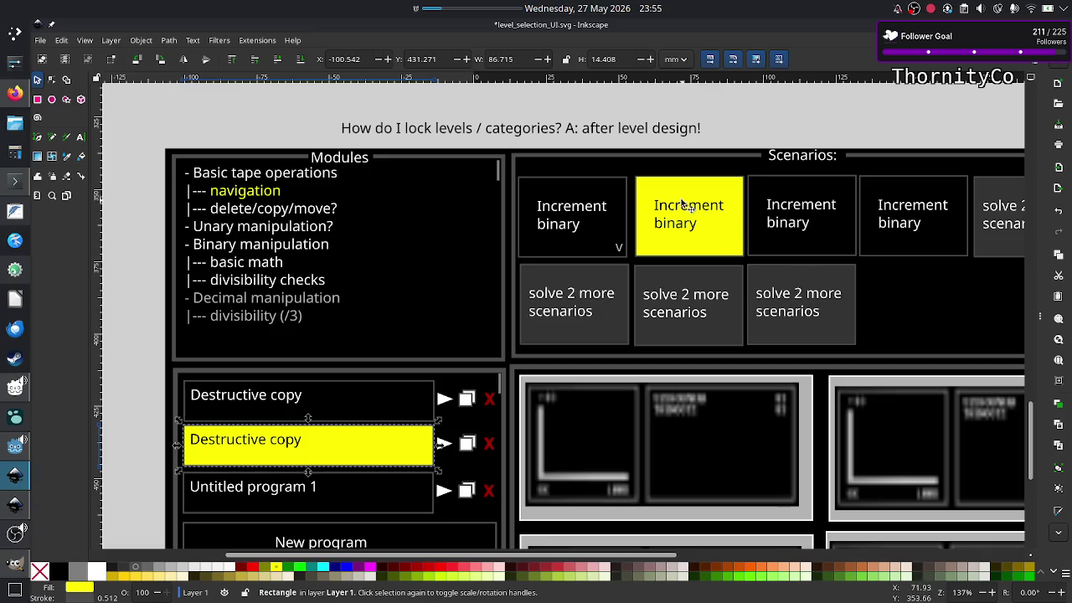
{"action": "scroll", "coordinate": [390, 376], "scroll_direction": "down", "scroll_amount": 3}
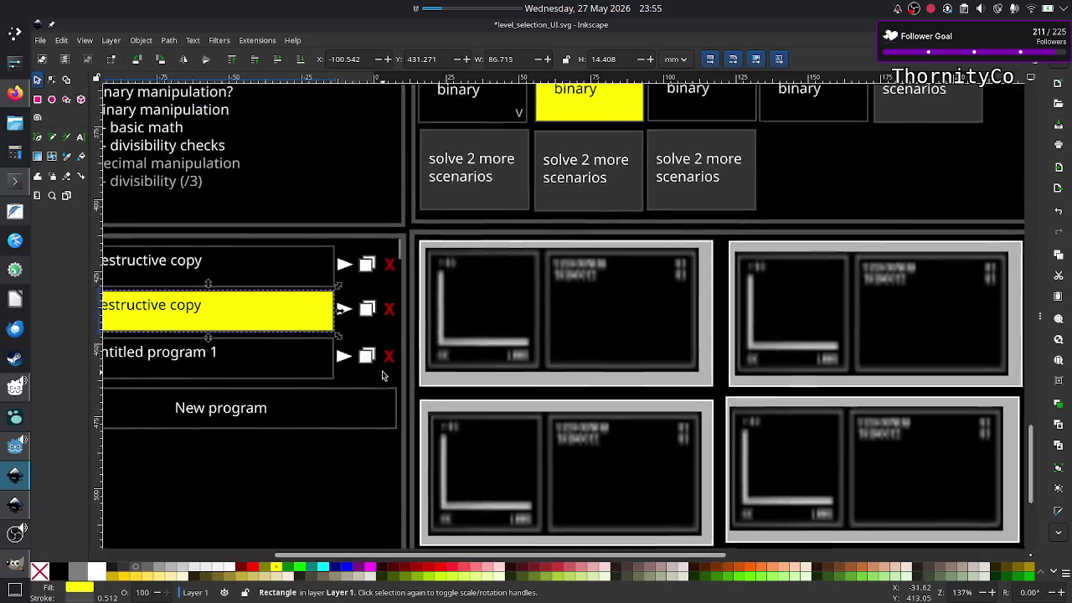
{"action": "scroll", "coordinate": [410, 348], "scroll_direction": "left", "scroll_amount": 4}
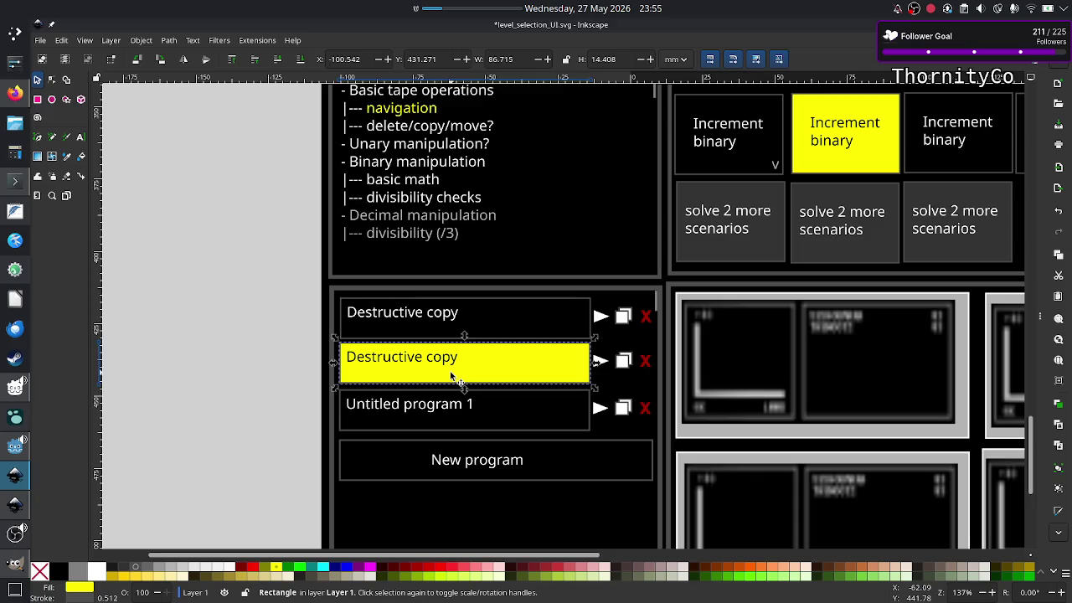
{"action": "scroll", "coordinate": [452, 377], "scroll_direction": "down", "scroll_amount": 1}
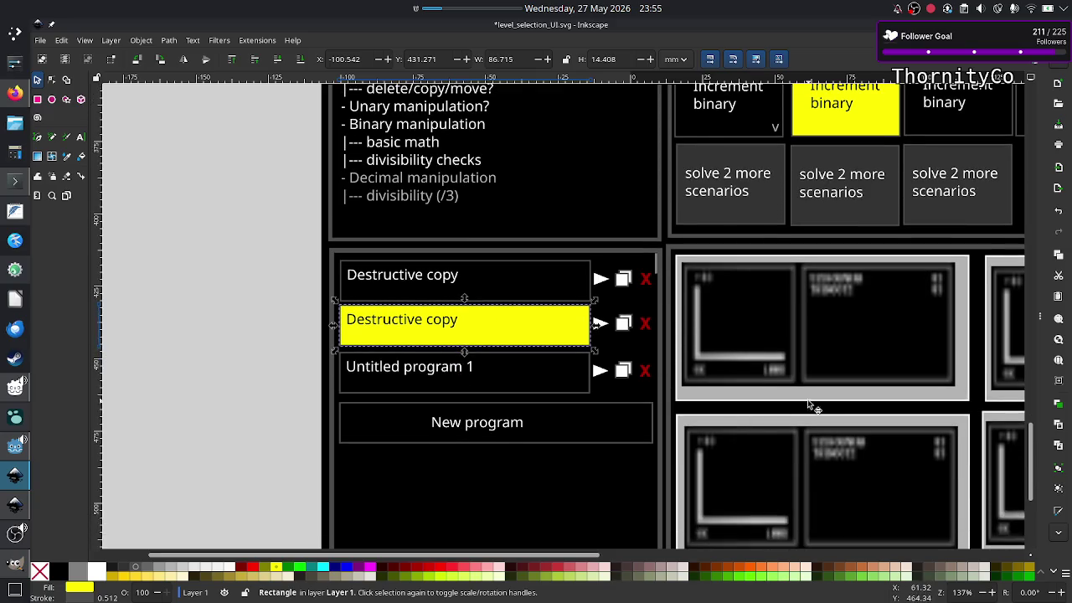
{"action": "scroll", "coordinate": [811, 409], "scroll_direction": "right", "scroll_amount": 8}
{"action": "scroll", "coordinate": [815, 407], "scroll_direction": "left", "scroll_amount": 4}
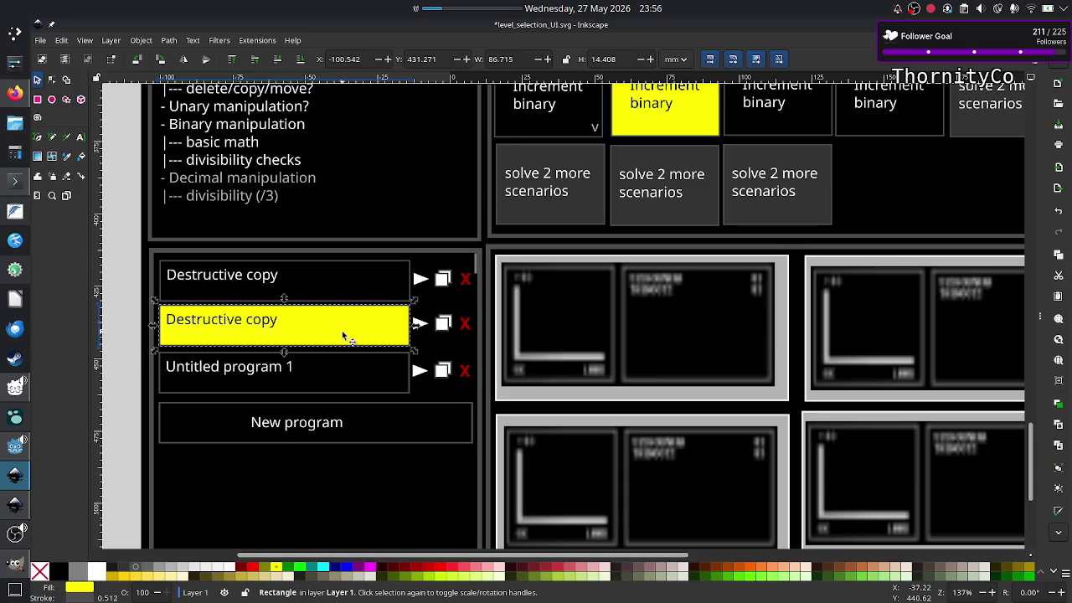
{"action": "scroll", "coordinate": [341, 336], "scroll_direction": "down", "scroll_amount": 5}
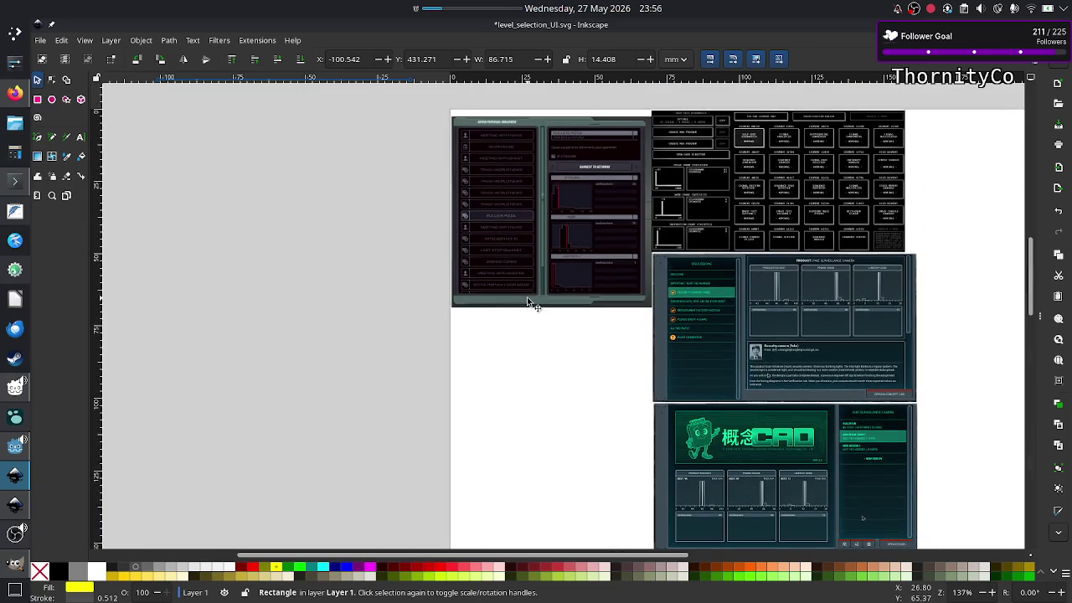
Zoom into the TIS-100 reference screenshot, then switch to GIMP and start quitting it
{"action": "scroll", "coordinate": [756, 230], "scroll_direction": "up", "scroll_amount": 3}
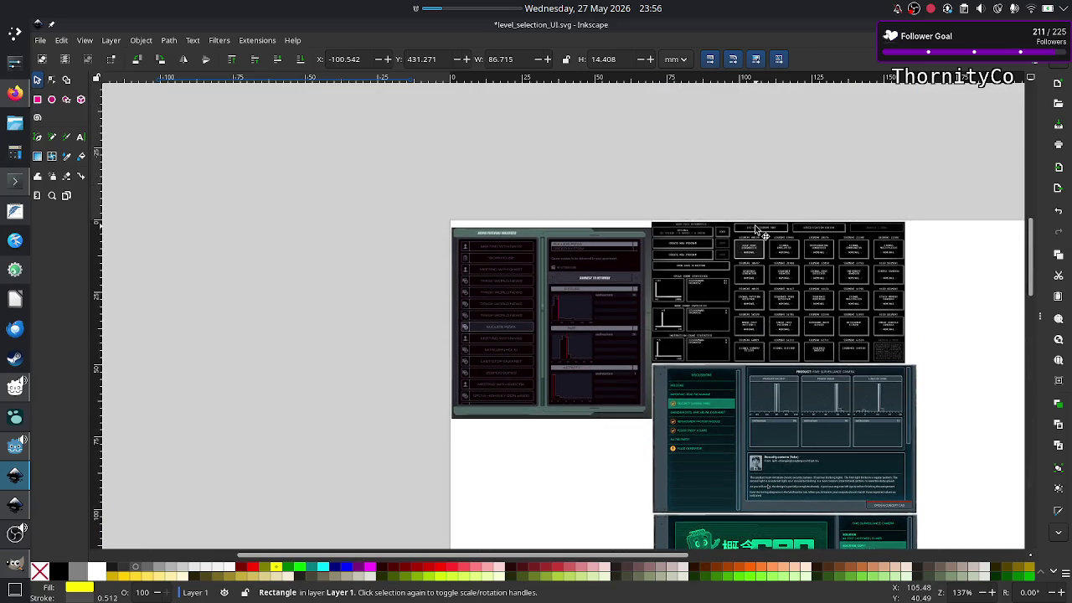
{"action": "key", "text": "ctrl"}
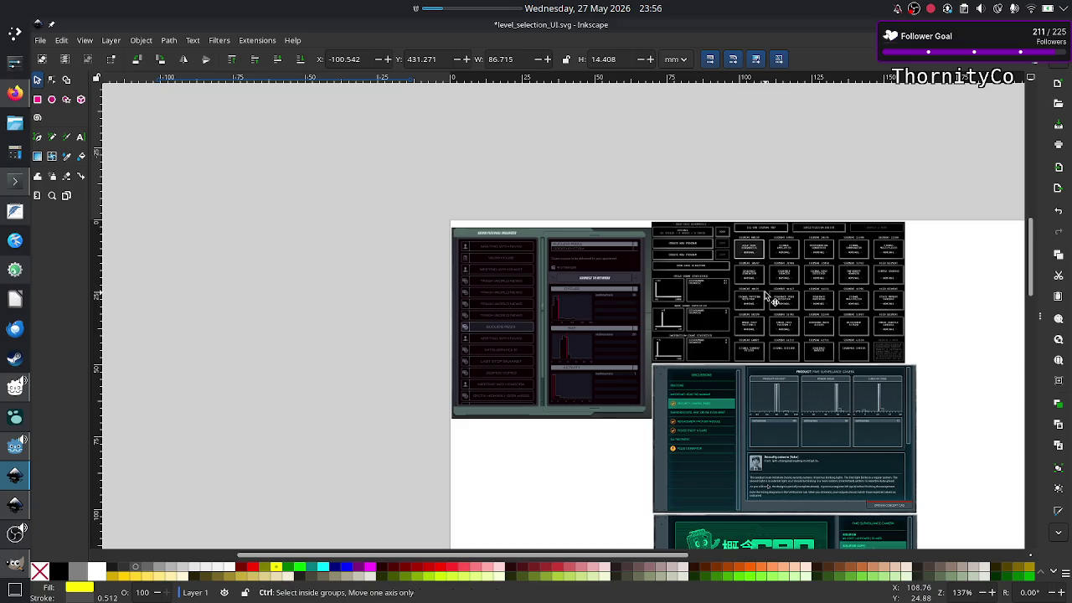
{"action": "scroll", "coordinate": [763, 295], "scroll_direction": "up", "scroll_amount": 2}
{"action": "scroll", "coordinate": [764, 295], "scroll_direction": "up", "scroll_amount": 2}
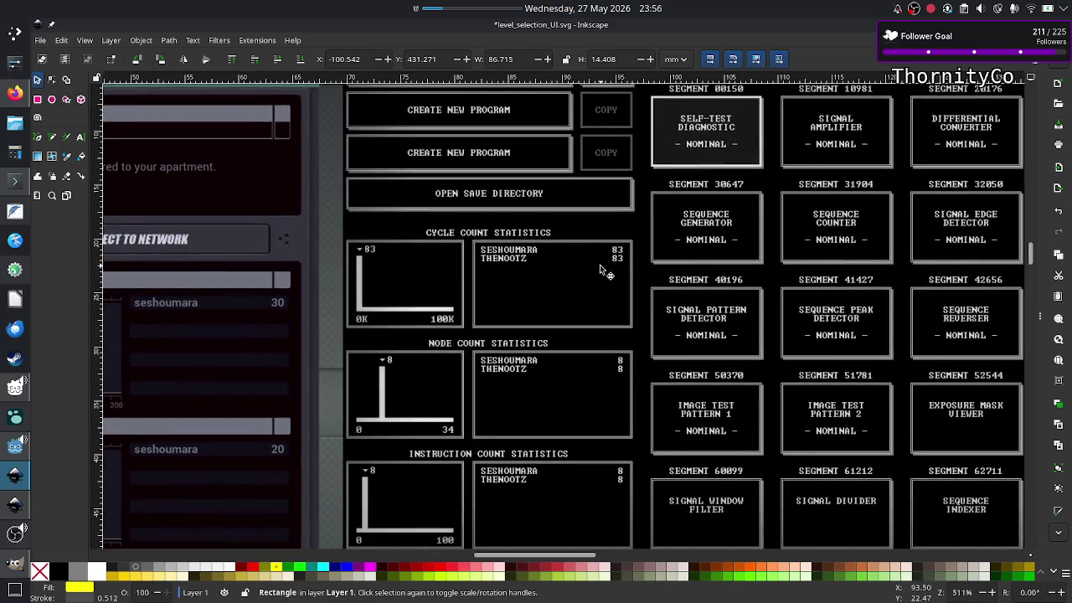
{"action": "scroll", "coordinate": [573, 253], "scroll_direction": "up", "scroll_amount": 1}
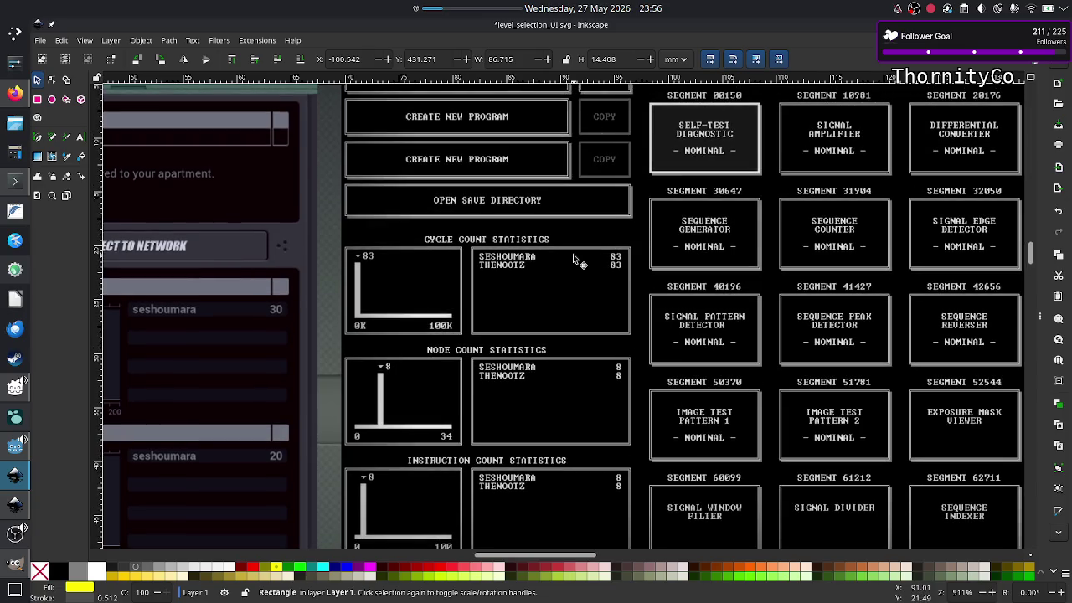
{"action": "scroll", "coordinate": [572, 254], "scroll_direction": "up", "scroll_amount": 3}
{"action": "scroll", "coordinate": [573, 254], "scroll_direction": "up", "scroll_amount": 1}
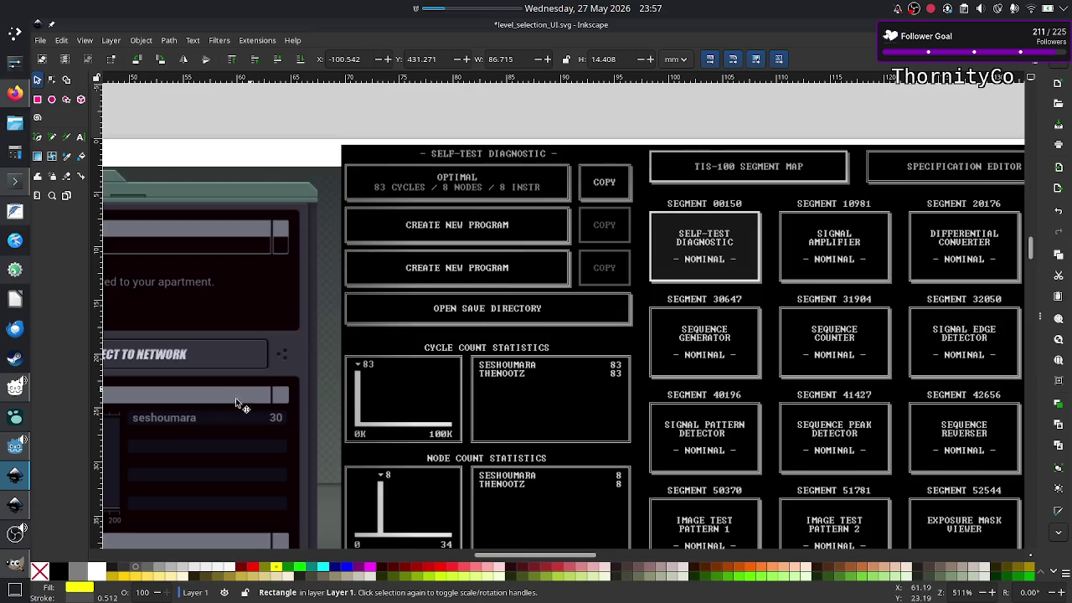
{"action": "left_click", "coordinate": [15, 564]}
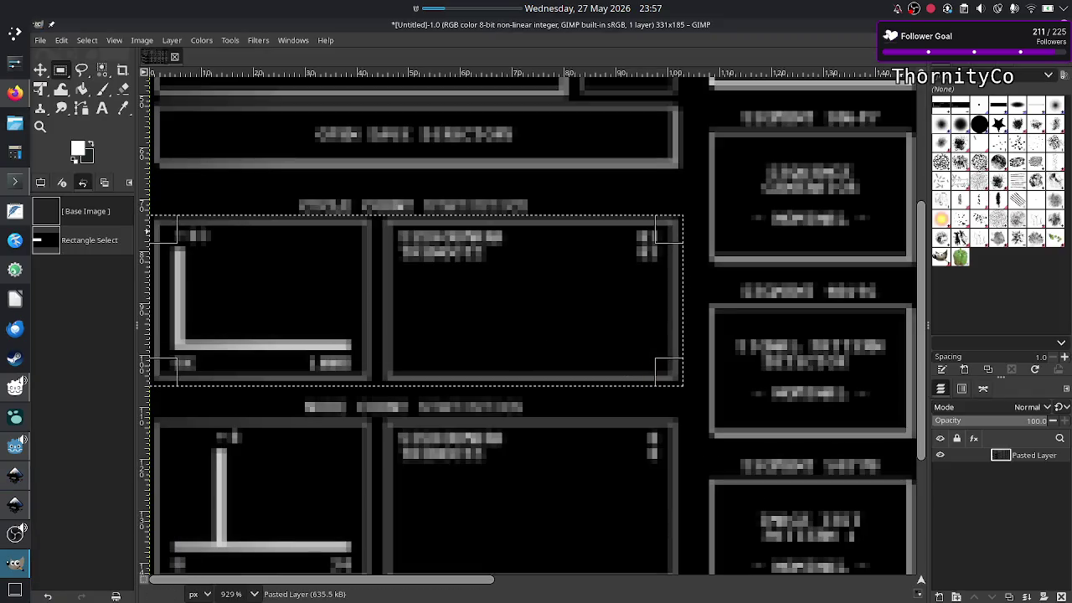
{"action": "key", "text": "ctrl+q"}
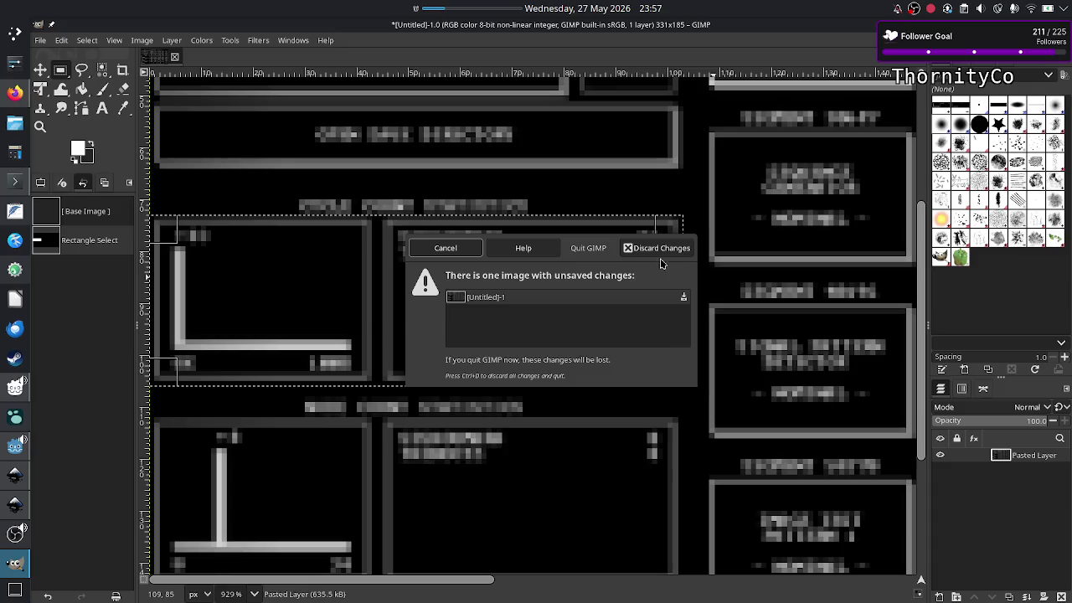
Quit GIMP discarding the unsaved pasted image, and bring OBS Studio to the front
{"action": "left_click", "coordinate": [653, 249]}
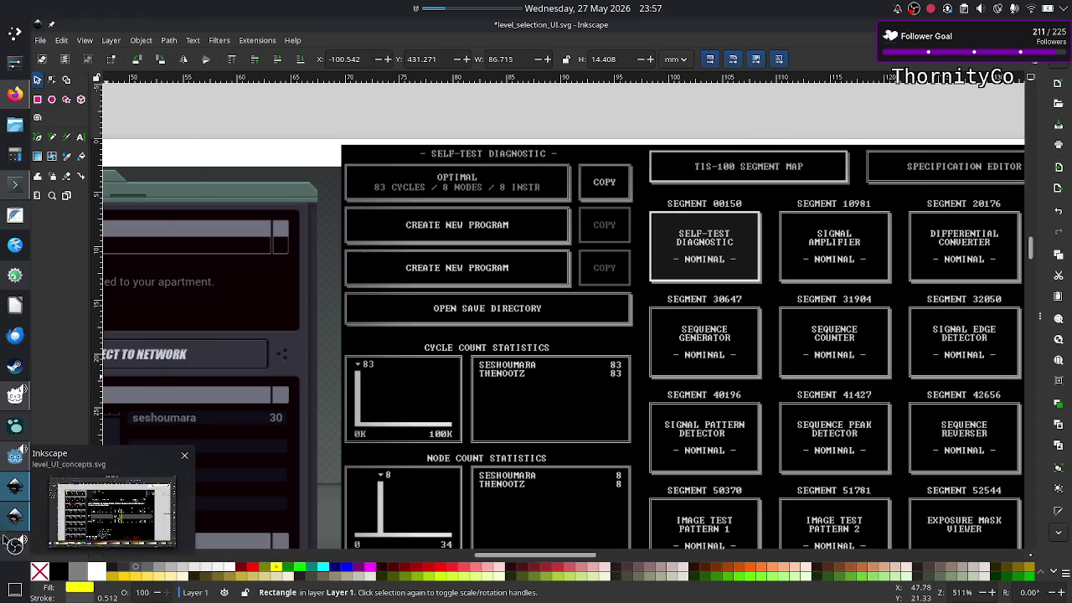
{"action": "left_click", "coordinate": [15, 544]}
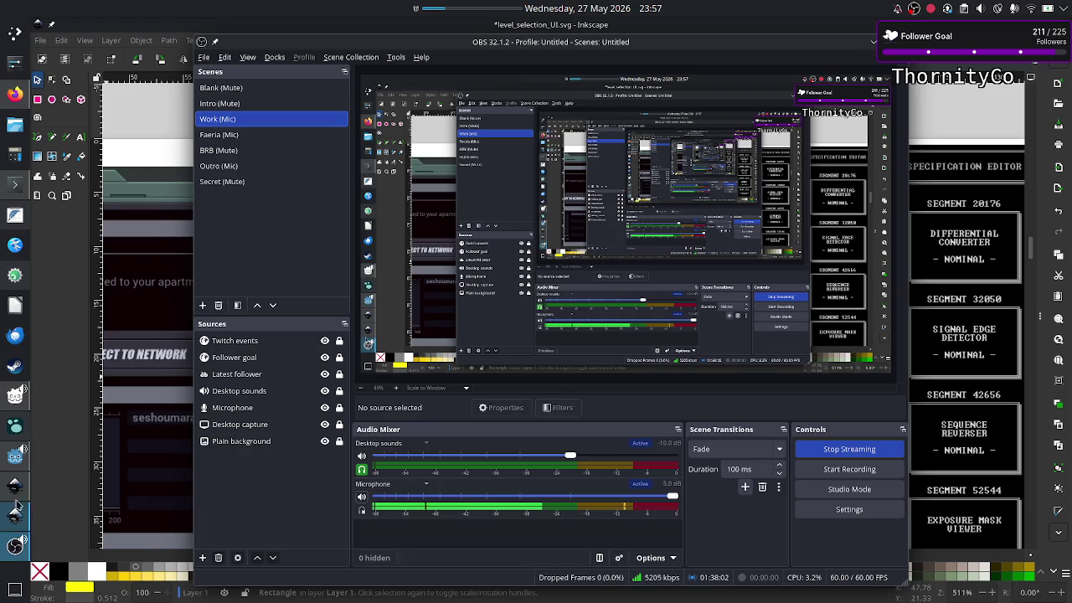
Launch Steam by searching 'stea' in the application launcher, and minimize OBS Studio
{"action": "left_click", "coordinate": [12, 31]}
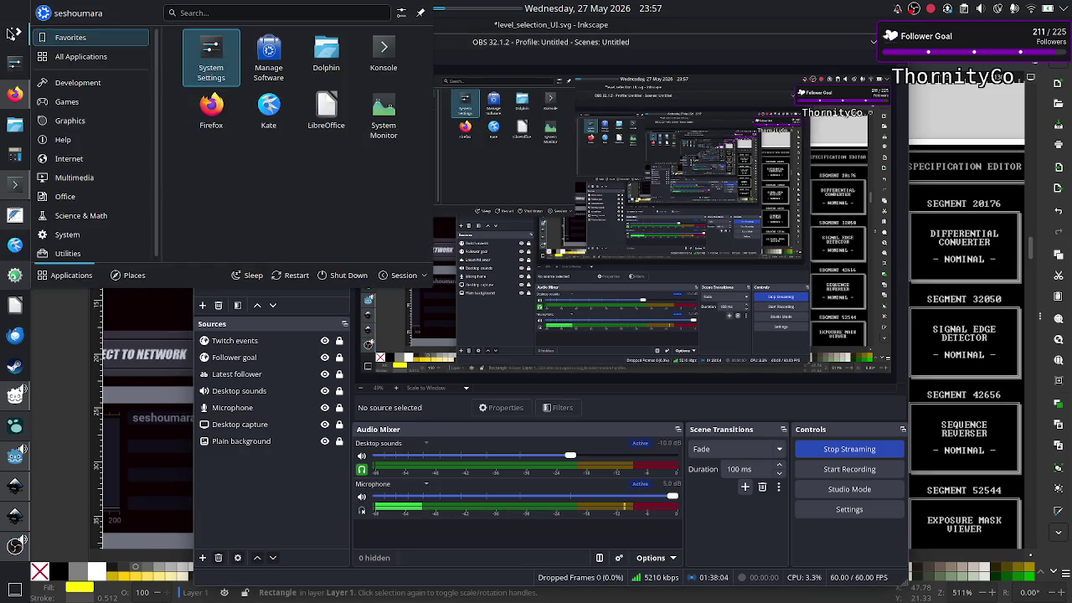
{"action": "type", "text": "stea"}
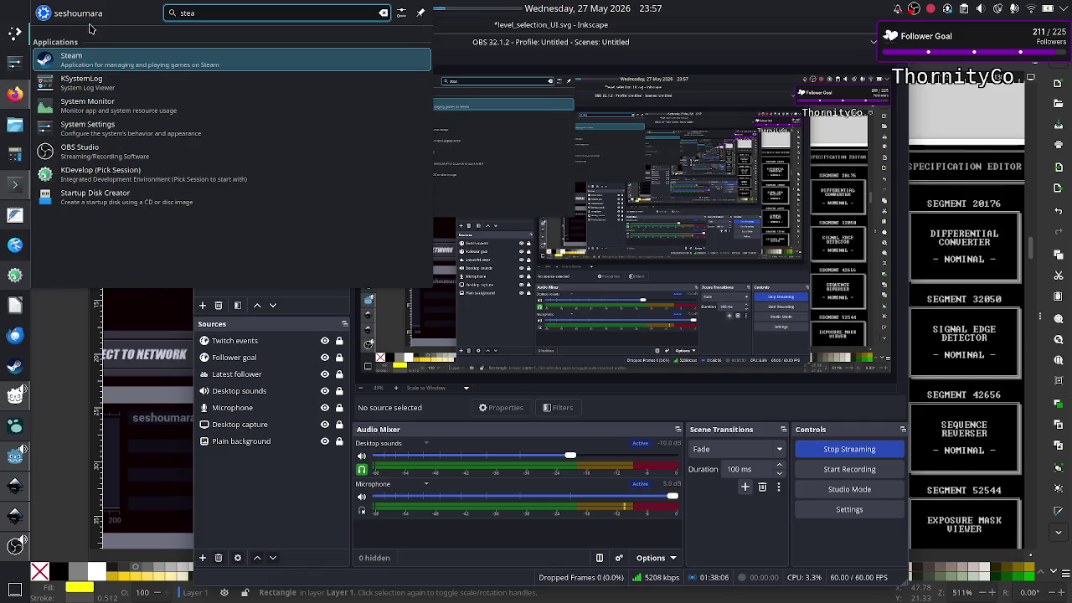
{"action": "left_click", "coordinate": [98, 57]}
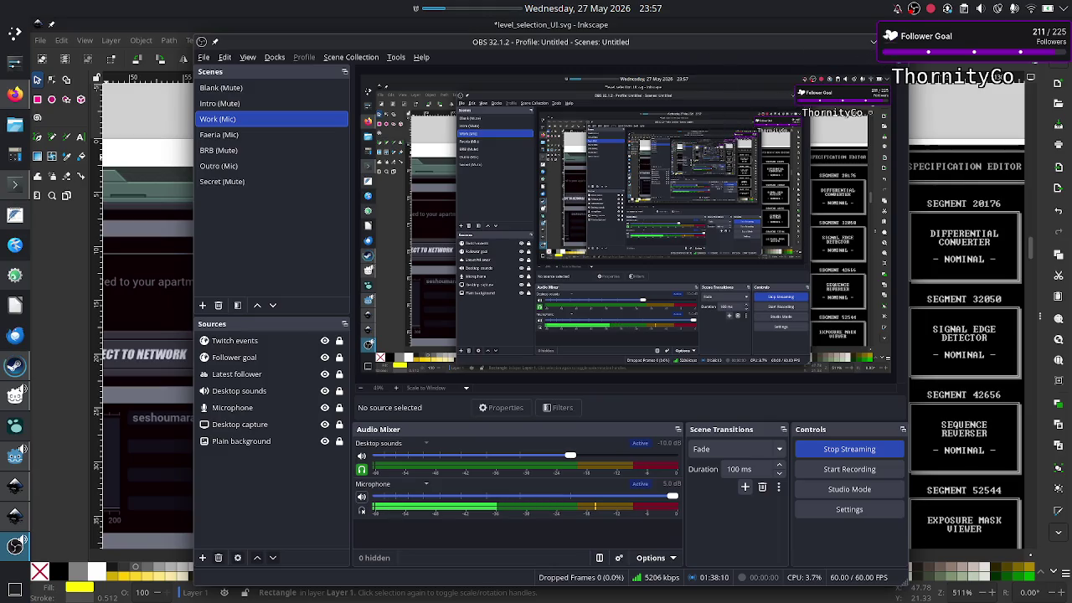
{"action": "left_click", "coordinate": [872, 43]}
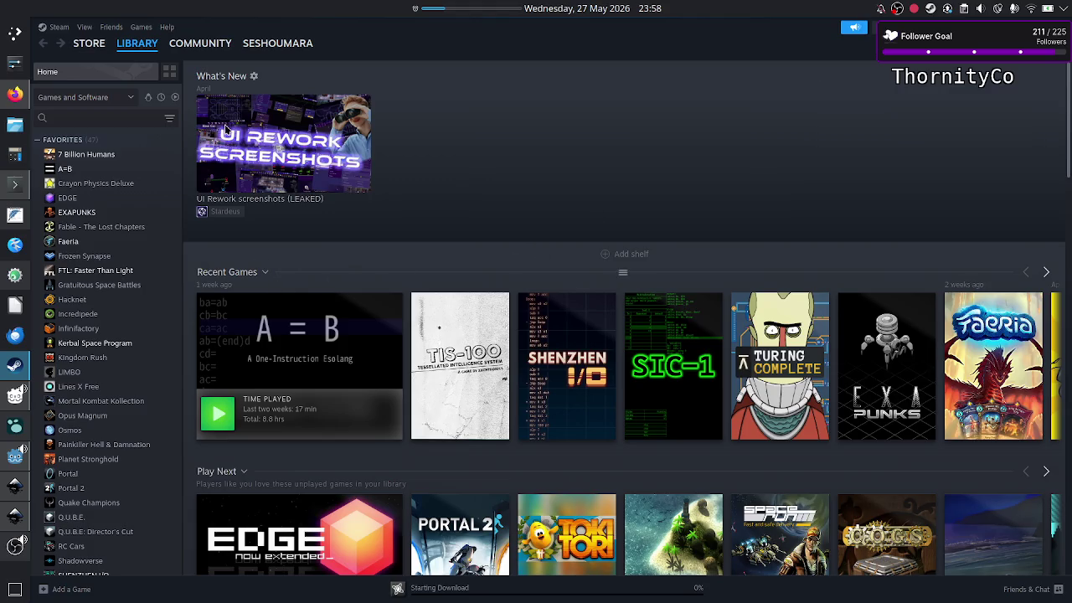
Search the Steam library for 'tis-100' and launch TIS-100 from its game page
{"action": "mouse_move", "coordinate": [101, 252]}
{"action": "left_click", "coordinate": [102, 118]}
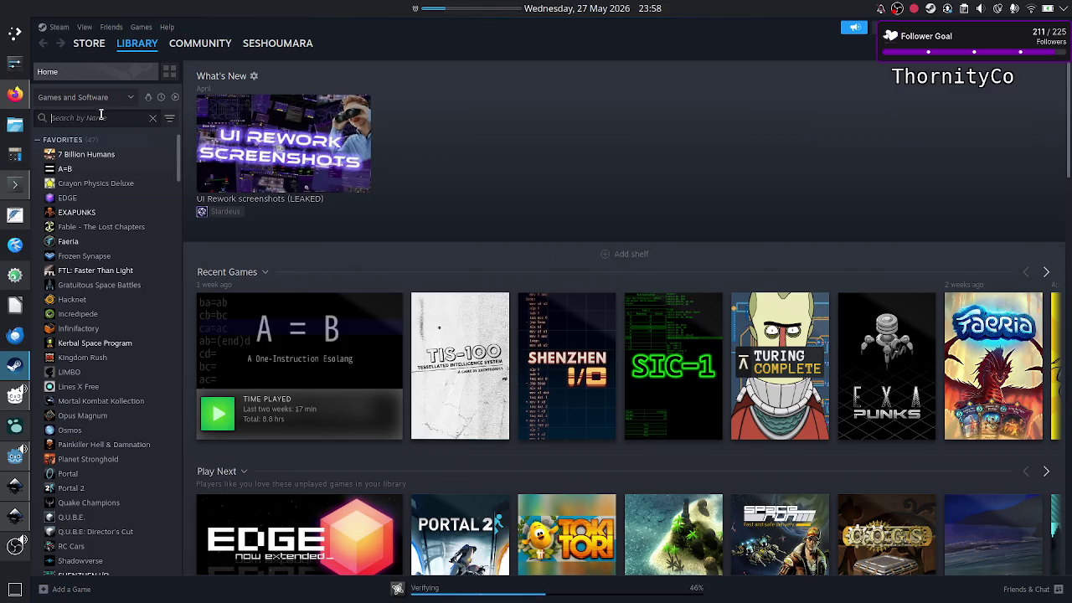
{"action": "type", "text": "tis-100"}
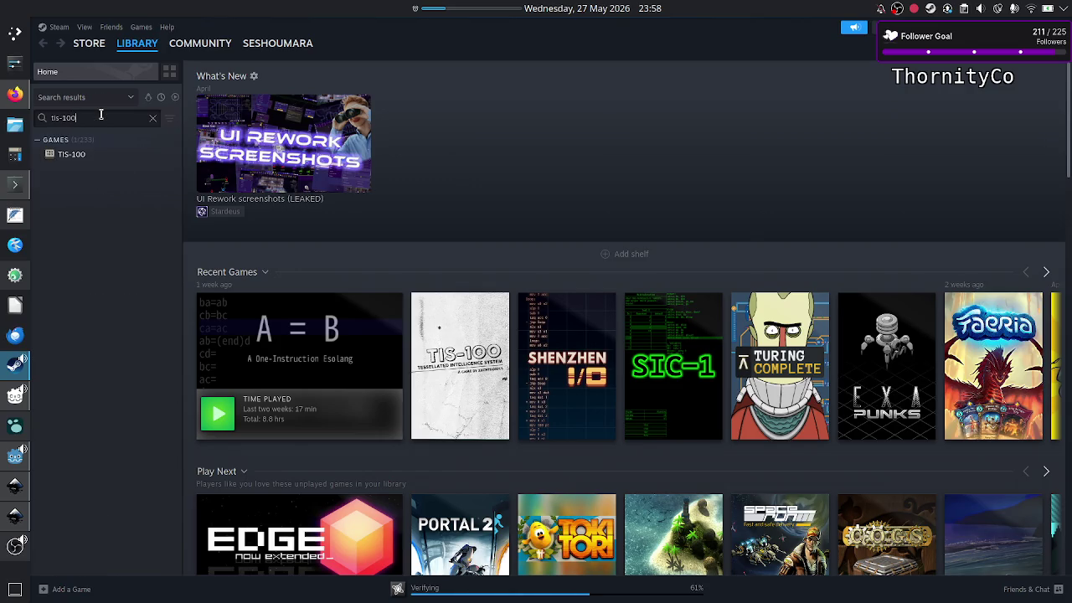
{"action": "left_click", "coordinate": [65, 154]}
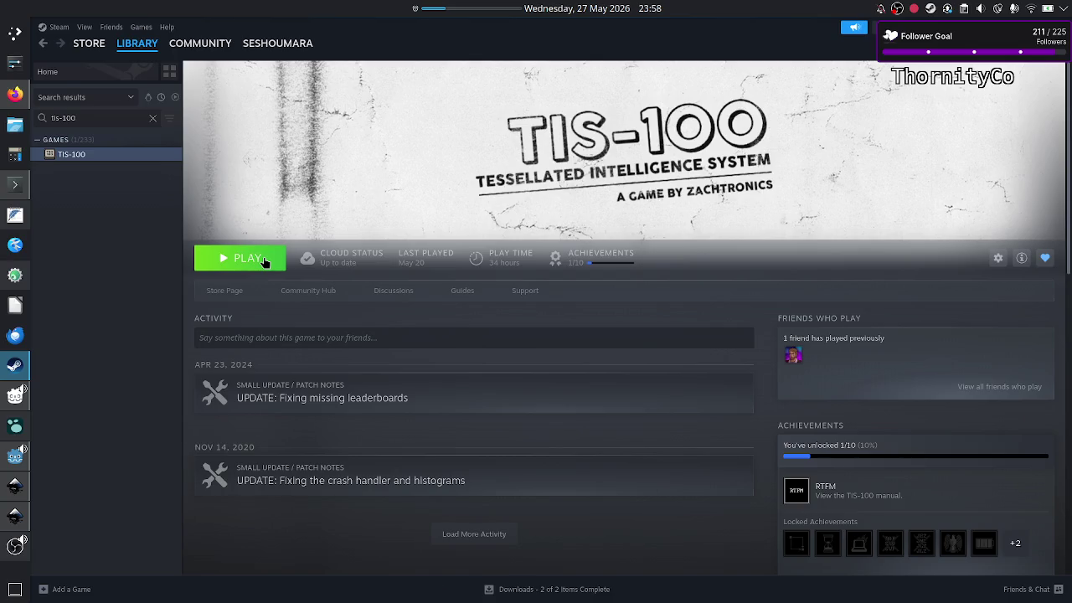
{"action": "left_click", "coordinate": [264, 262]}
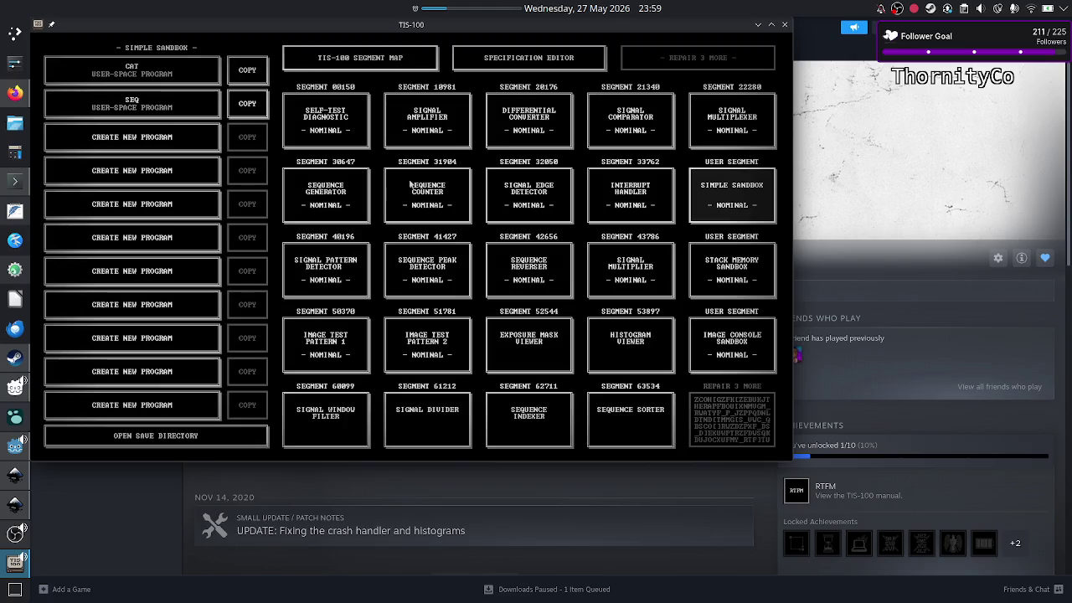
Open the optimal Self-Test Diagnostic solution, then return to the segment list via the system menu
{"action": "left_click", "coordinate": [344, 127]}
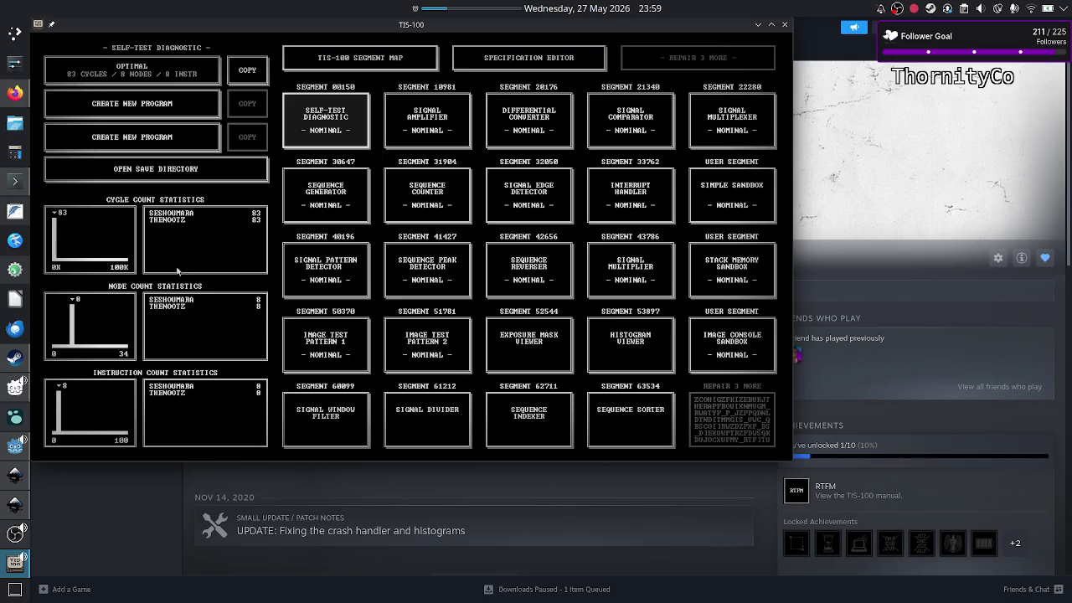
{"action": "left_click", "coordinate": [165, 74]}
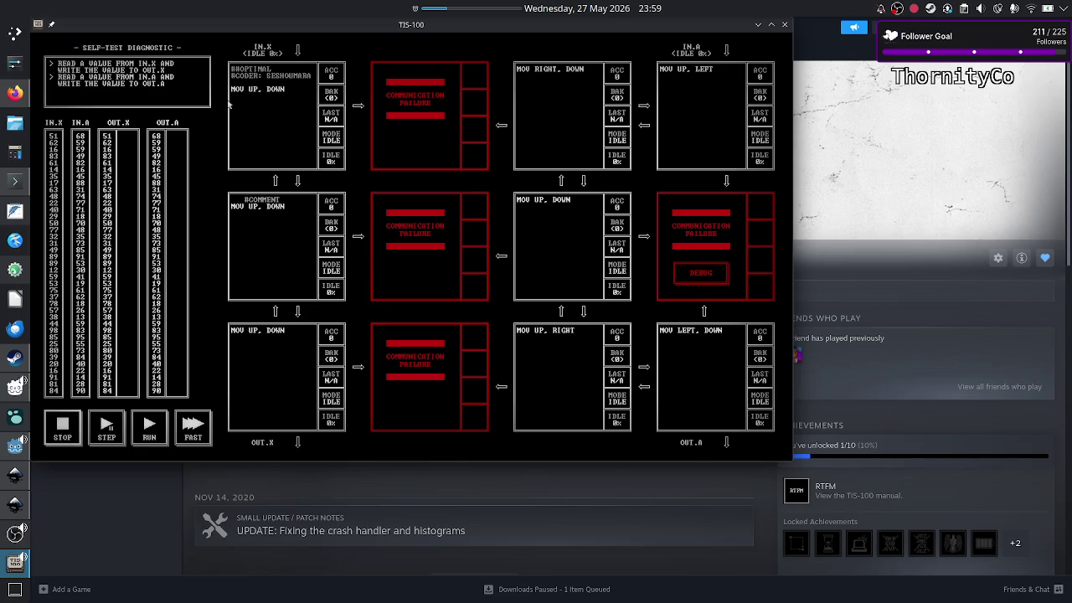
{"action": "key", "text": "Escape"}
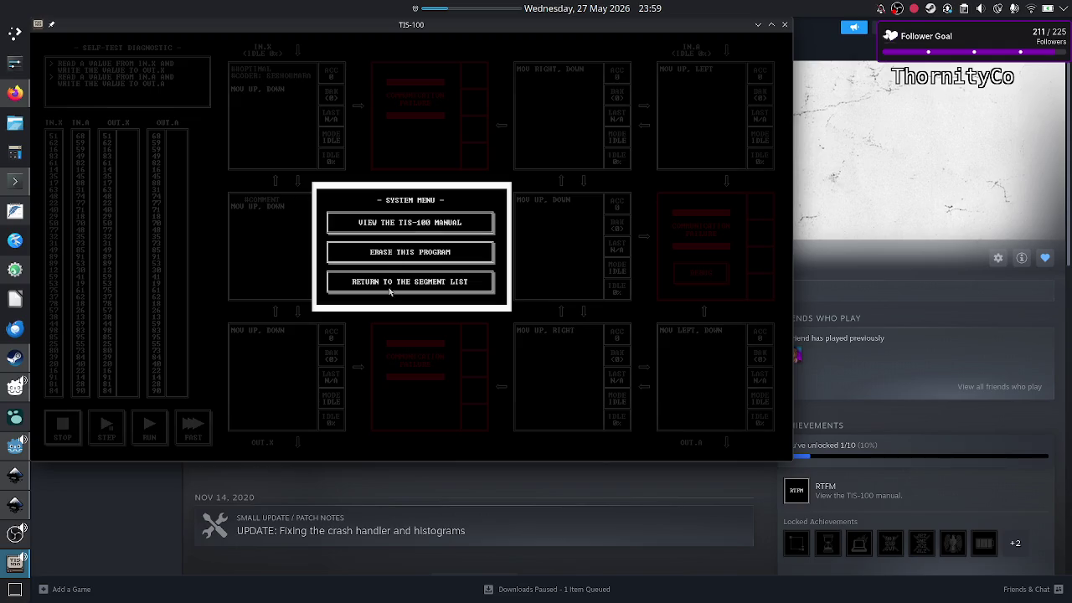
{"action": "left_click", "coordinate": [389, 285]}
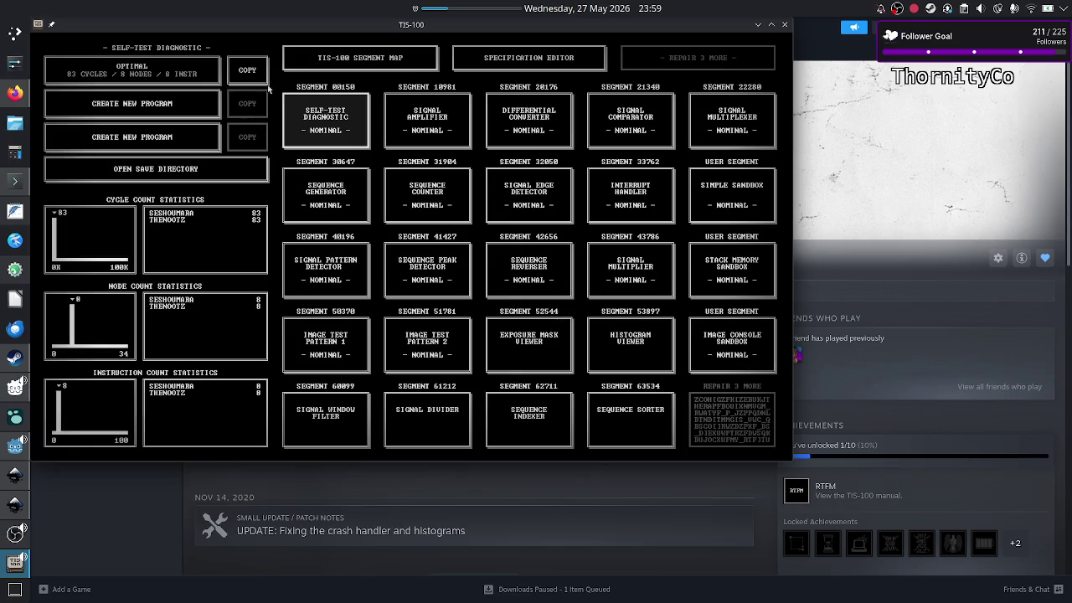
{"action": "left_click", "coordinate": [170, 71]}
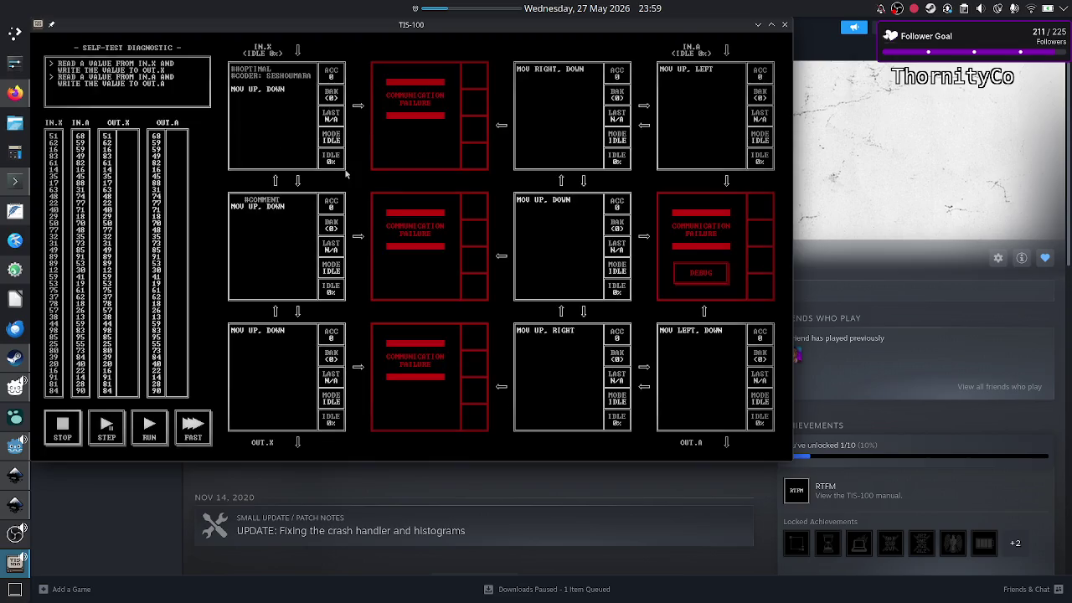
{"action": "key", "text": "Escape"}
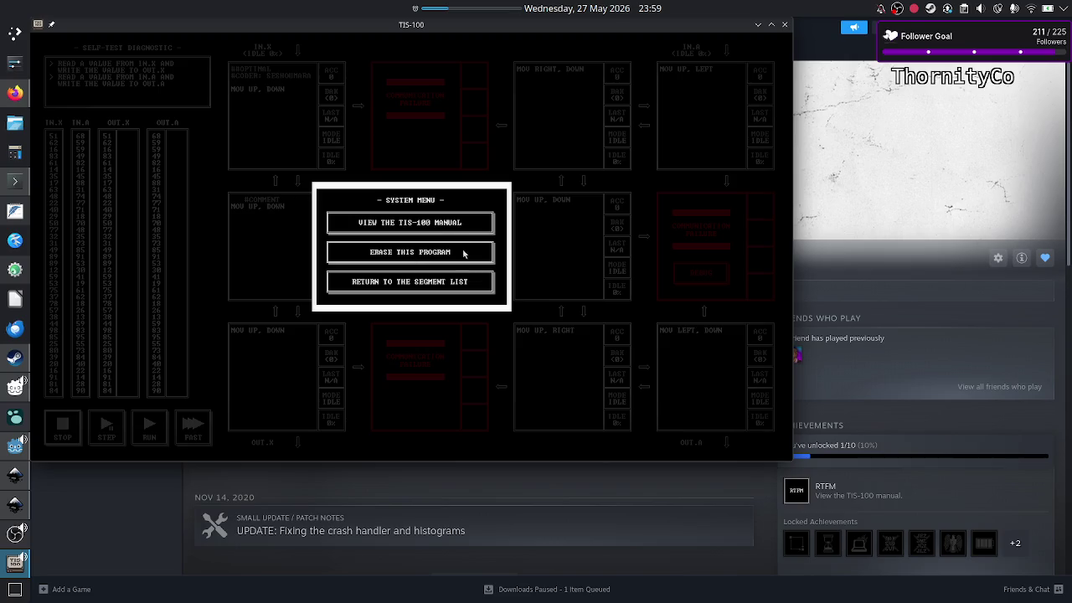
{"action": "left_click", "coordinate": [418, 282]}
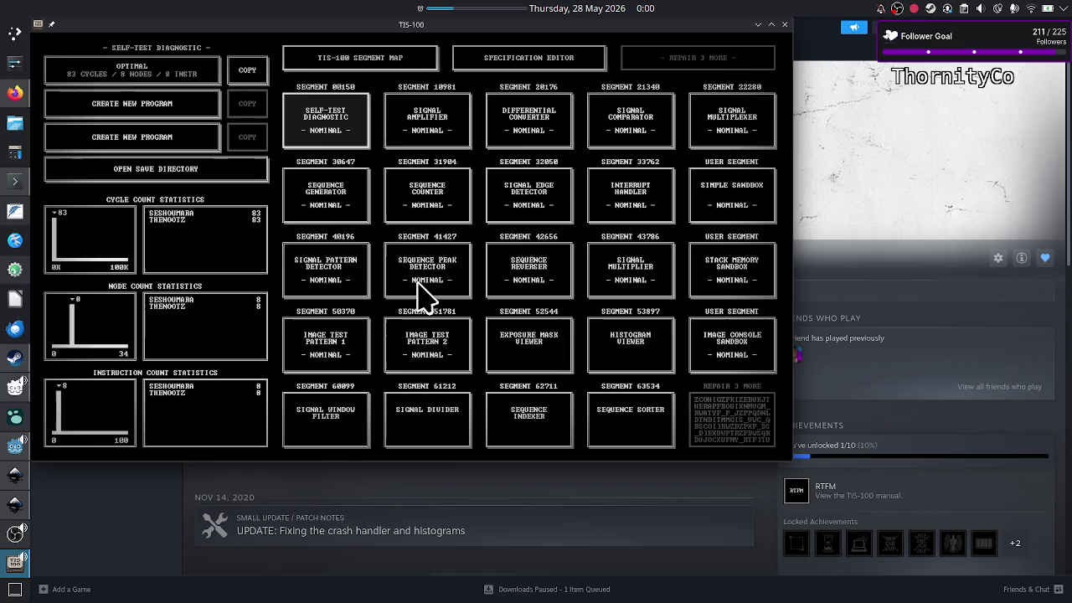
Start and exit a new Self-Test Diagnostic program, then show Signal Amplifier's stats
{"action": "left_click", "coordinate": [153, 106]}
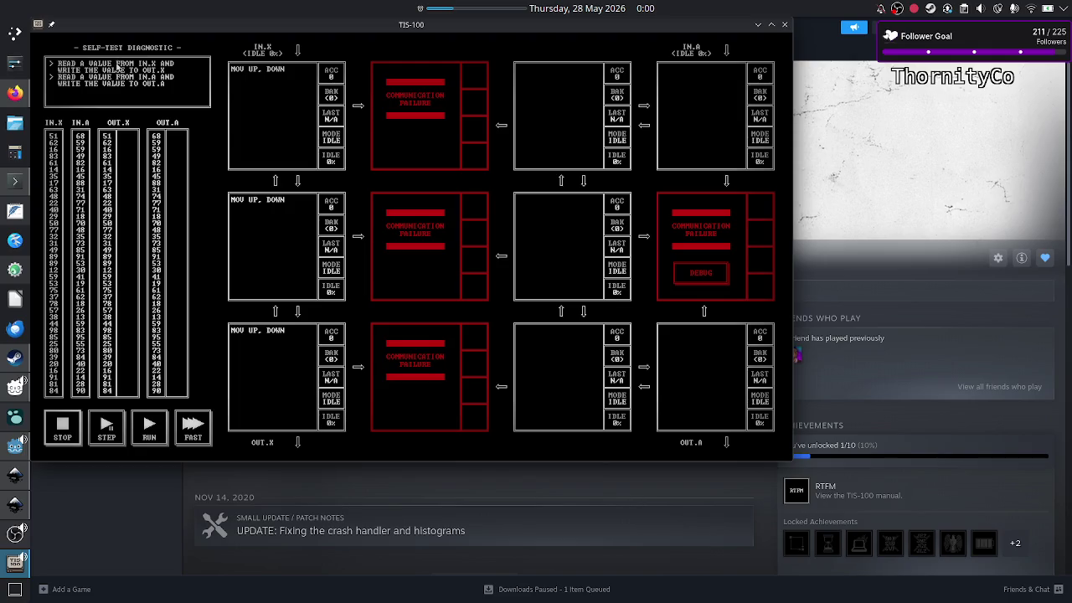
{"action": "key", "text": "Escape"}
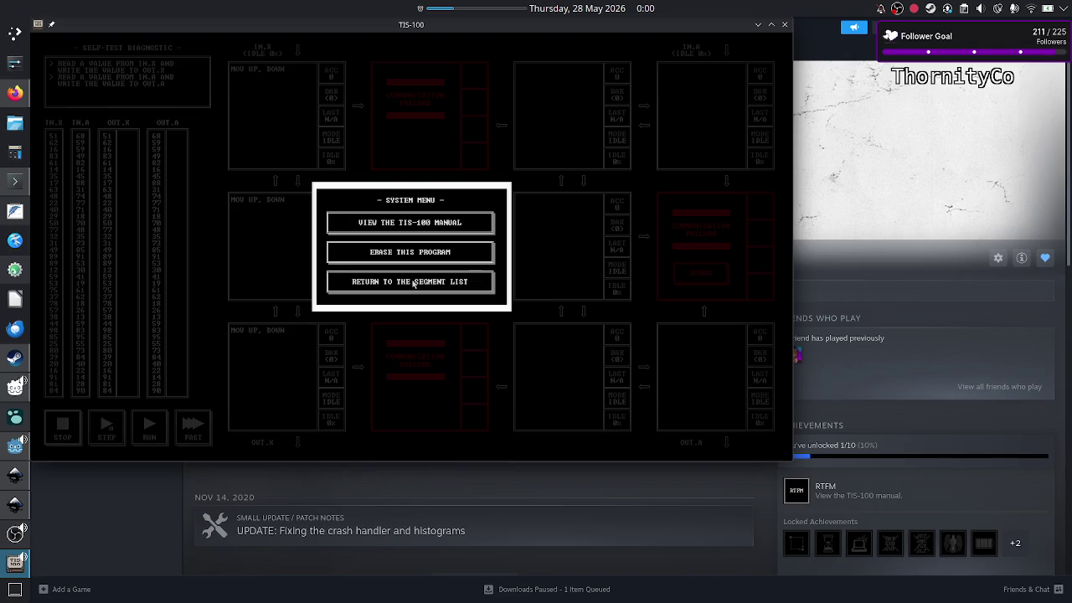
{"action": "left_click", "coordinate": [413, 282]}
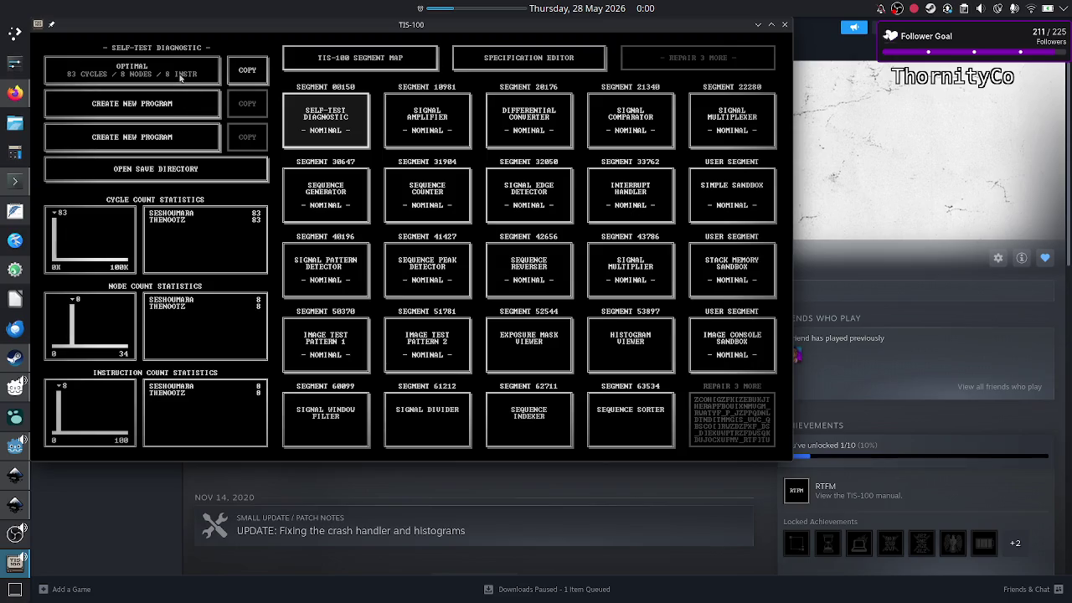
{"action": "left_click", "coordinate": [408, 123]}
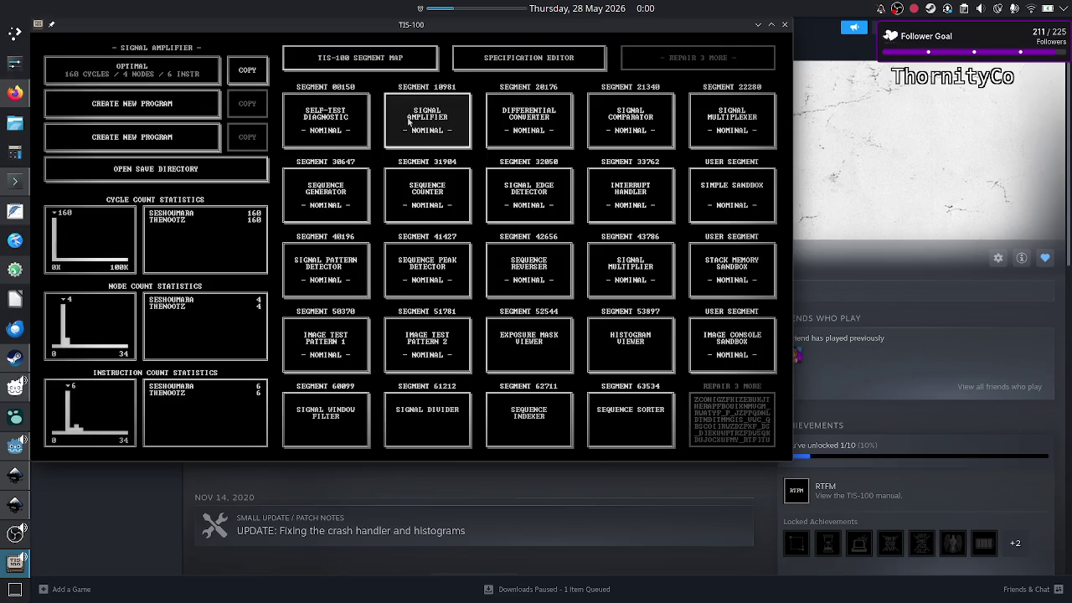
Open Differential Converter's BEST C, N solution (237 cycles, 5 nodes, 11 instructions), then quit TIS-100
{"action": "left_click", "coordinate": [503, 120]}
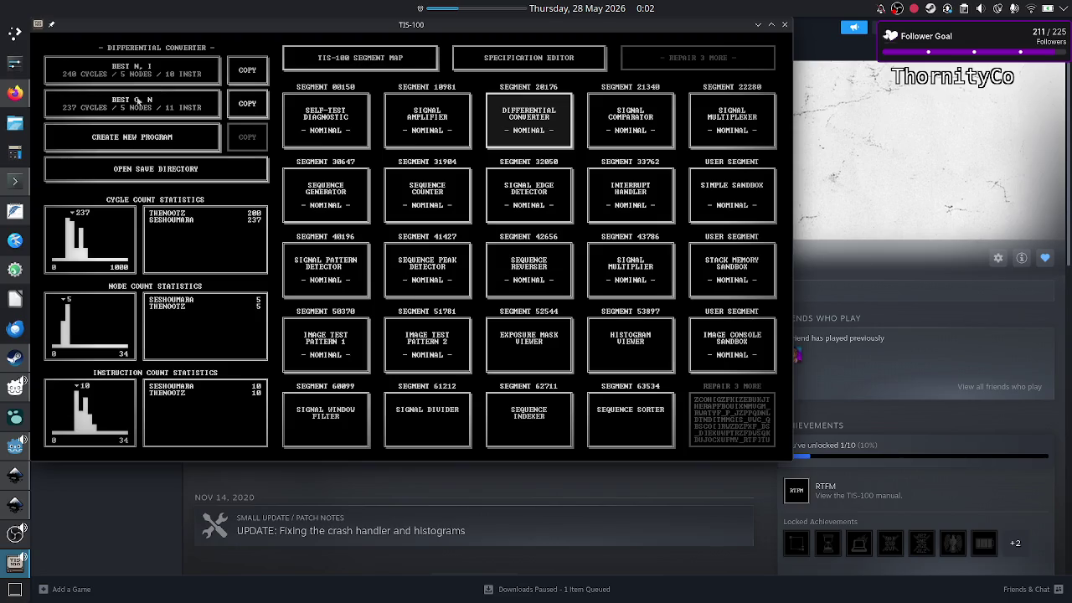
{"action": "left_click", "coordinate": [141, 104]}
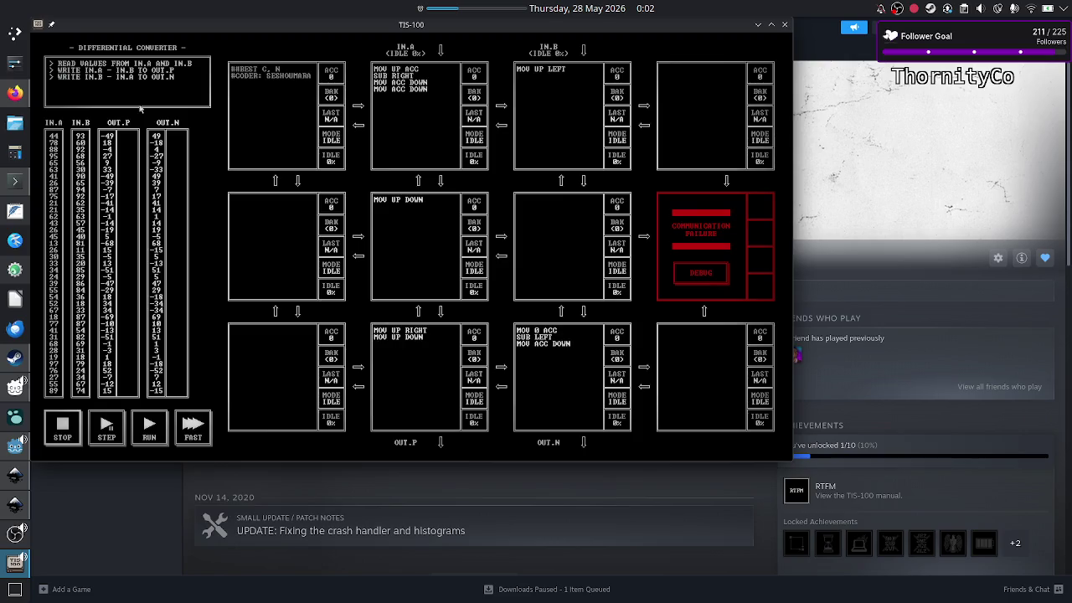
{"action": "left_click", "coordinate": [785, 25]}
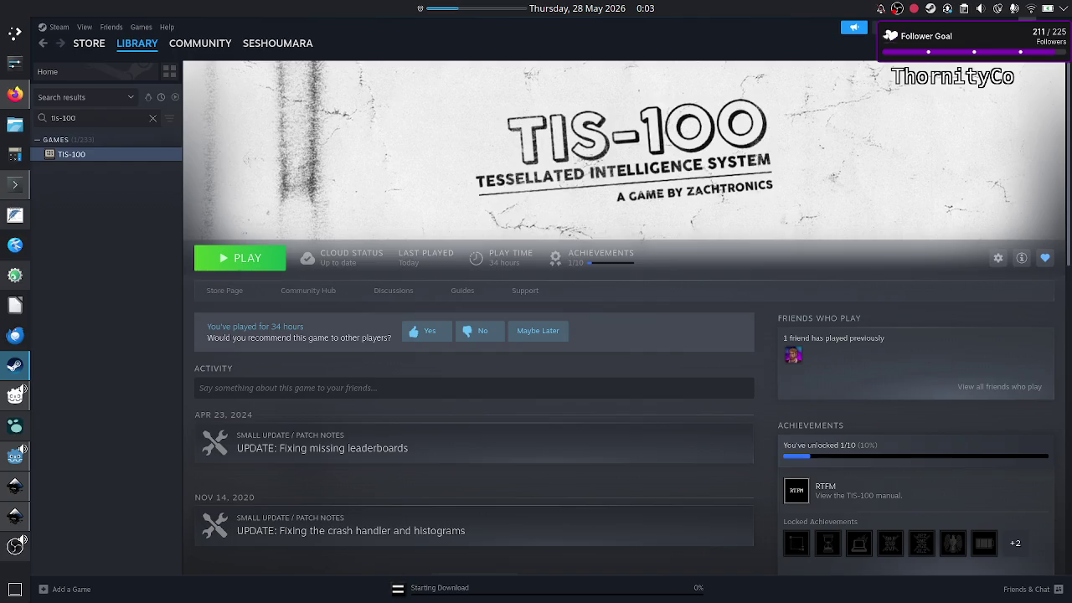
Return to Inkscape, scroll down to the program list and select the yellow Destructive copy rectangle
{"action": "key", "text": "alt+Tab"}
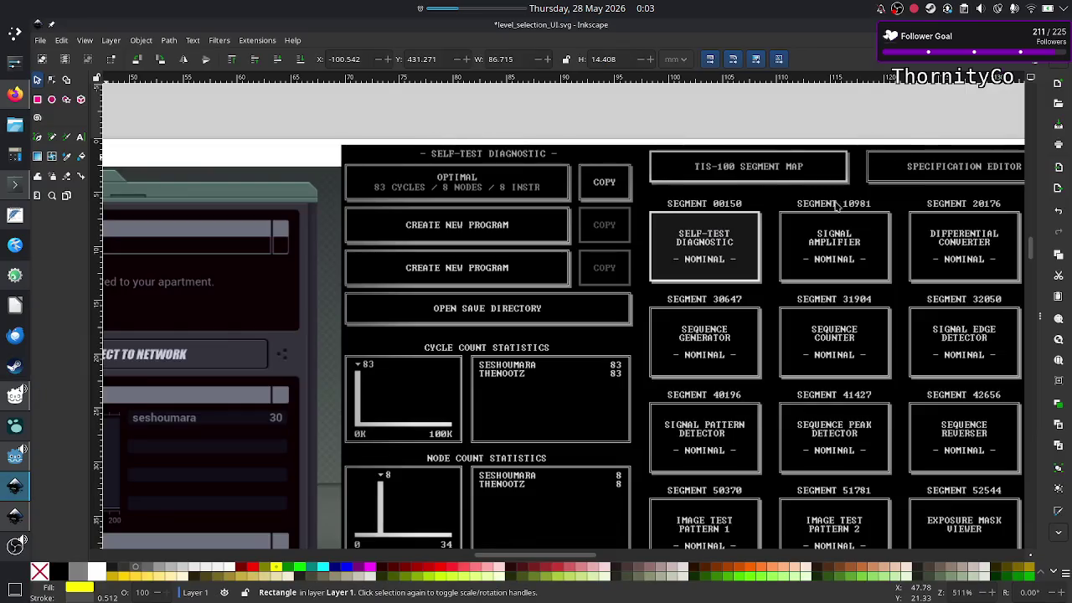
{"action": "scroll", "coordinate": [585, 305], "scroll_direction": "down", "scroll_amount": 5}
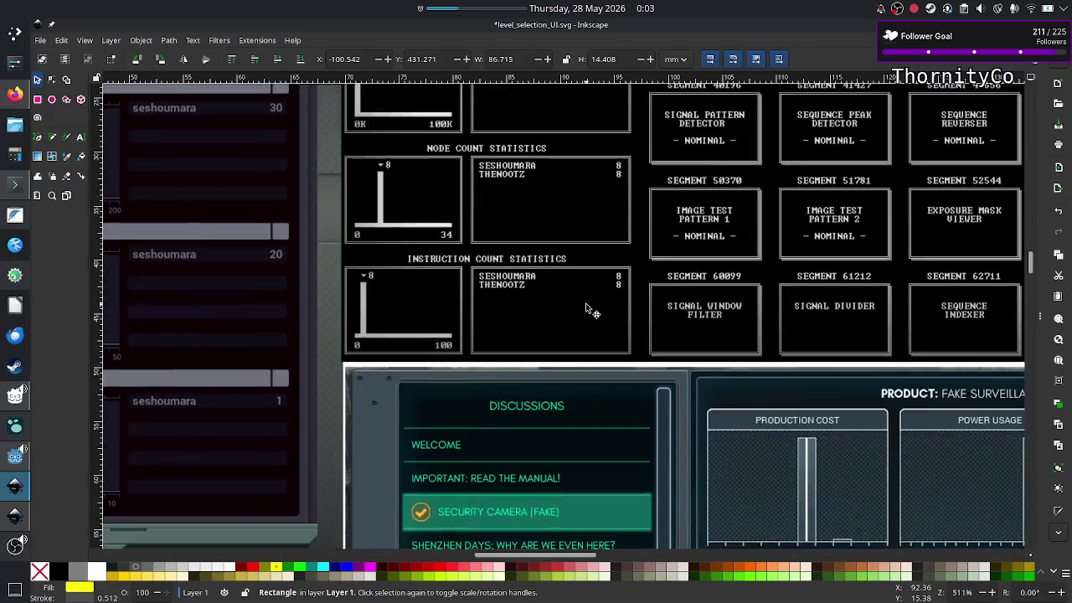
{"action": "scroll", "coordinate": [585, 307], "scroll_direction": "down", "scroll_amount": 5}
{"action": "scroll", "coordinate": [586, 310], "scroll_direction": "down", "scroll_amount": 5}
{"action": "scroll", "coordinate": [587, 310], "scroll_direction": "down", "scroll_amount": 3}
{"action": "scroll", "coordinate": [585, 306], "scroll_direction": "down", "scroll_amount": 3}
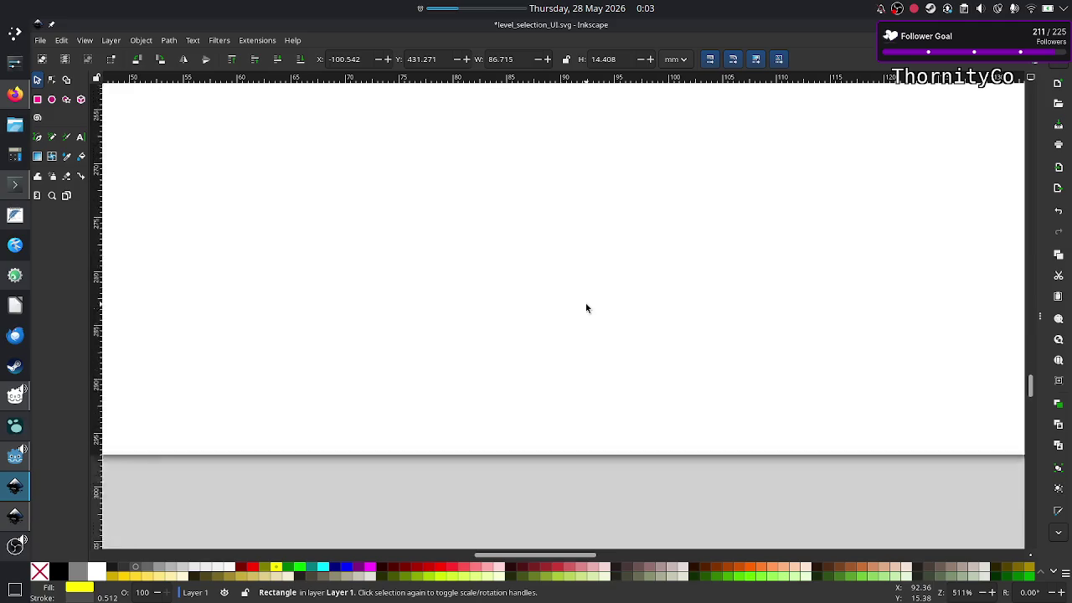
{"action": "scroll", "coordinate": [585, 305], "scroll_direction": "down", "scroll_amount": 5}
{"action": "scroll", "coordinate": [587, 309], "scroll_direction": "down", "scroll_amount": 5}
{"action": "scroll", "coordinate": [586, 306], "scroll_direction": "down", "scroll_amount": 5}
{"action": "scroll", "coordinate": [586, 306], "scroll_direction": "down", "scroll_amount": 1}
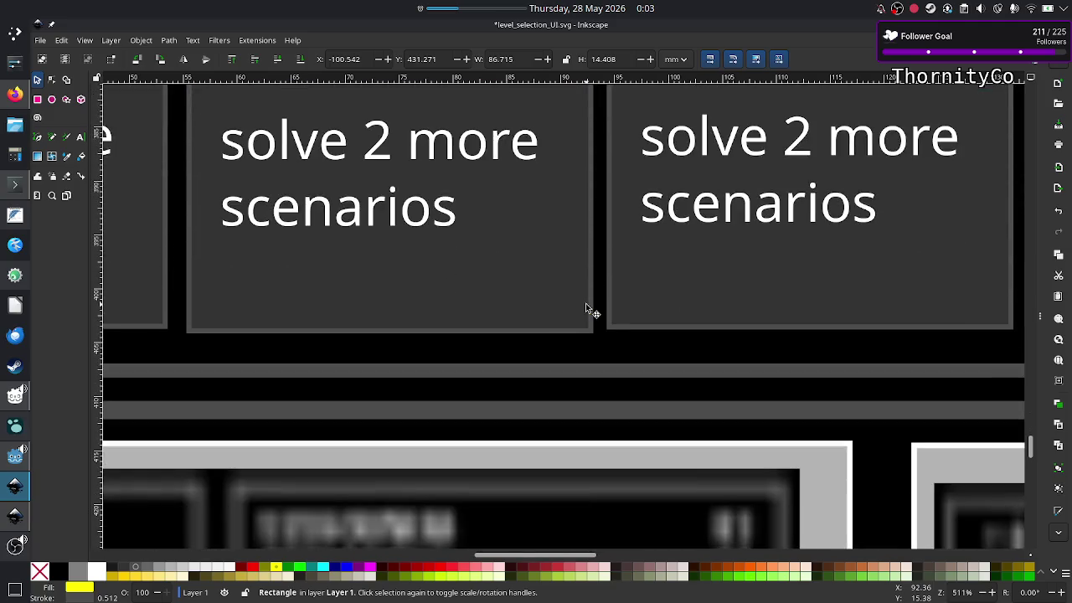
{"action": "scroll", "coordinate": [586, 306], "scroll_direction": "down", "scroll_amount": 3}
{"action": "scroll", "coordinate": [586, 310], "scroll_direction": "down", "scroll_amount": 2, "text": "ctrl"}
{"action": "scroll", "coordinate": [586, 310], "scroll_direction": "down", "scroll_amount": 1, "text": "ctrl"}
{"action": "scroll", "coordinate": [588, 307], "scroll_direction": "left", "scroll_amount": 7}
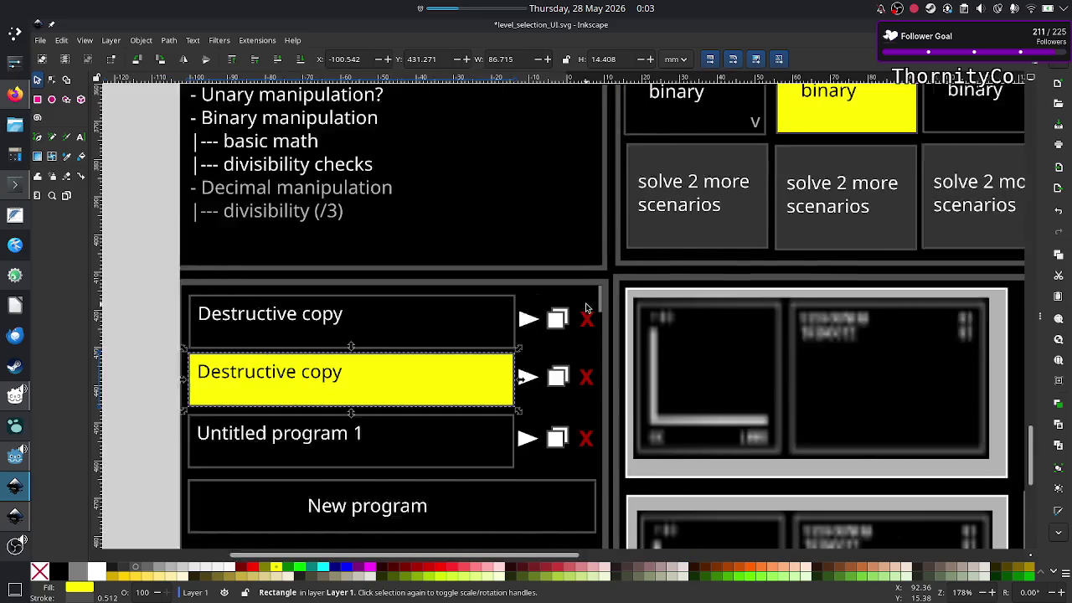
{"action": "scroll", "coordinate": [586, 307], "scroll_direction": "left", "scroll_amount": 3}
{"action": "left_click", "coordinate": [568, 375]}
Remove the yellow fill from the second program row's rectangle
{"action": "left_click", "coordinate": [568, 373]}
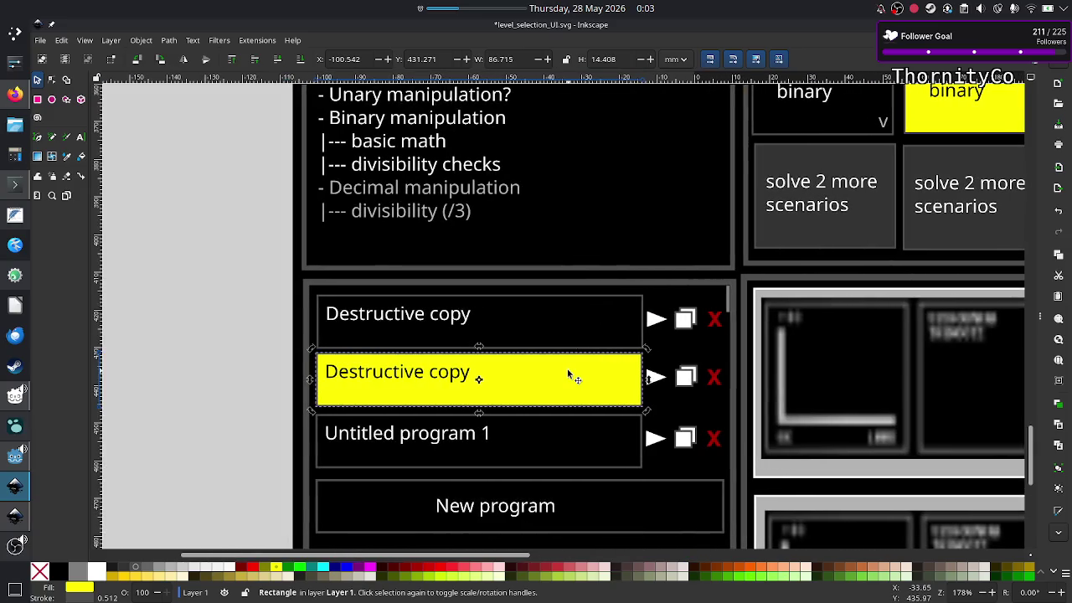
{"action": "left_click", "coordinate": [568, 374]}
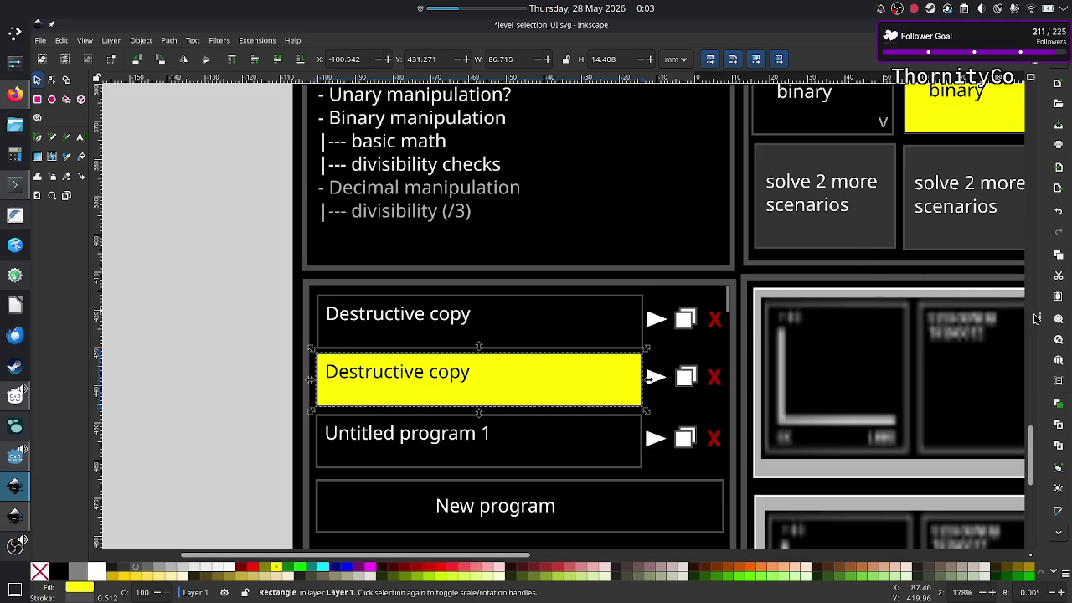
{"action": "key", "text": "ctrl+shift+f"}
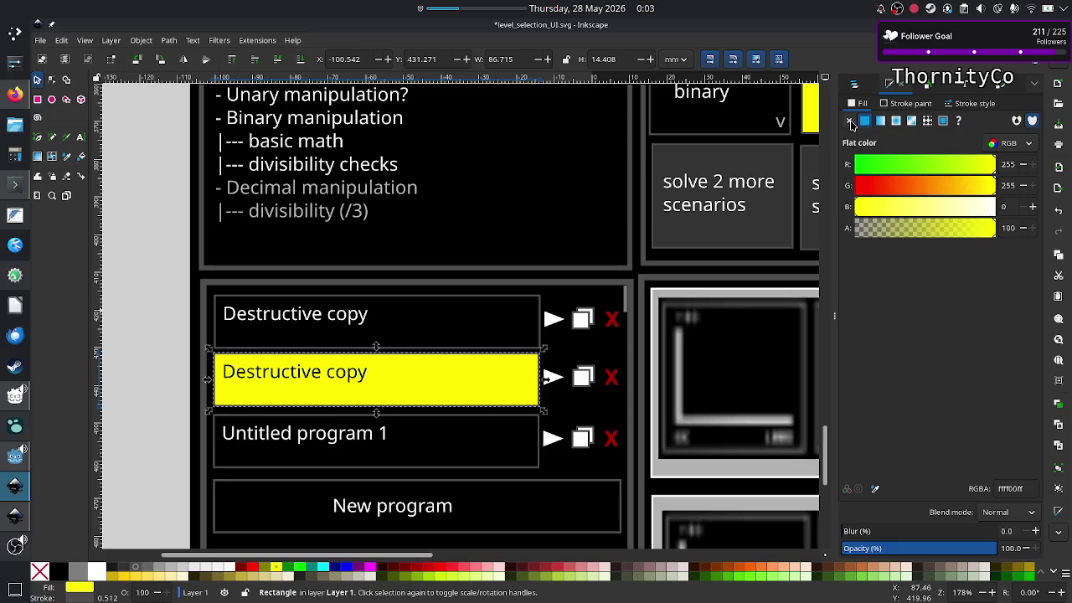
{"action": "left_click", "coordinate": [849, 121]}
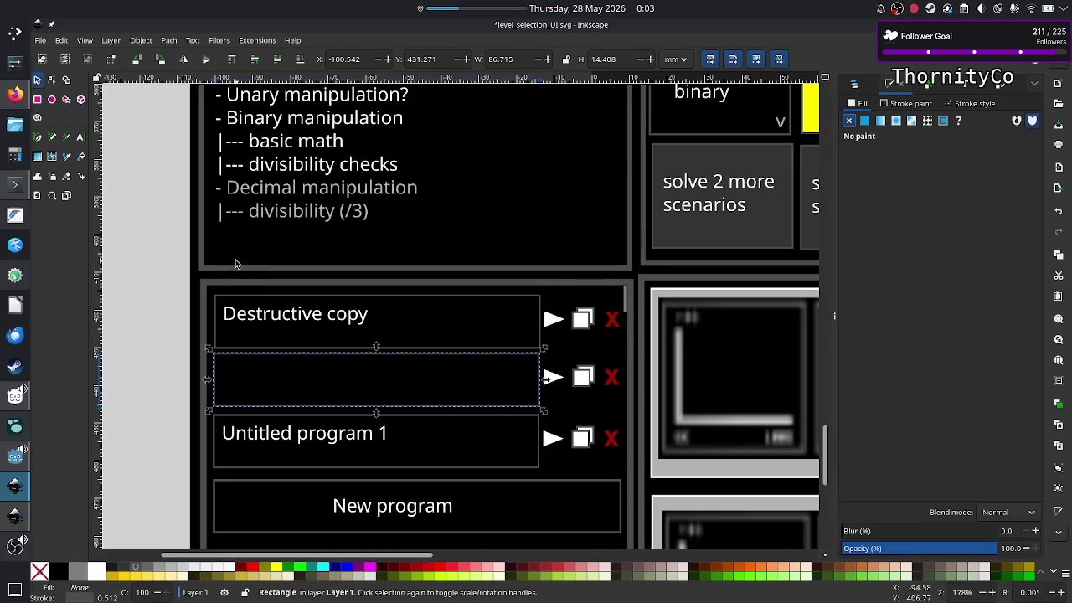
{"action": "left_click", "coordinate": [159, 330]}
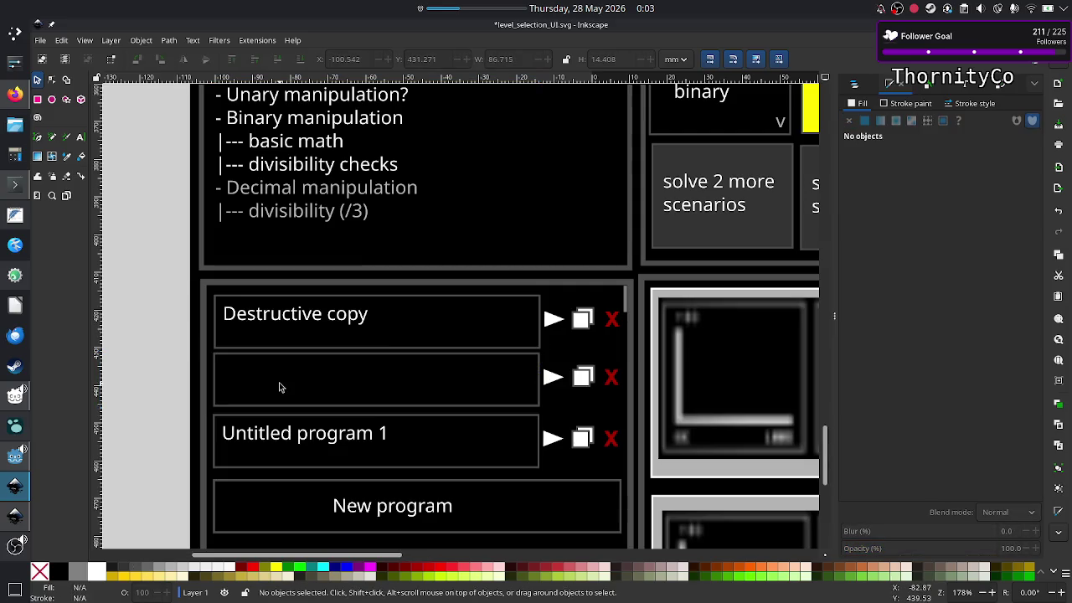
Give the second row's Destructive copy label a white 2 px stroke, then delete it
{"action": "left_click_drag", "start_coordinate": [323, 400], "coordinate": [327, 388]}
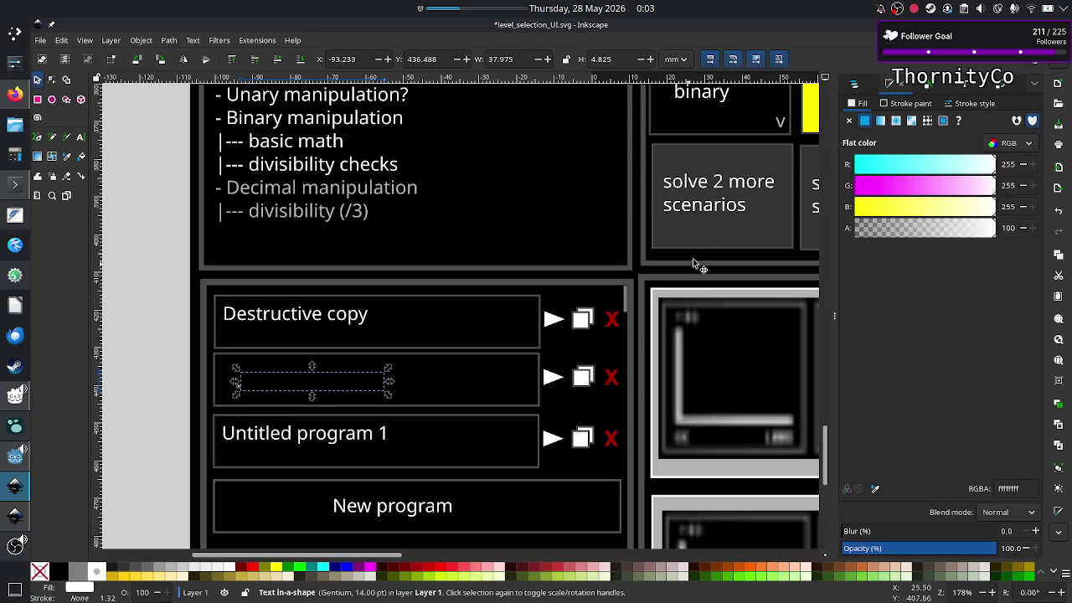
{"action": "left_click", "coordinate": [911, 105]}
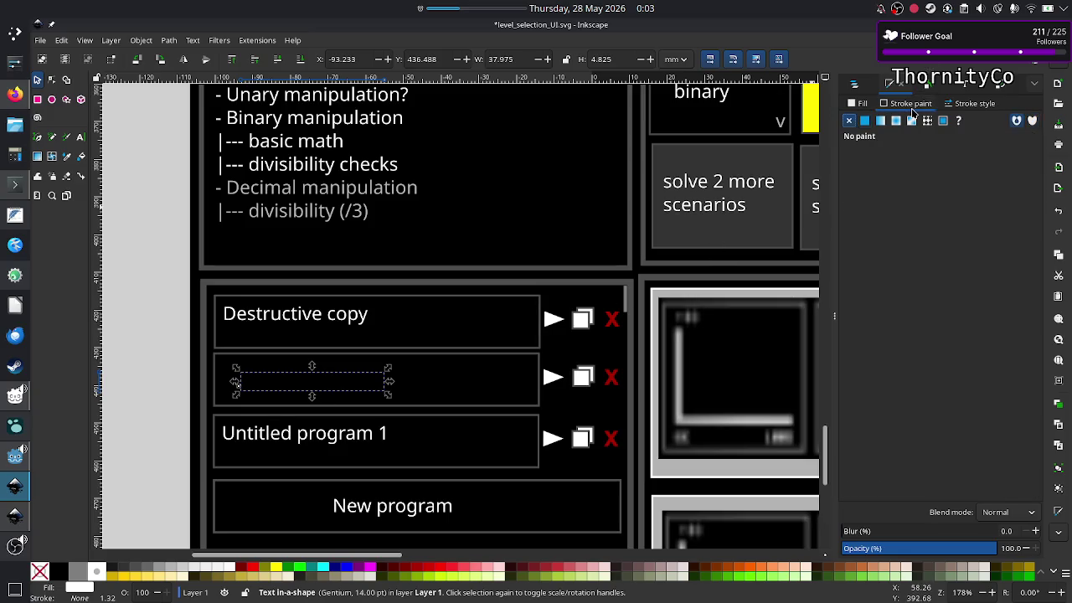
{"action": "left_click", "coordinate": [865, 121]}
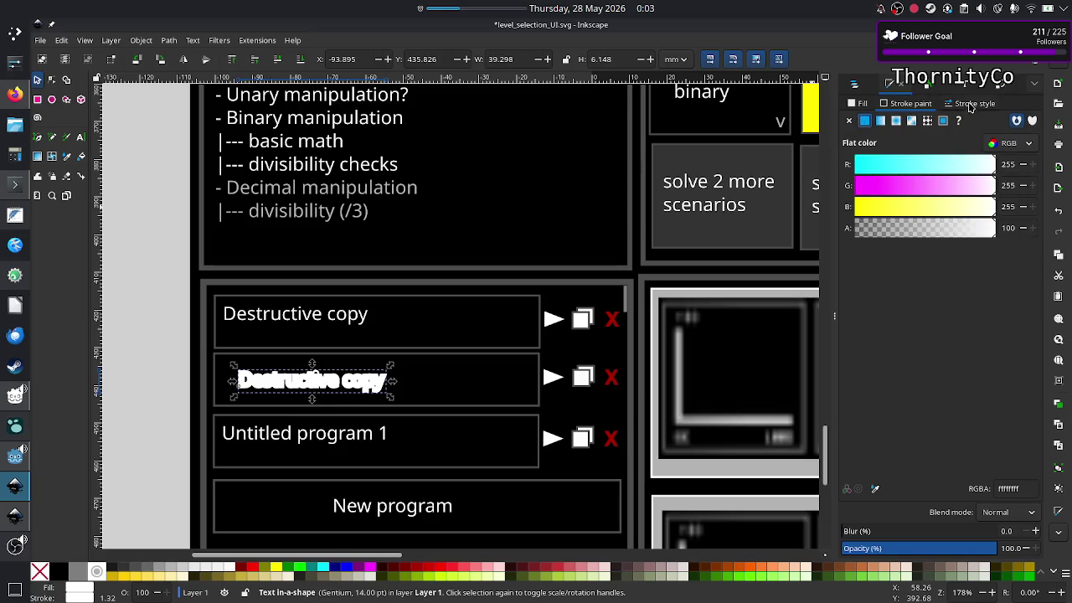
{"action": "left_click", "coordinate": [971, 104]}
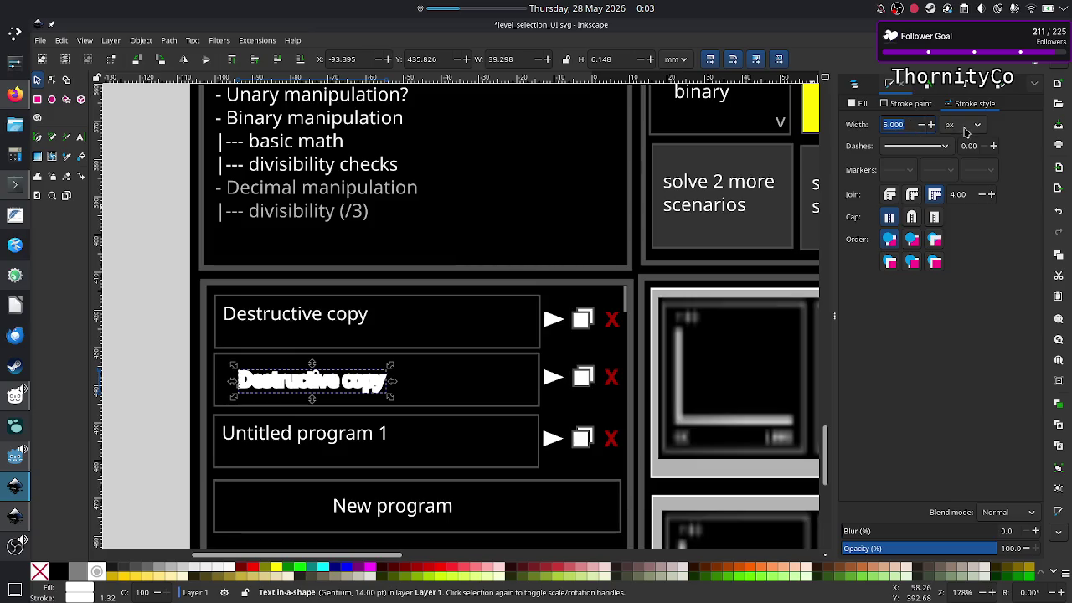
{"action": "left_click", "coordinate": [965, 129]}
{"action": "left_click", "coordinate": [900, 126]}
{"action": "type", "text": "2"}
{"action": "key", "text": "Return"}
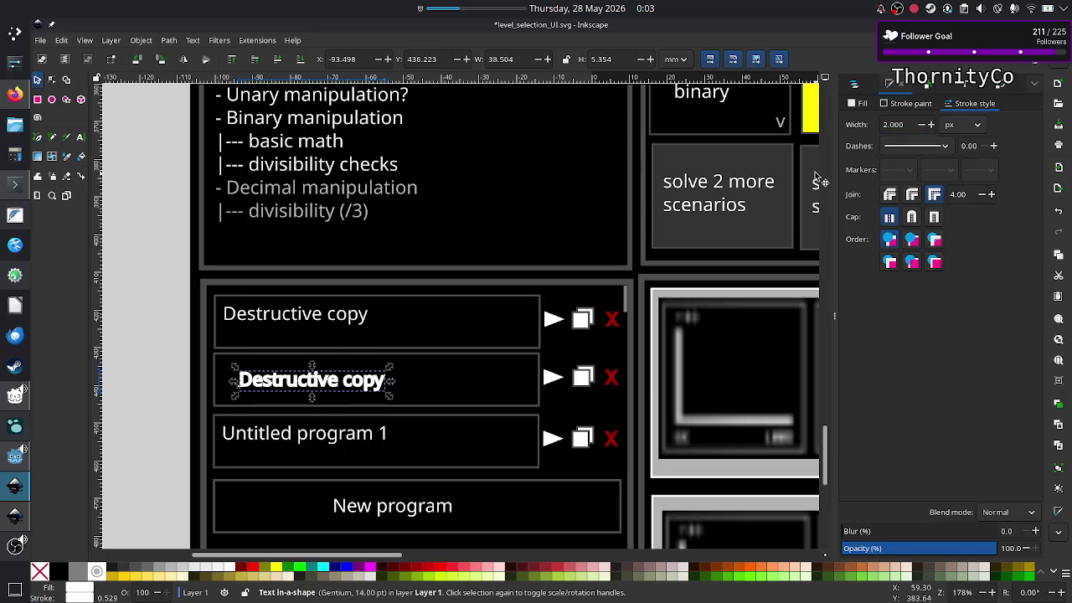
{"action": "key", "text": "Delete"}
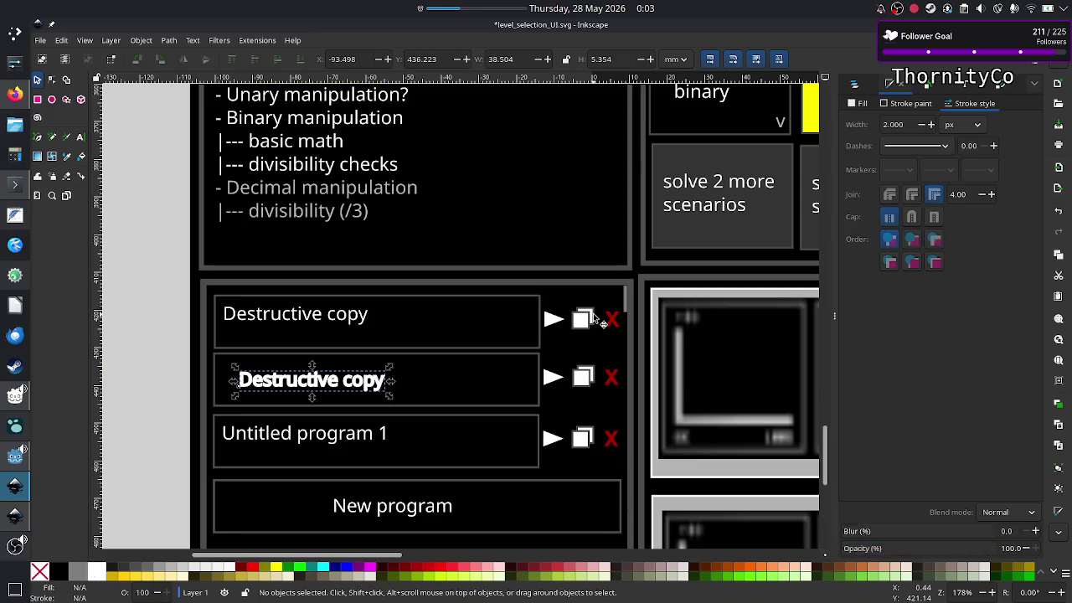
Copy the first row's Destructive copy label into the second box and align it
{"action": "left_click", "coordinate": [272, 327]}
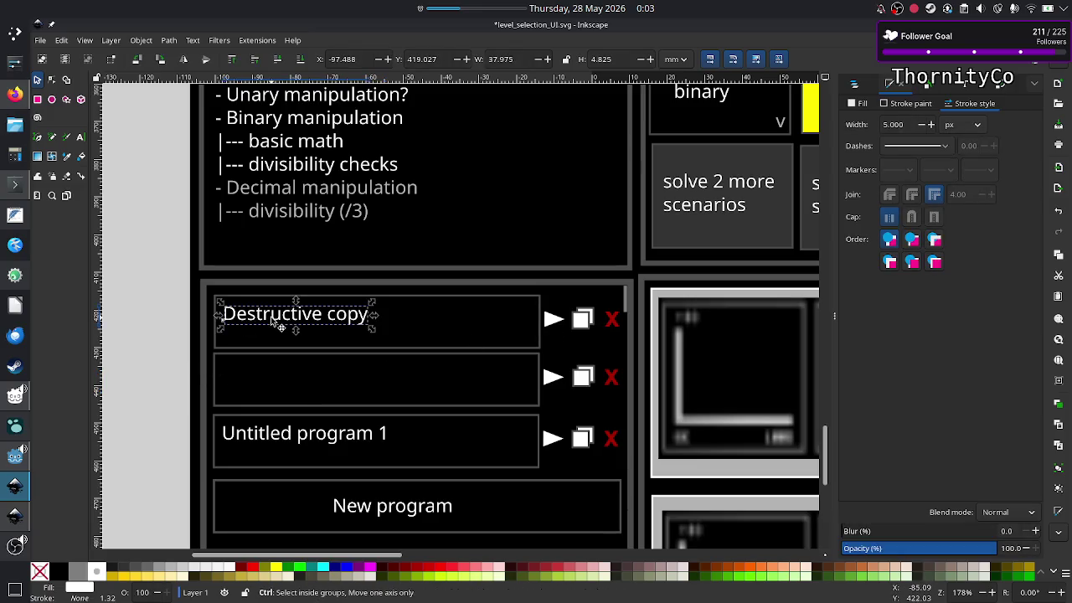
{"action": "key", "text": "ctrl+c"}
{"action": "key", "text": "ctrl+v"}
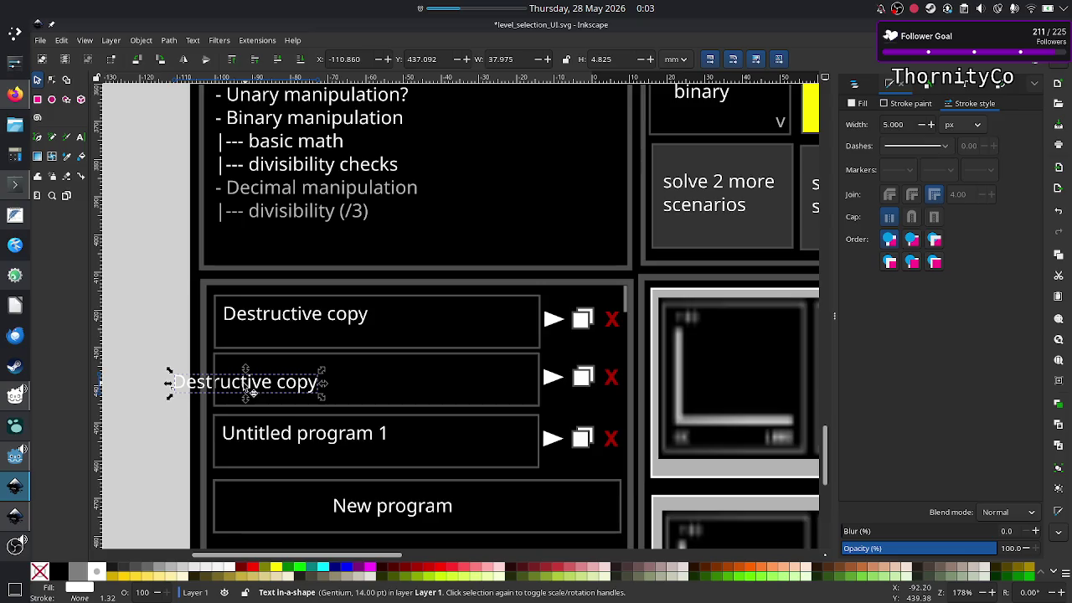
{"action": "left_click_drag", "start_coordinate": [245, 388], "coordinate": [286, 380]}
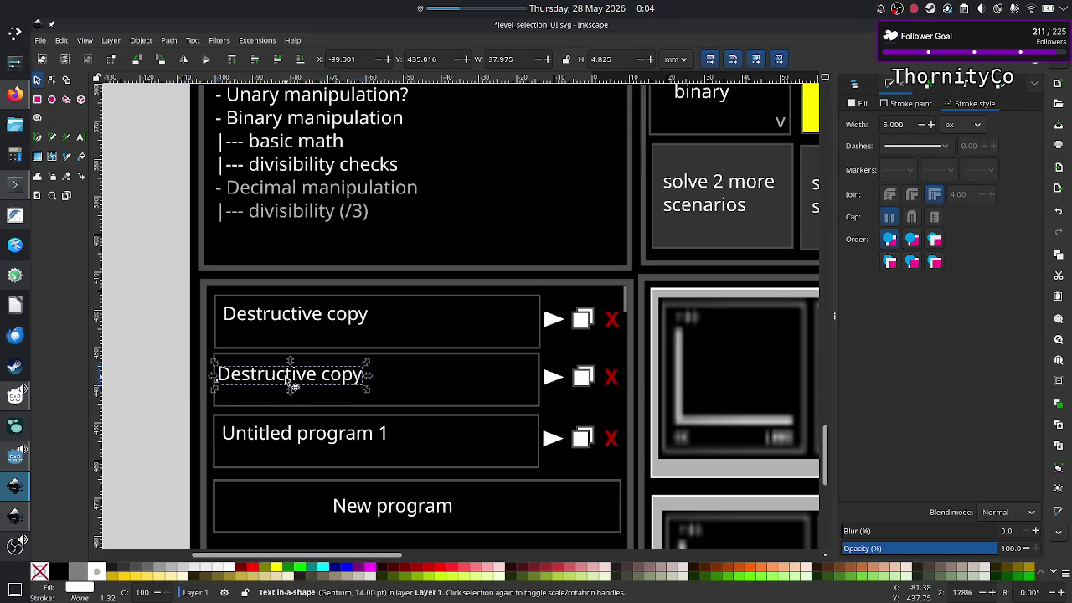
{"action": "left_click", "coordinate": [156, 377]}
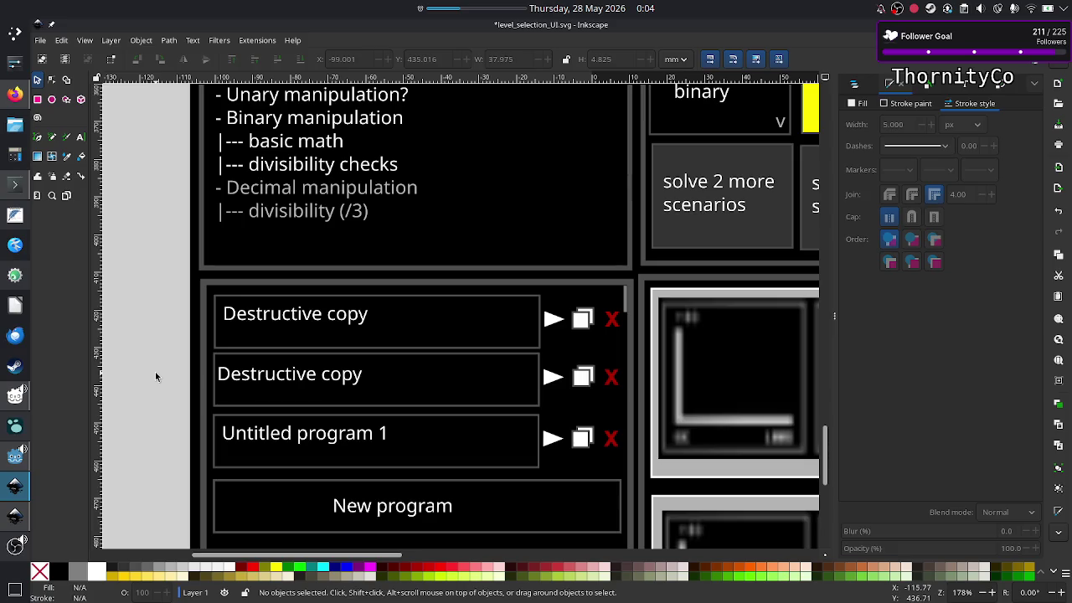
{"action": "left_click_drag", "start_coordinate": [259, 378], "coordinate": [262, 381]}
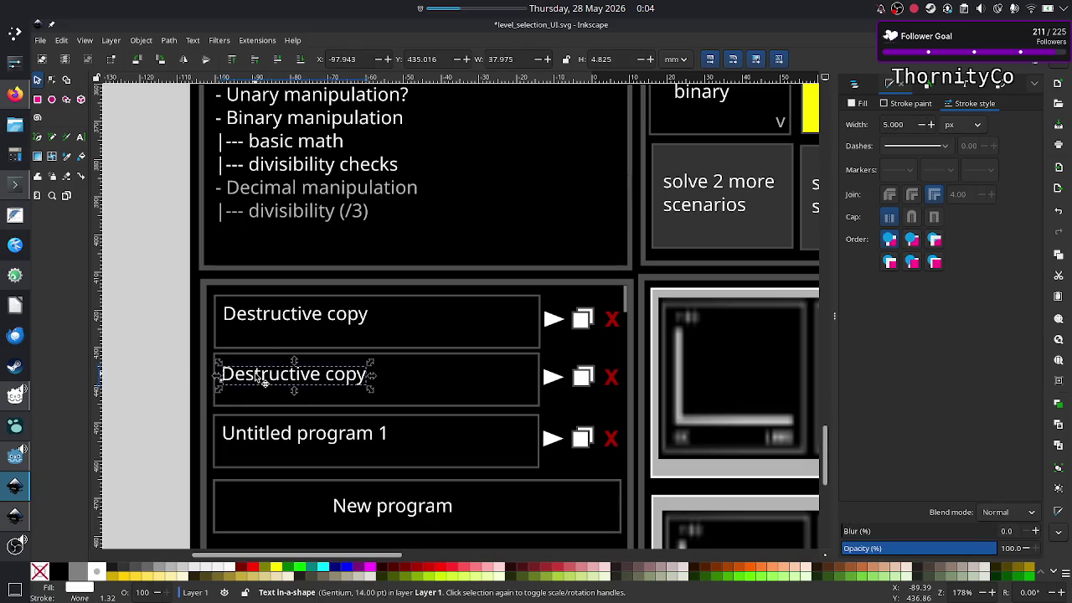
{"action": "key", "text": "Right"}
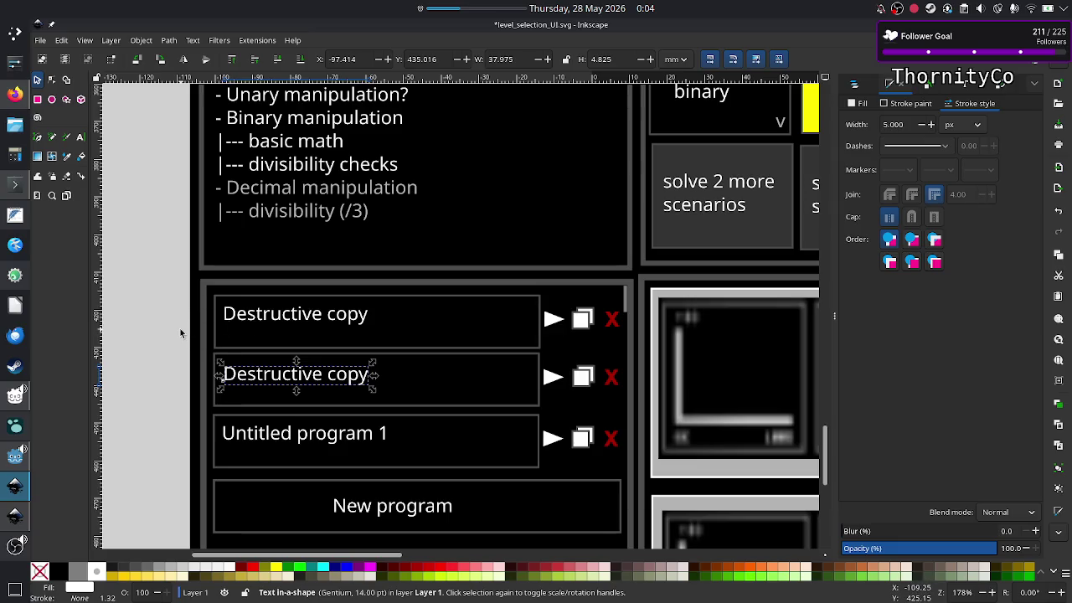
{"action": "left_click", "coordinate": [180, 328]}
Scroll around the canvas to check the second row's label alignment
{"action": "scroll", "coordinate": [627, 209], "scroll_direction": "up", "scroll_amount": 5}
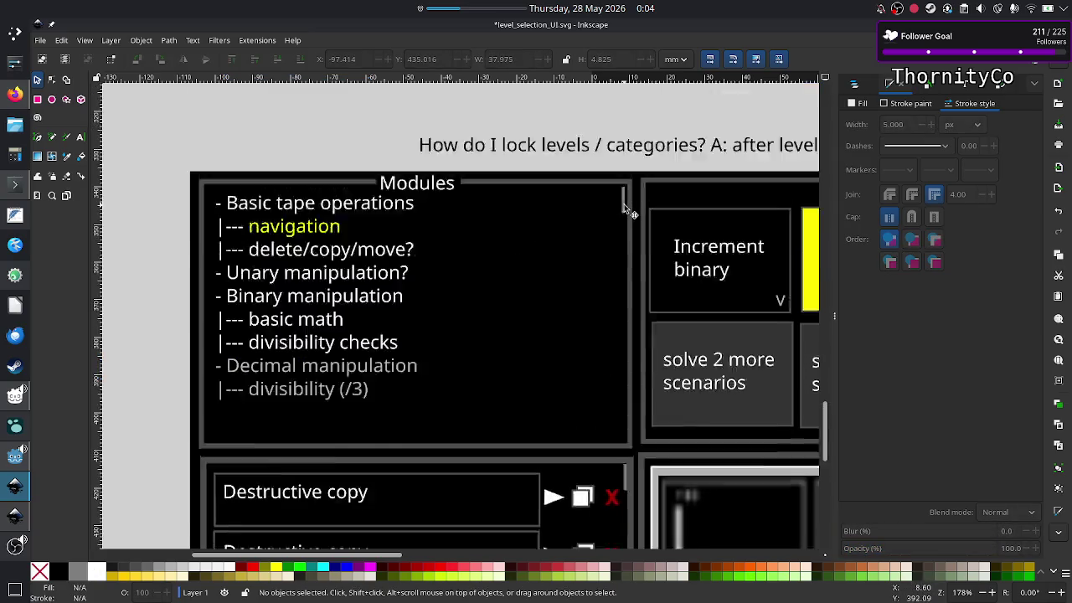
{"action": "scroll", "coordinate": [626, 210], "scroll_direction": "up", "scroll_amount": 3}
{"action": "scroll", "coordinate": [626, 209], "scroll_direction": "down", "scroll_amount": 1}
{"action": "scroll", "coordinate": [626, 209], "scroll_direction": "down", "scroll_amount": 5}
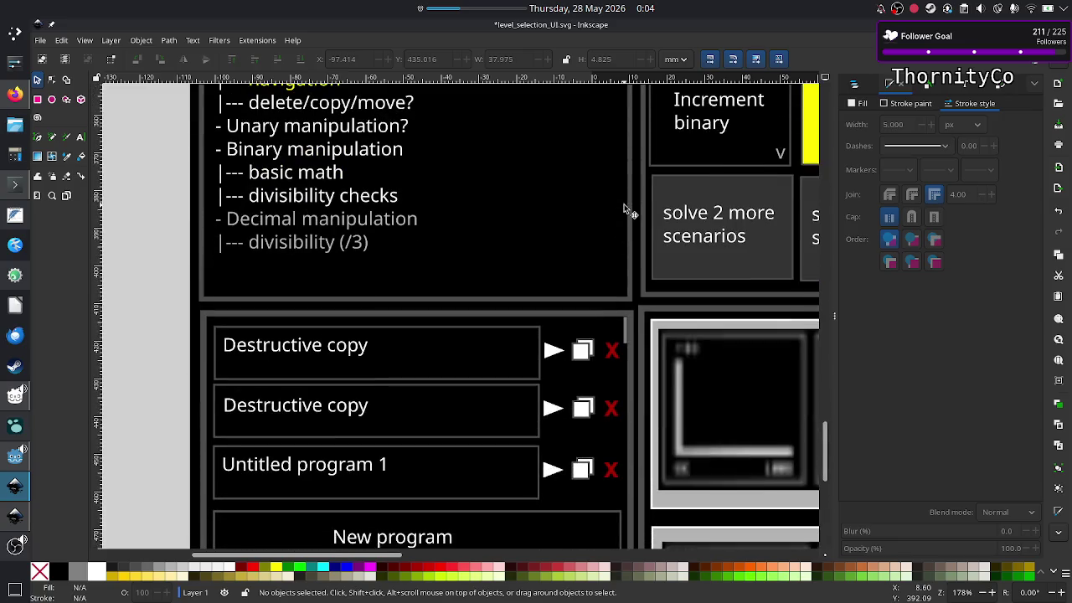
{"action": "scroll", "coordinate": [624, 209], "scroll_direction": "right", "scroll_amount": 3}
{"action": "scroll", "coordinate": [624, 210], "scroll_direction": "right", "scroll_amount": 1}
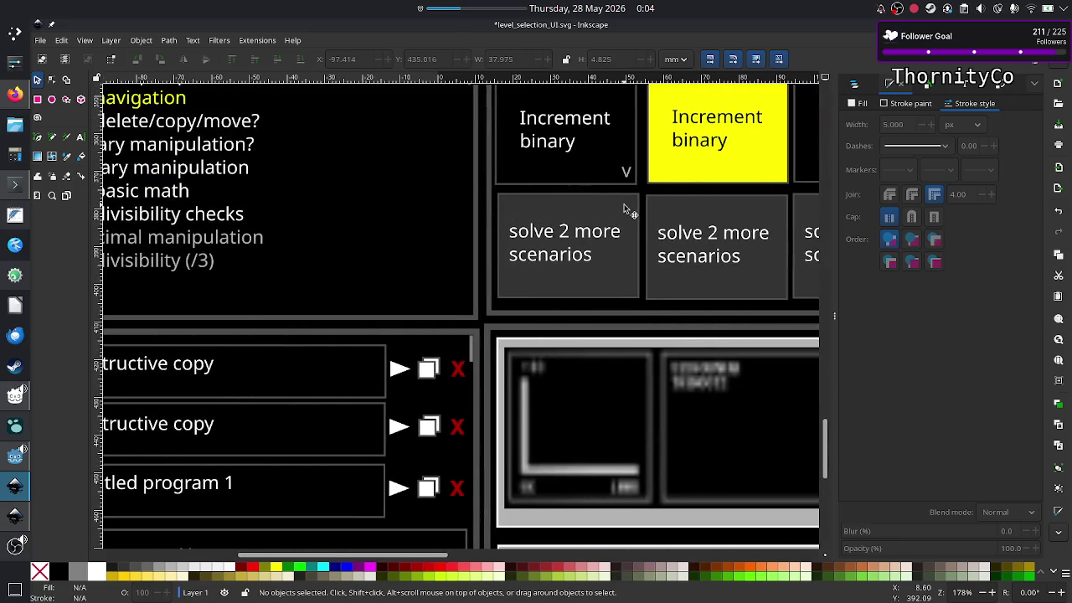
{"action": "scroll", "coordinate": [624, 209], "scroll_direction": "left", "scroll_amount": 8}
{"action": "scroll", "coordinate": [624, 210], "scroll_direction": "left", "scroll_amount": 1}
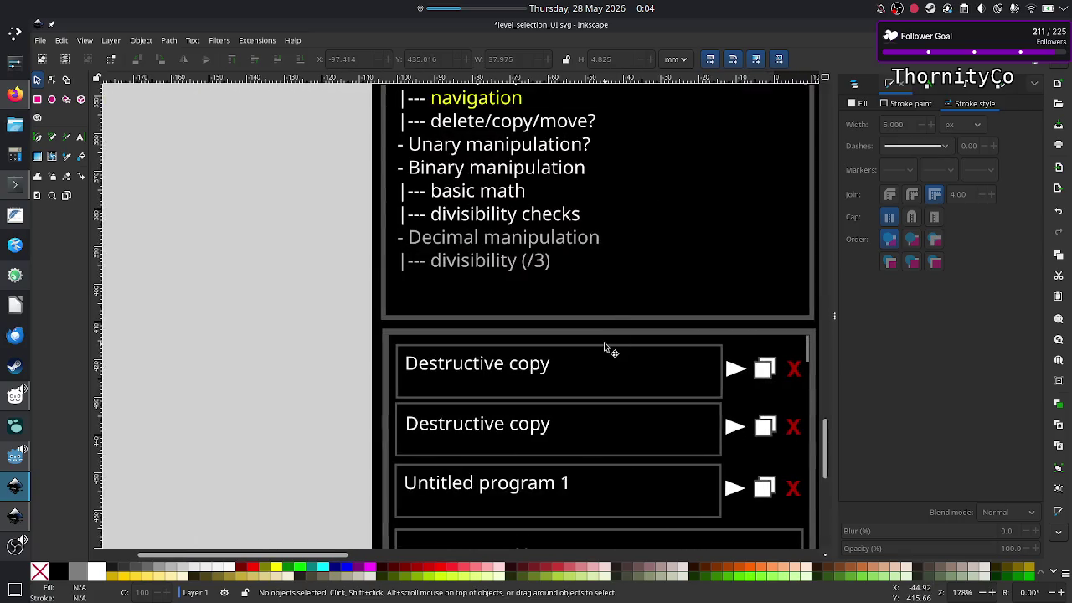
Delete the play arrows from the three program rows
{"action": "left_click", "coordinate": [736, 373]}
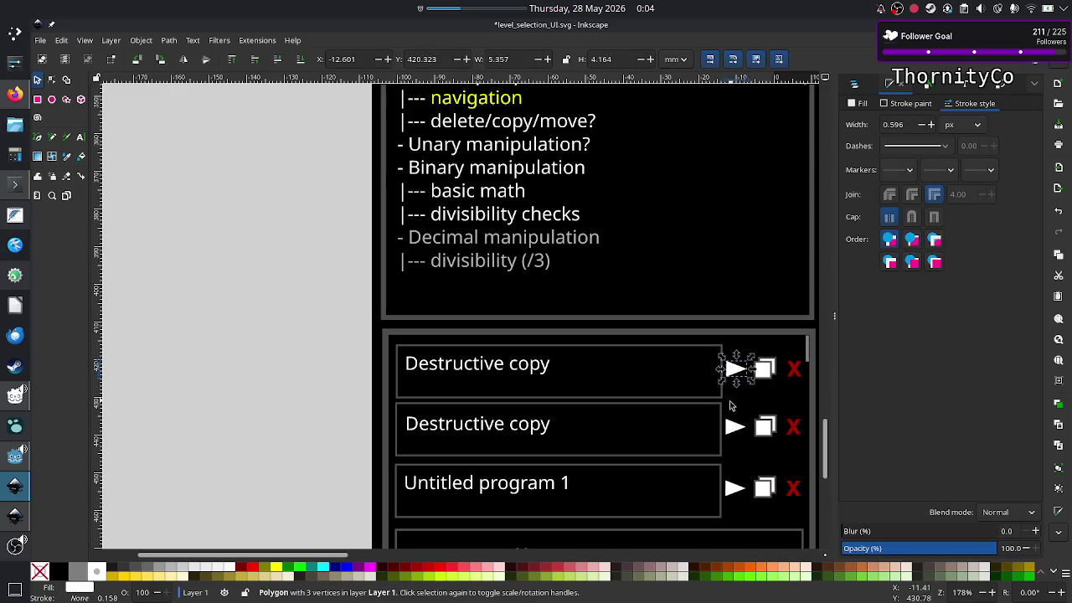
{"action": "left_click", "coordinate": [735, 427]}
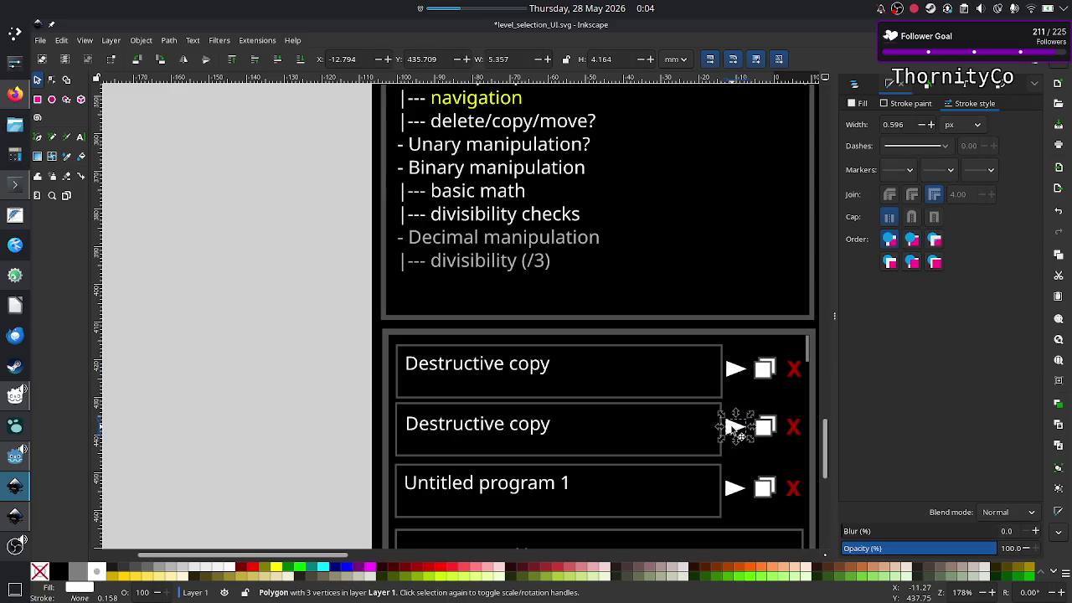
{"action": "left_click", "coordinate": [736, 490], "text": "shift"}
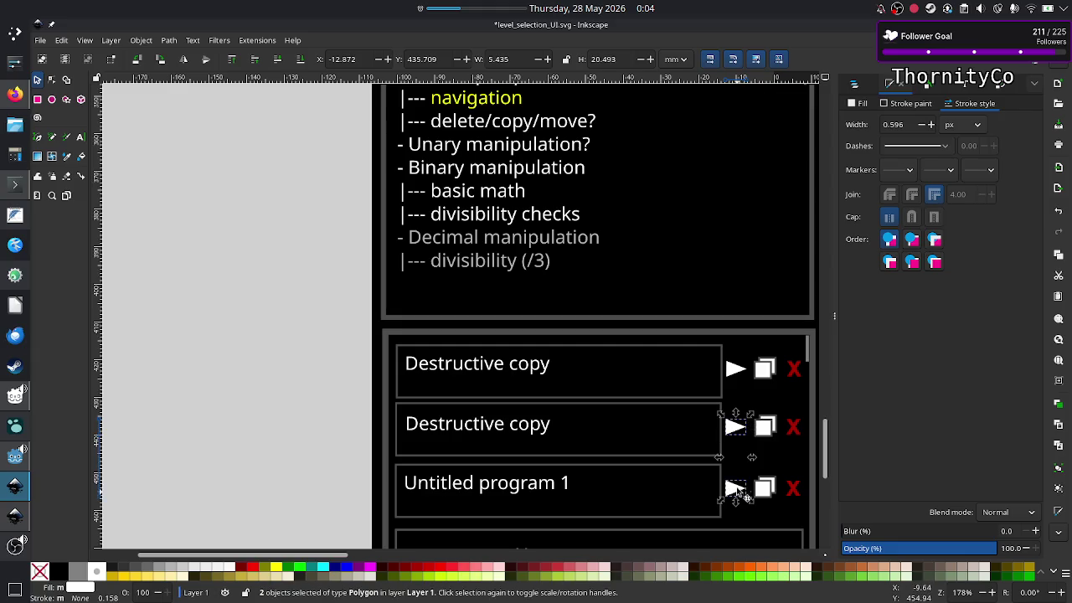
{"action": "left_click", "coordinate": [742, 370], "text": "shift"}
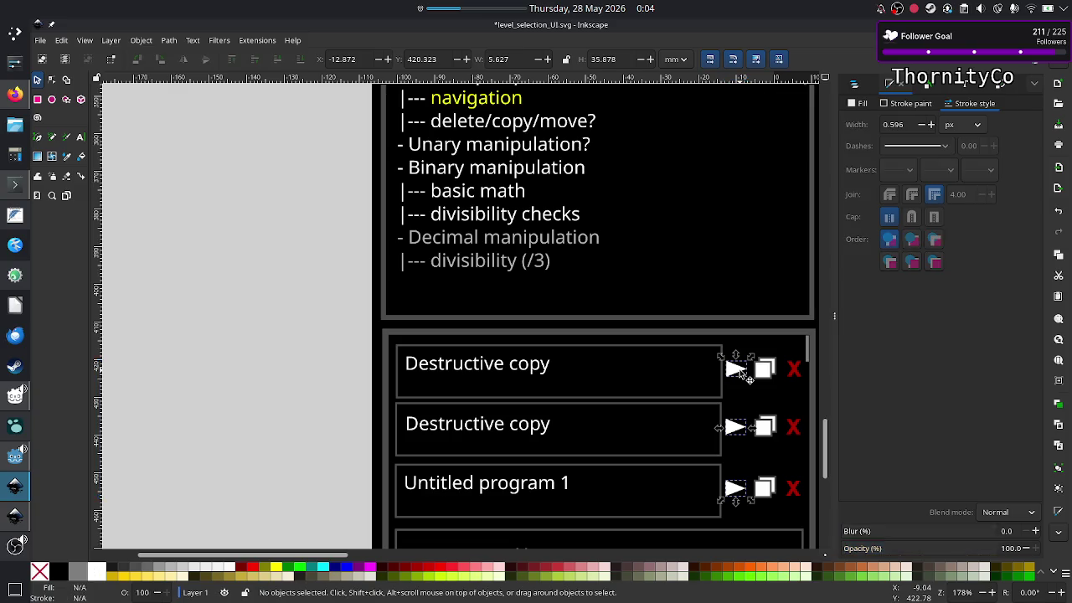
{"action": "key", "text": "Delete"}
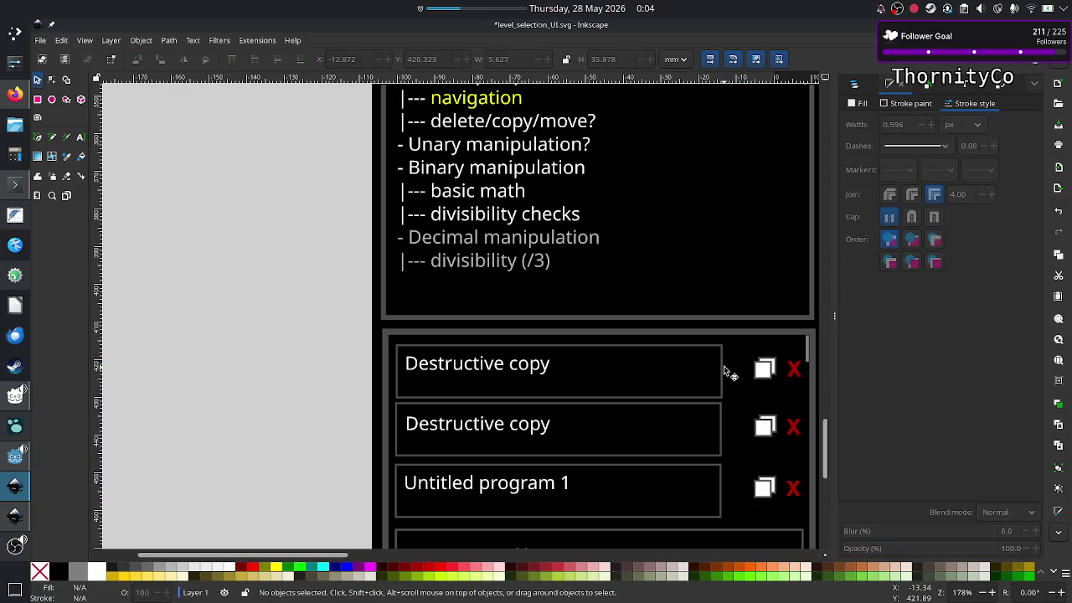
Stretch the three program boxes rightward to fill the gap, matching width 94.126
{"action": "left_click", "coordinate": [722, 368]}
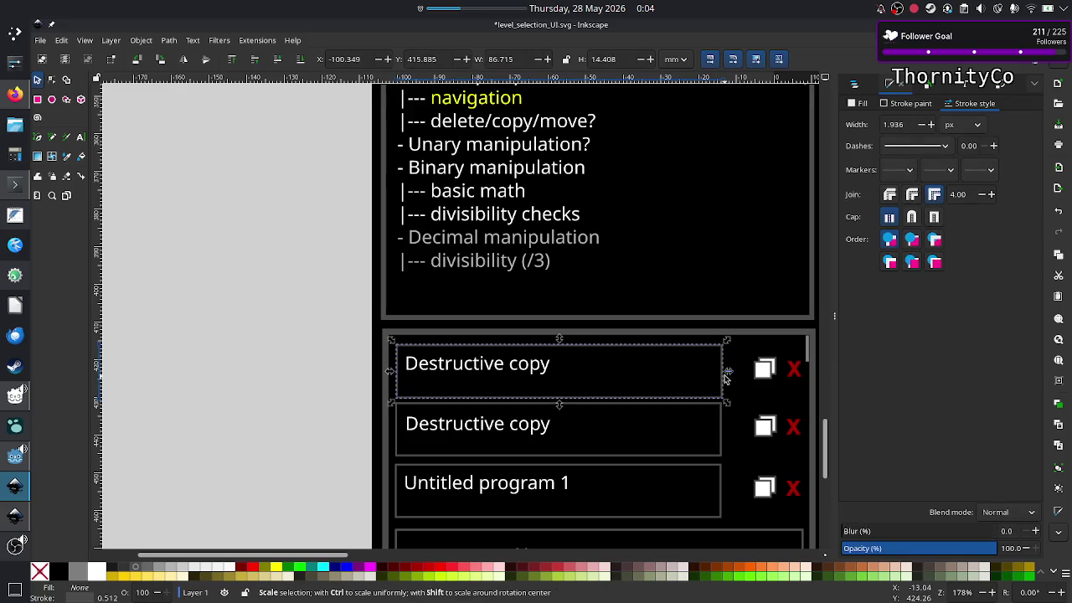
{"action": "left_click_drag", "start_coordinate": [728, 372], "coordinate": [754, 373]}
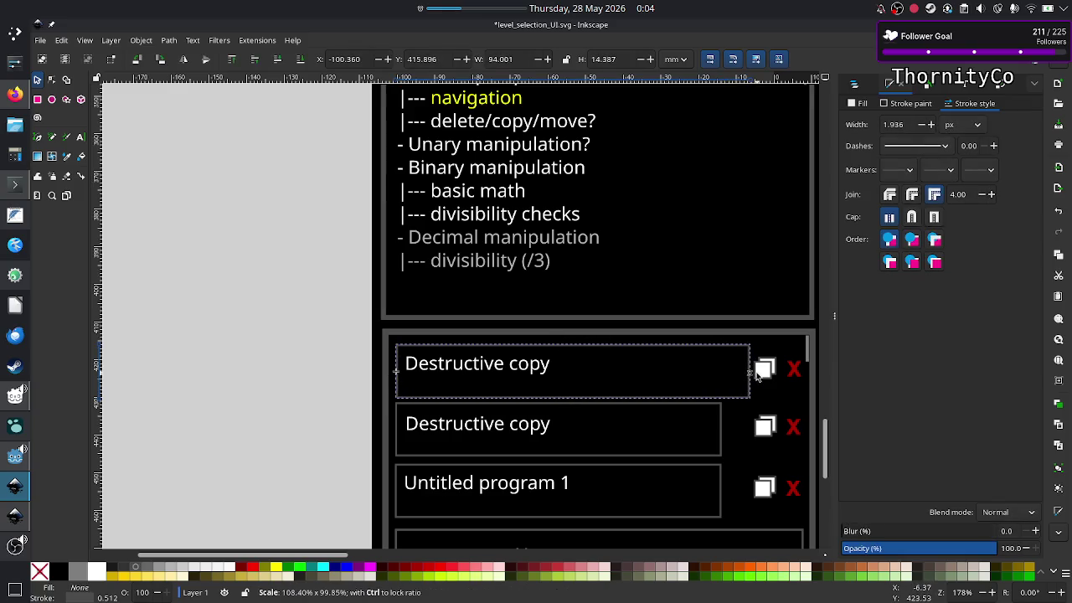
{"action": "left_click", "coordinate": [720, 427]}
{"action": "left_click_drag", "start_coordinate": [726, 429], "coordinate": [757, 429]}
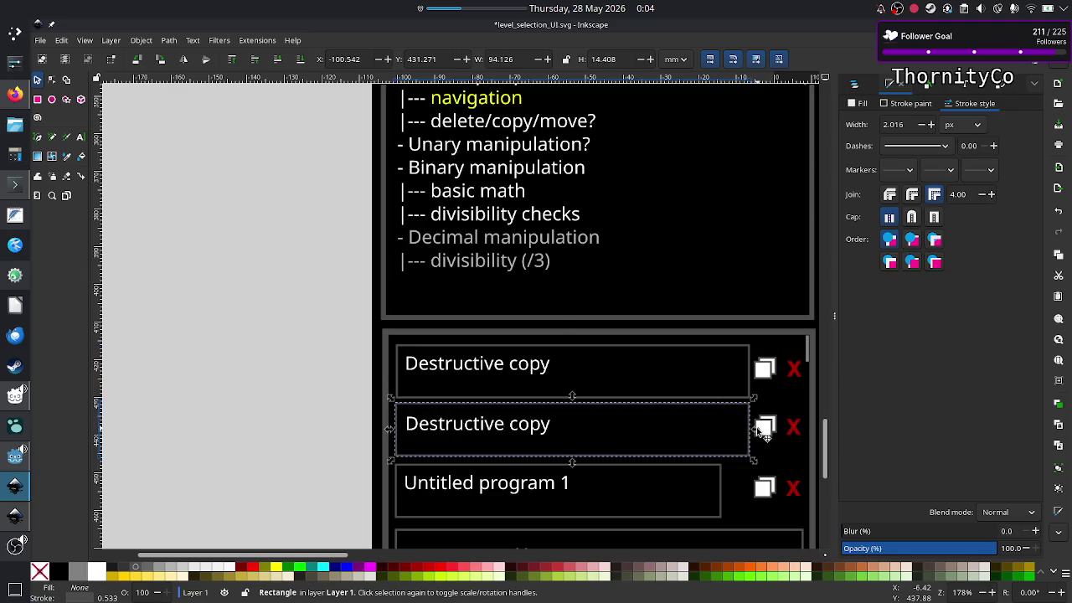
{"action": "left_click", "coordinate": [721, 495]}
{"action": "left_click_drag", "start_coordinate": [728, 495], "coordinate": [755, 491]}
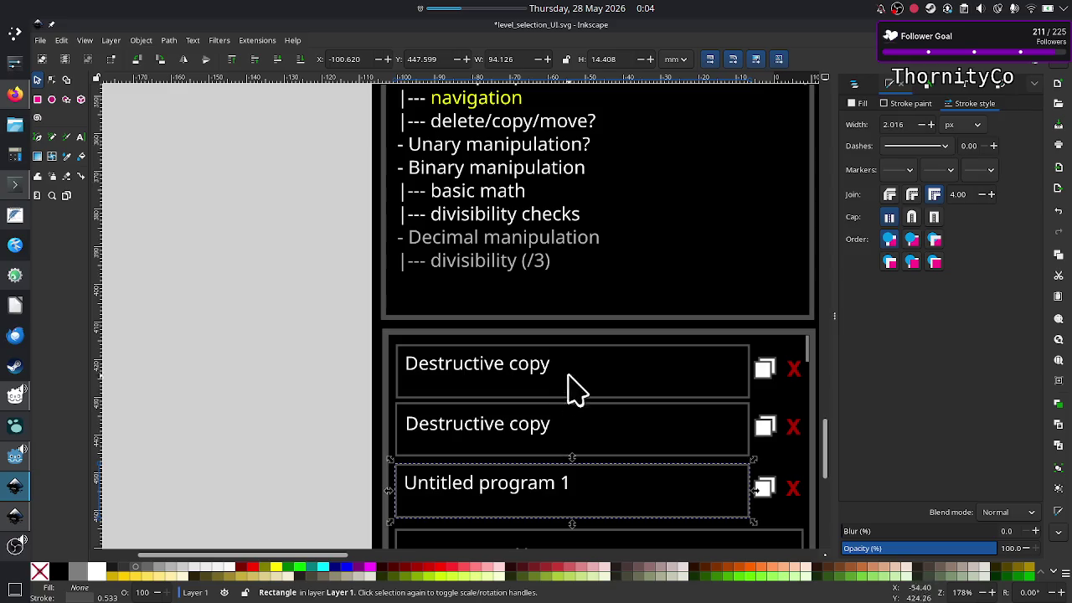
{"action": "left_click", "coordinate": [536, 427]}
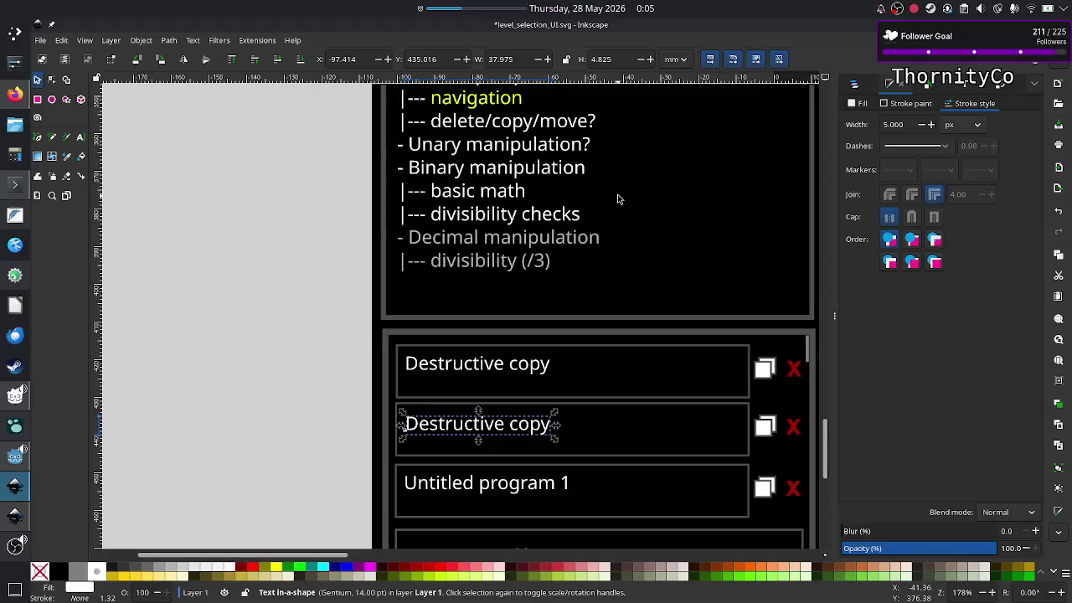
Set the second 'Destructive copy' label's fill to yellow ffff00ff
{"action": "scroll", "coordinate": [578, 335], "scroll_direction": "right", "scroll_amount": 10}
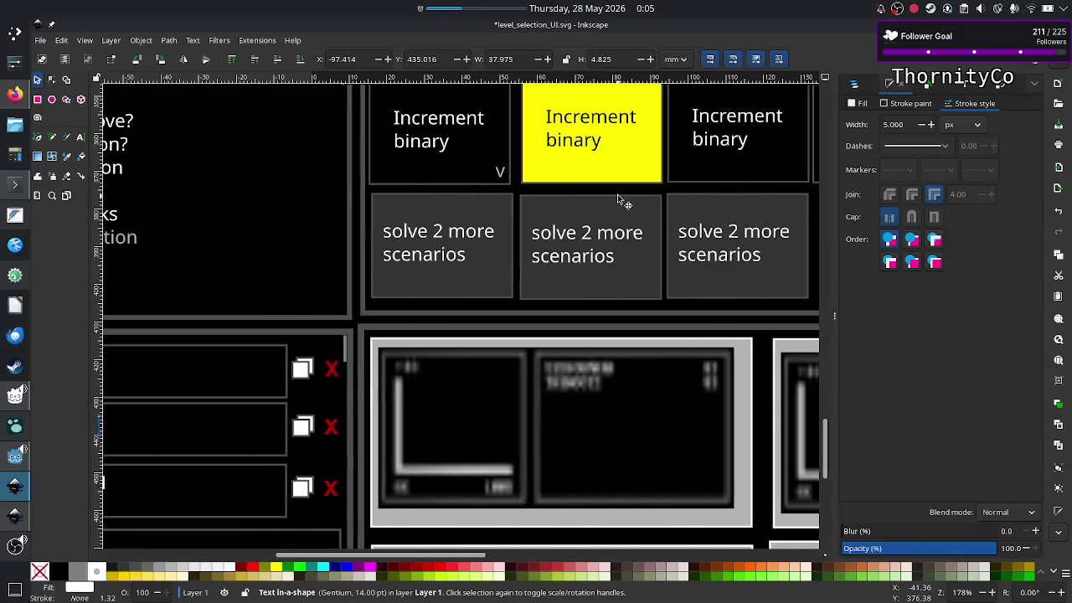
{"action": "left_click", "coordinate": [70, 160]}
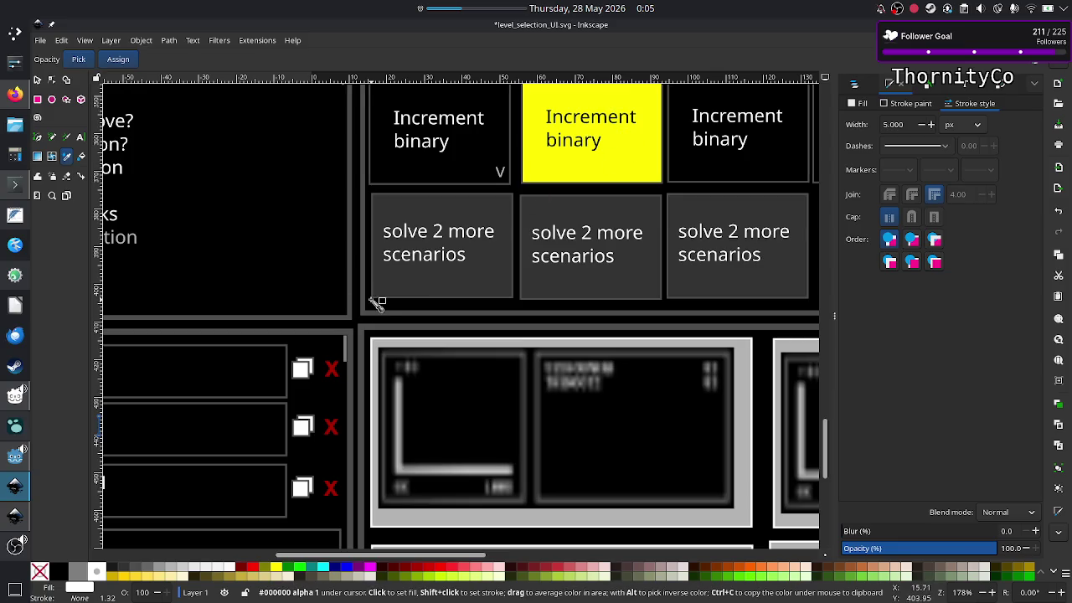
{"action": "scroll", "coordinate": [291, 388], "scroll_direction": "up", "scroll_amount": 1}
{"action": "scroll", "coordinate": [291, 388], "scroll_direction": "left", "scroll_amount": 6}
{"action": "scroll", "coordinate": [291, 388], "scroll_direction": "down", "scroll_amount": 2}
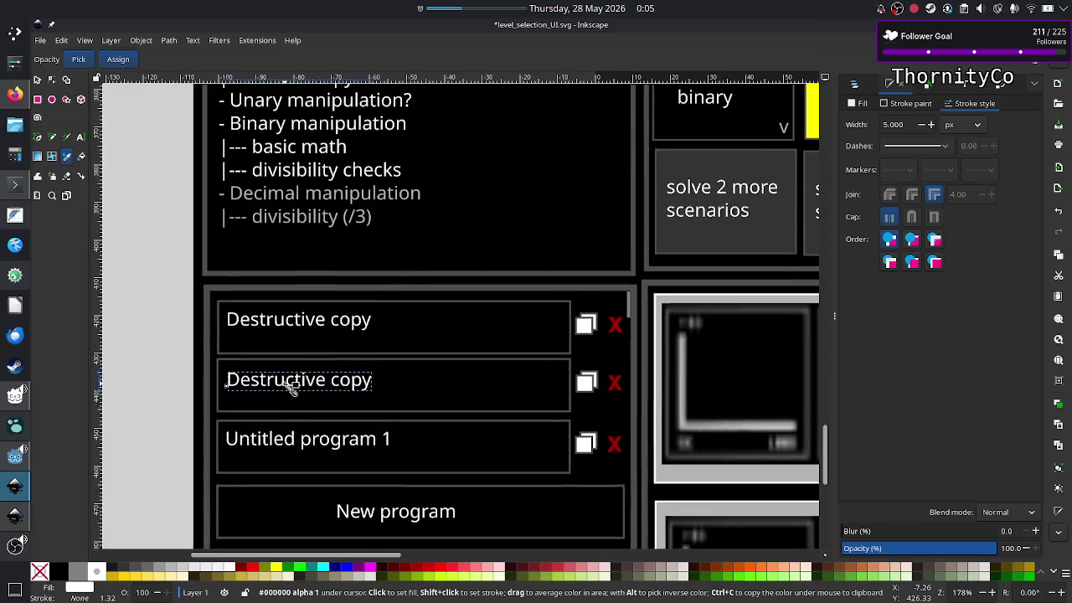
{"action": "left_click", "coordinate": [909, 103]}
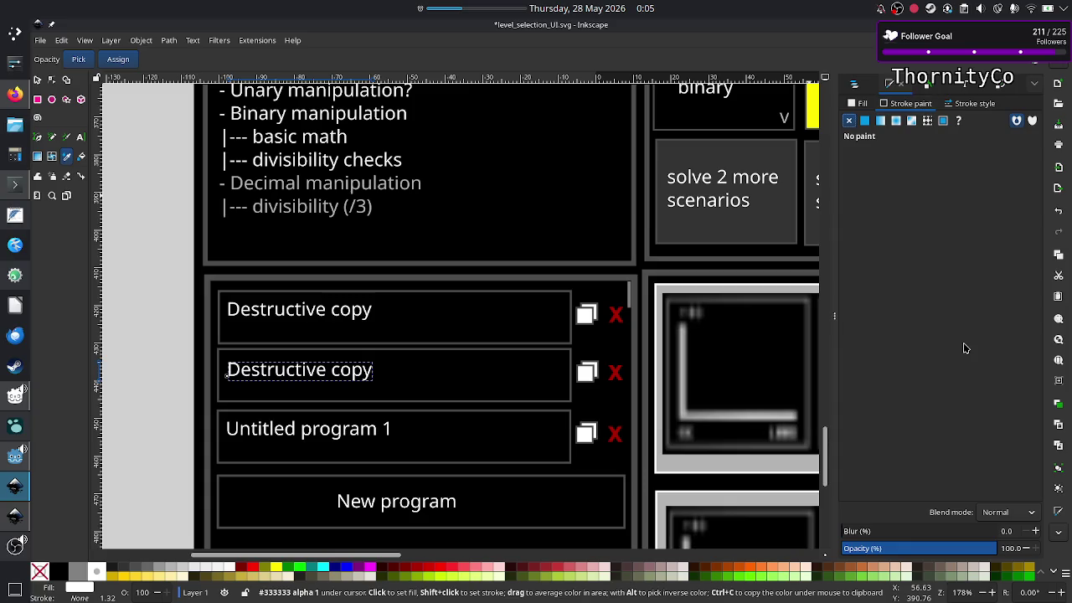
{"action": "left_click", "coordinate": [861, 104]}
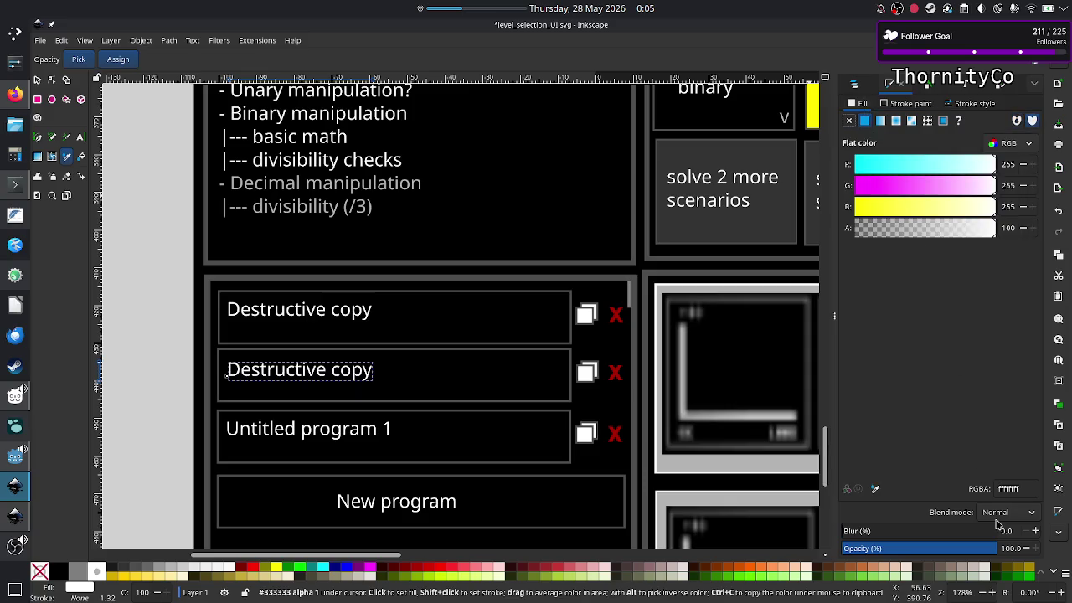
{"action": "double_click", "coordinate": [1017, 489]}
{"action": "type", "text": "ffff00ff"}
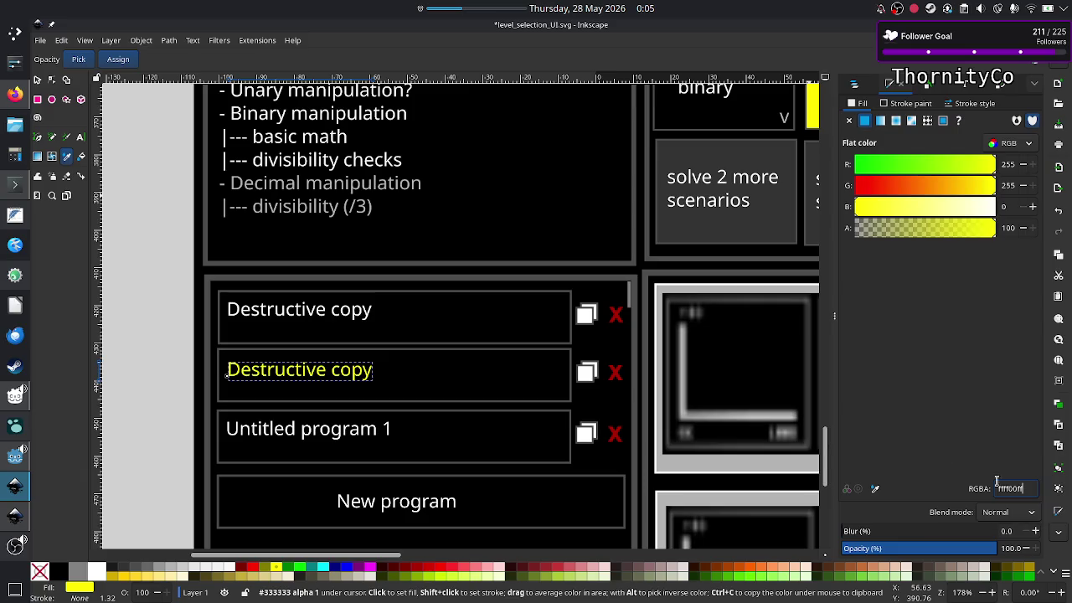
Deselect the label and bring the level_UI_concepts drawing to the front
{"action": "left_click", "coordinate": [37, 80]}
{"action": "left_click", "coordinate": [164, 301]}
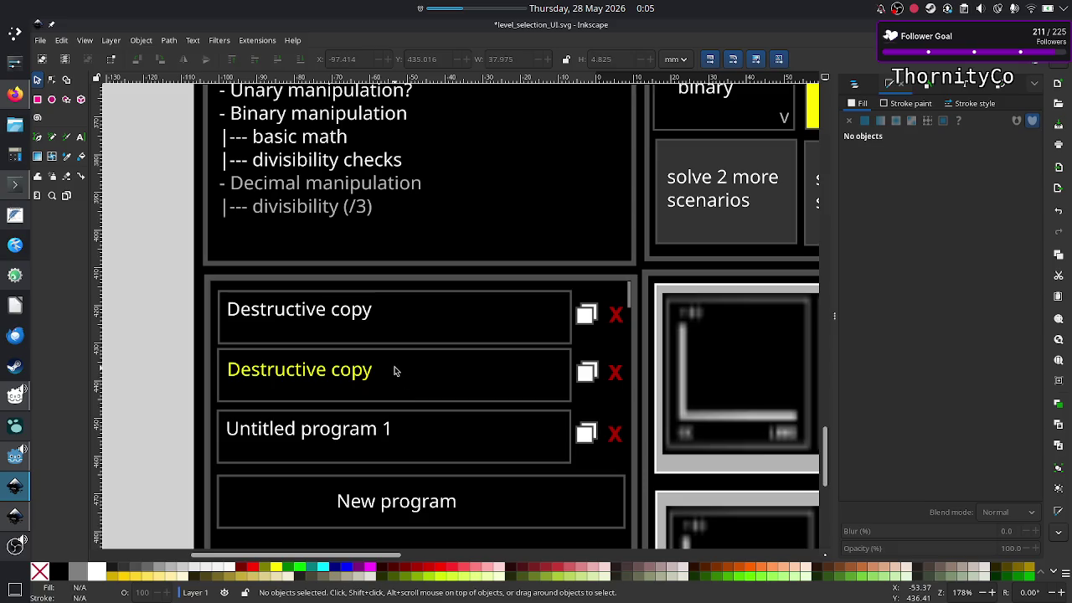
{"action": "left_click", "coordinate": [6, 522]}
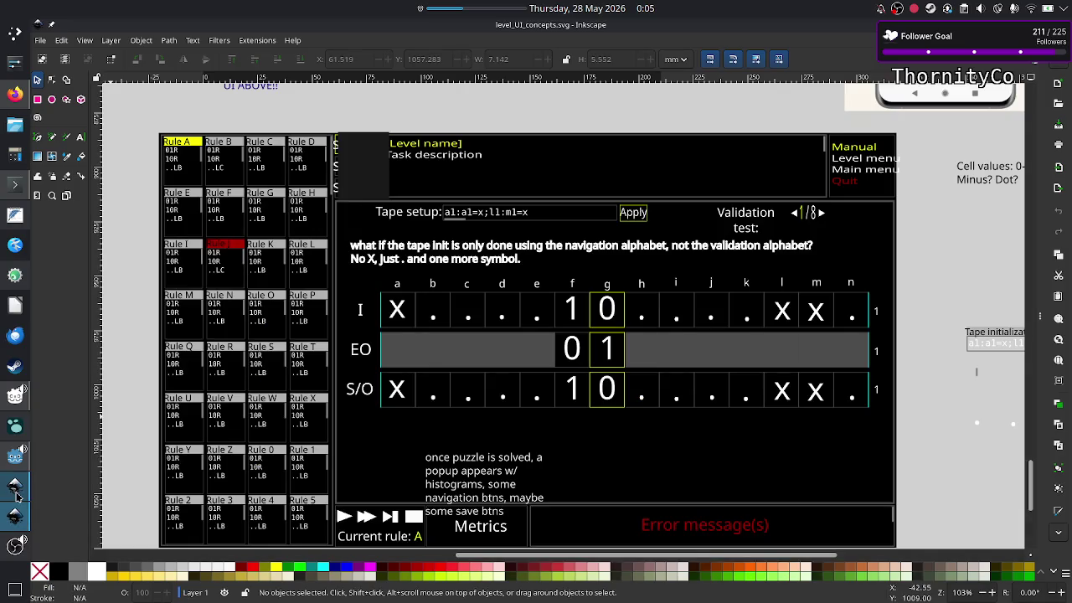
Return to level_selection_UI, hide Fill and Stroke, zoom out to 108%, and scroll below with the Text tool
{"action": "left_click", "coordinate": [17, 494]}
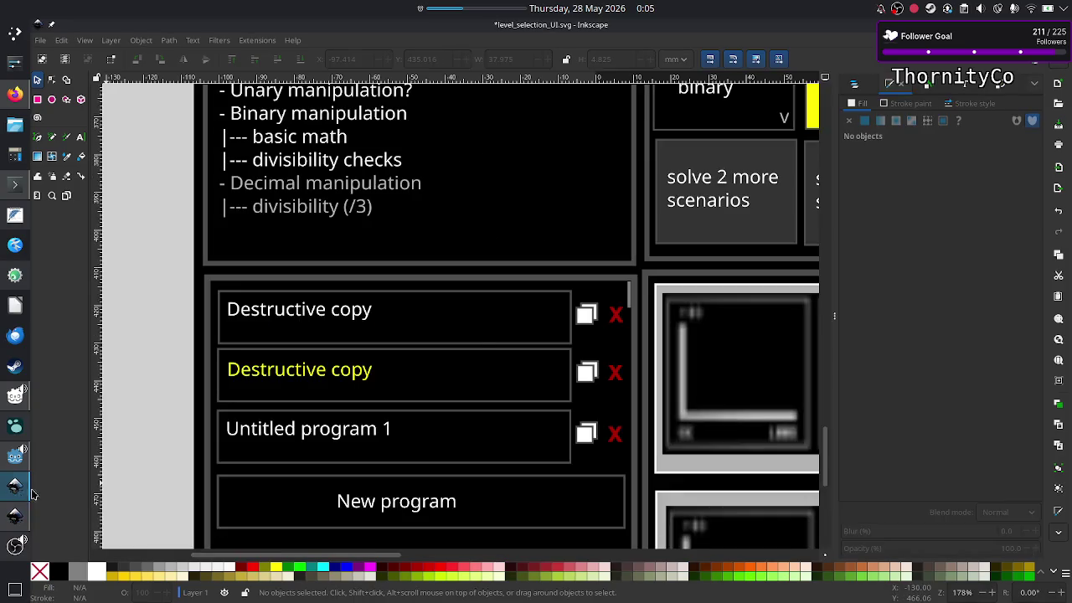
{"action": "left_click", "coordinate": [835, 321]}
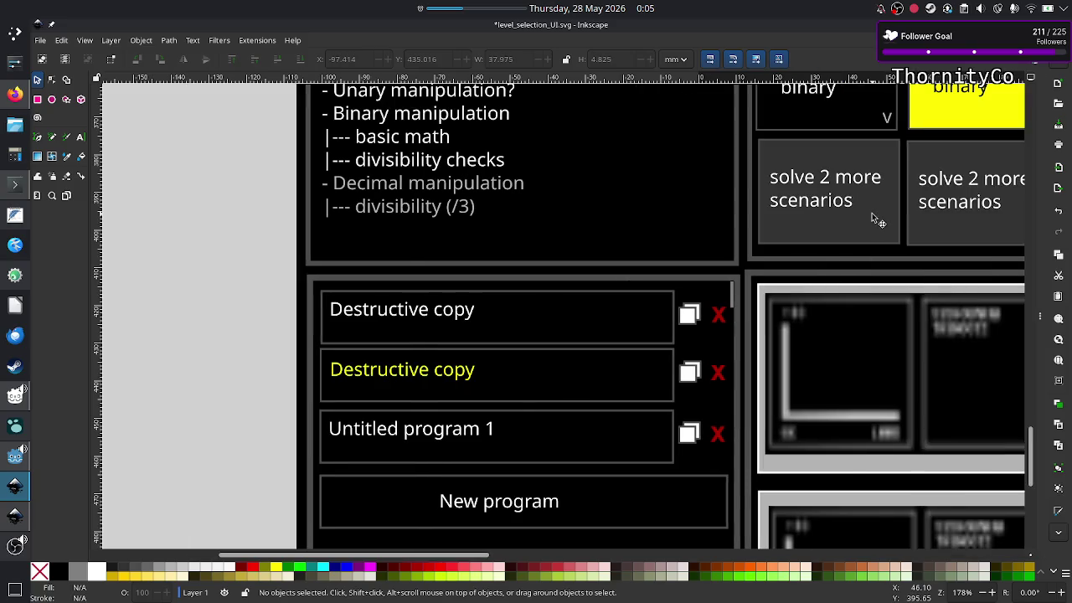
{"action": "scroll", "coordinate": [877, 219], "scroll_direction": "right", "scroll_amount": 5}
{"action": "scroll", "coordinate": [877, 220], "scroll_direction": "left", "scroll_amount": 2}
{"action": "scroll", "coordinate": [877, 219], "scroll_direction": "up", "scroll_amount": 2}
{"action": "scroll", "coordinate": [877, 219], "scroll_direction": "up", "scroll_amount": 1}
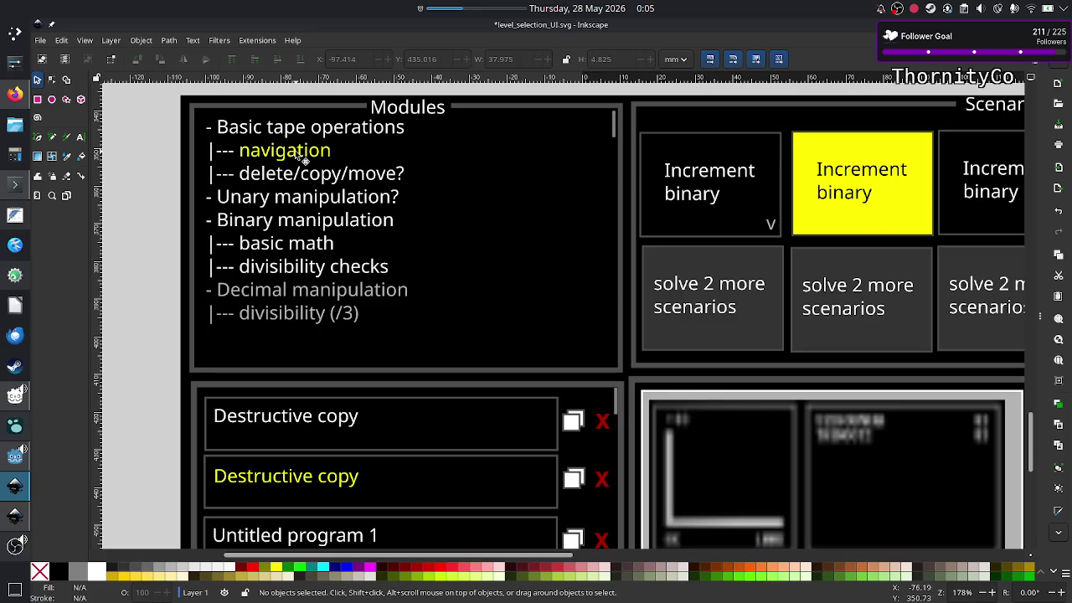
{"action": "key", "text": "ctrl"}
{"action": "scroll", "coordinate": [298, 159], "scroll_direction": "down", "scroll_amount": 2}
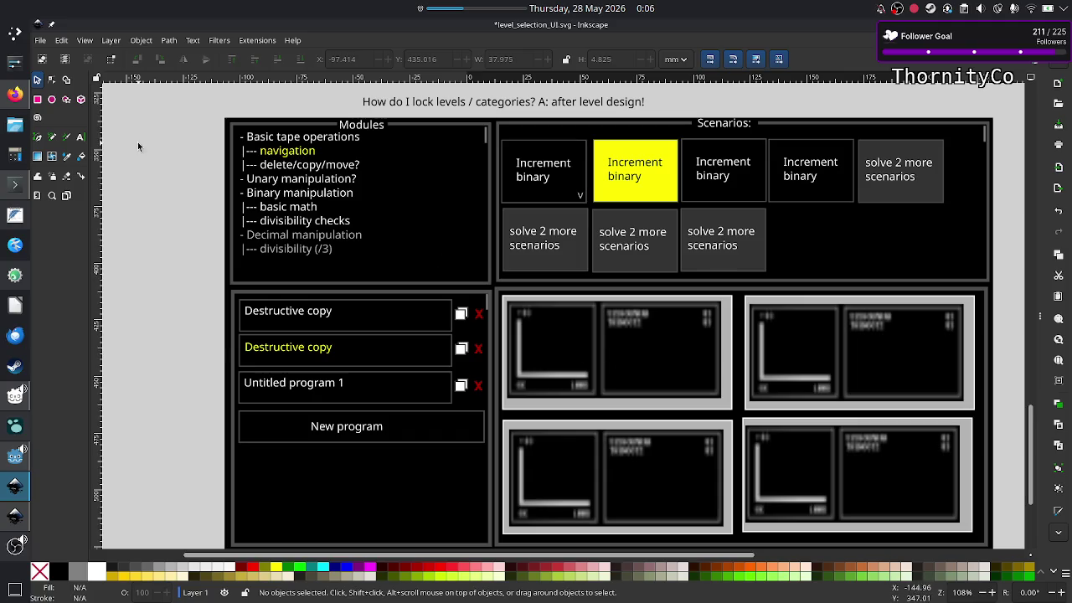
{"action": "left_click", "coordinate": [80, 137]}
{"action": "scroll", "coordinate": [721, 348], "scroll_direction": "down", "scroll_amount": 8}
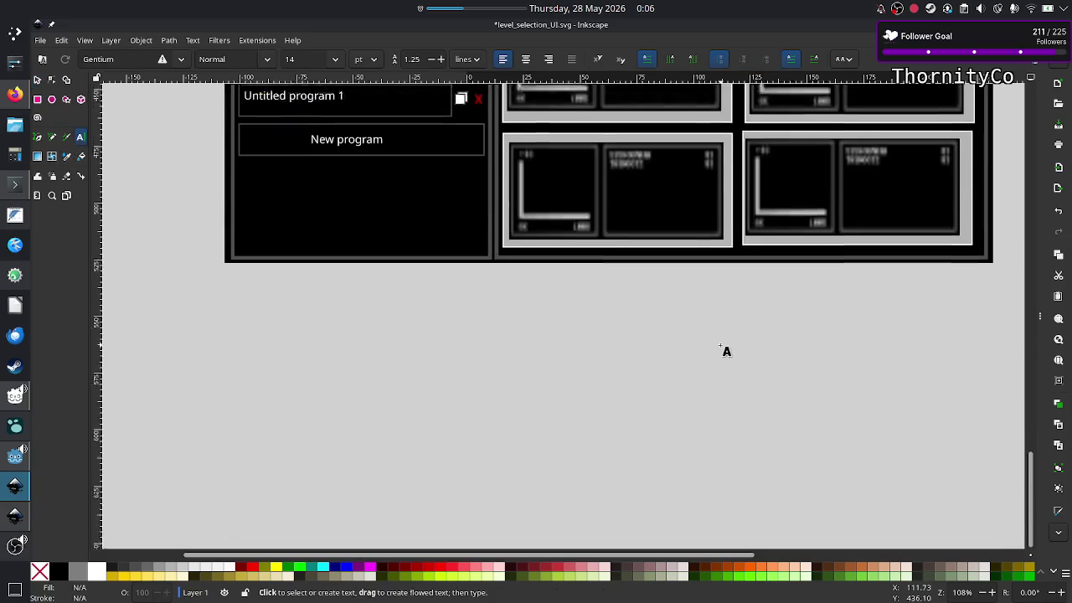
Draw a flowed-text frame below the histogram tiles containing 'each histogram'
{"action": "scroll", "coordinate": [727, 351], "scroll_direction": "up", "scroll_amount": 2}
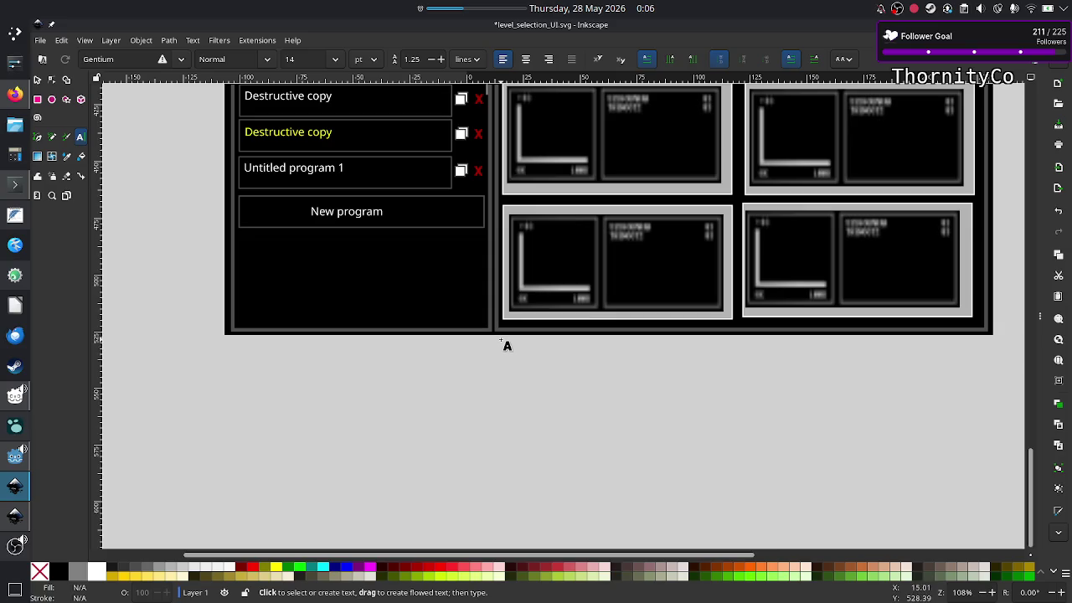
{"action": "left_click_drag", "start_coordinate": [501, 340], "coordinate": [762, 372]}
{"action": "left_click_drag", "start_coordinate": [825, 401], "coordinate": [983, 371]}
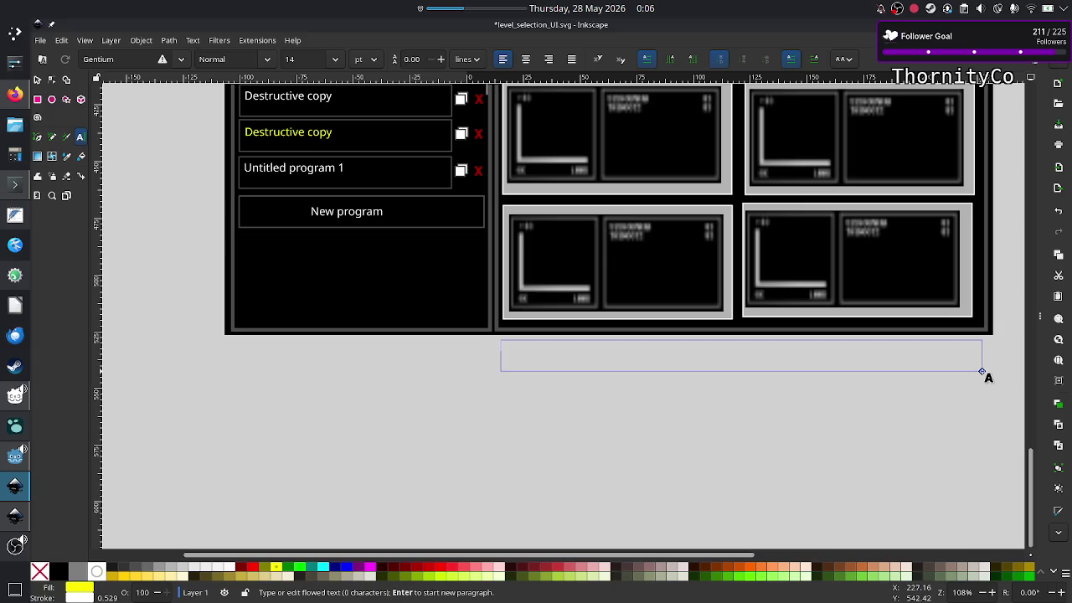
{"action": "type", "text": "the h"}
{"action": "type", "text": "istograms"}
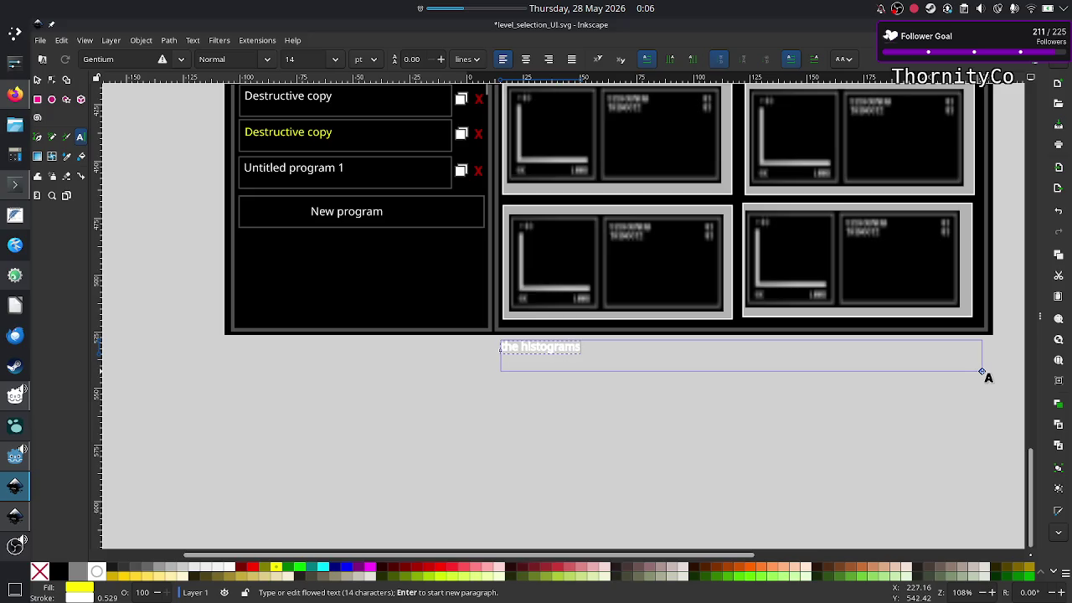
{"action": "type", "text": " are "}
{"action": "type", "text": "best"}
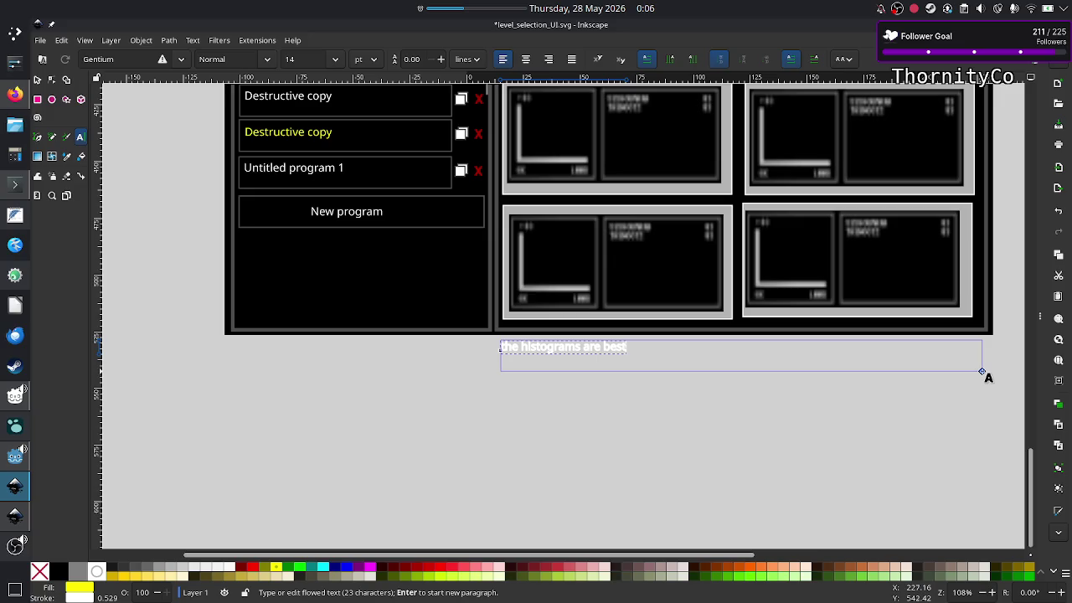
{"action": "type", "text": "."}
{"action": "type", "text": "sc"}
{"action": "key", "text": "BackSpace"}
{"action": "key", "text": "BackSpace"}
{"action": "key", "text": "BackSpace"}
{"action": "key", "text": "BackSpace"}
{"action": "key", "text": "BackSpace"}
{"action": "key", "text": "BackSpace"}
{"action": "key", "text": "BackSpace"}
{"action": "key", "text": "BackSpace"}
{"action": "key", "text": "BackSpace"}
{"action": "key", "text": "BackSpace"}
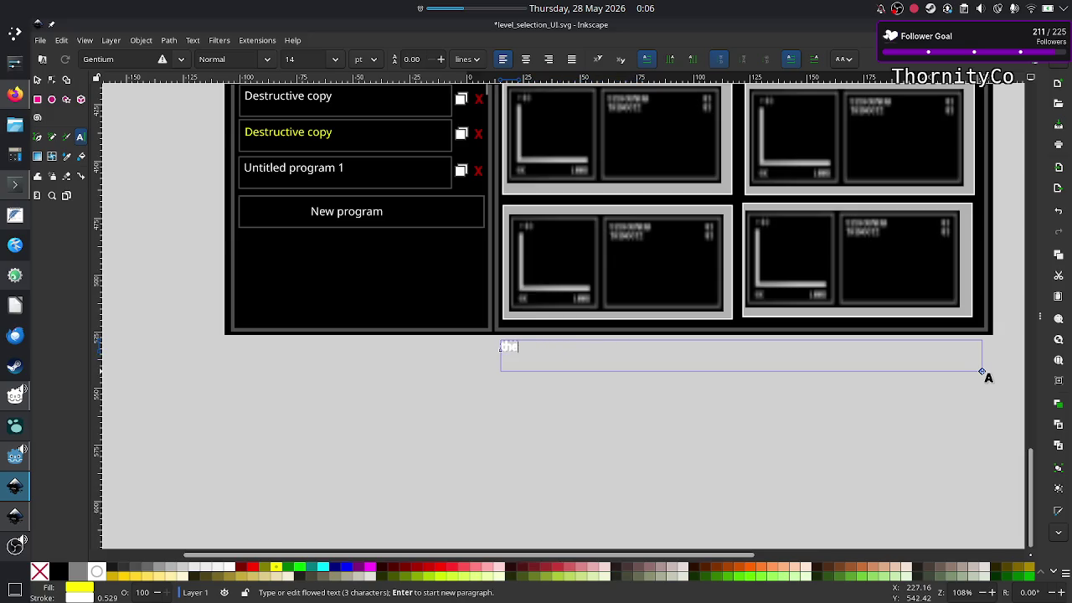
{"action": "key", "text": "BackSpace"}
{"action": "key", "text": "BackSpace"}
{"action": "key", "text": "BackSpace"}
{"action": "type", "text": "each"}
{"action": "type", "text": " histogram"}
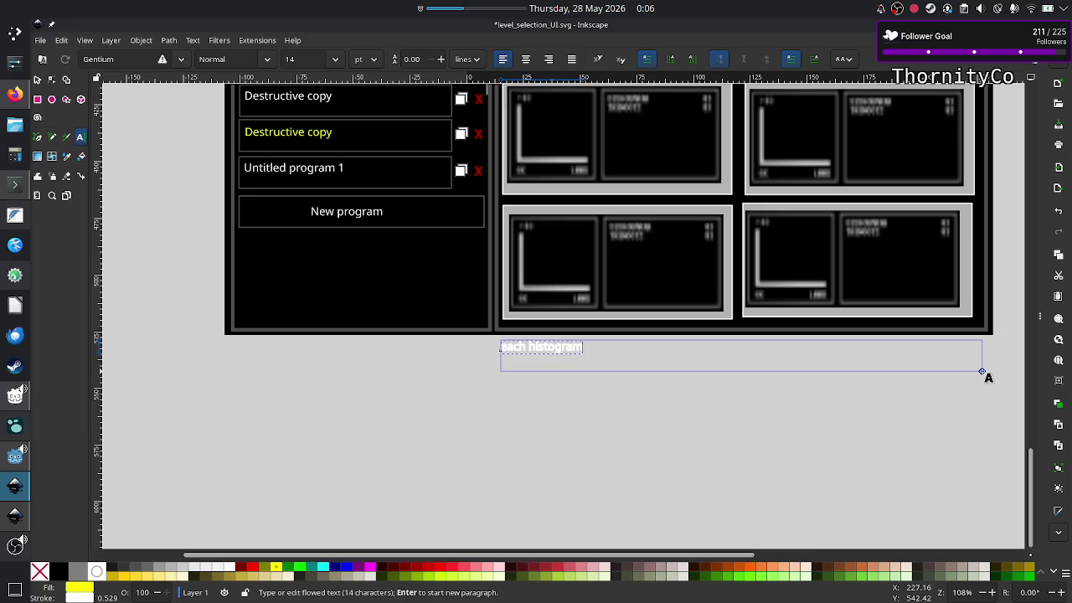
{"action": "key", "text": "ctrl+a"}
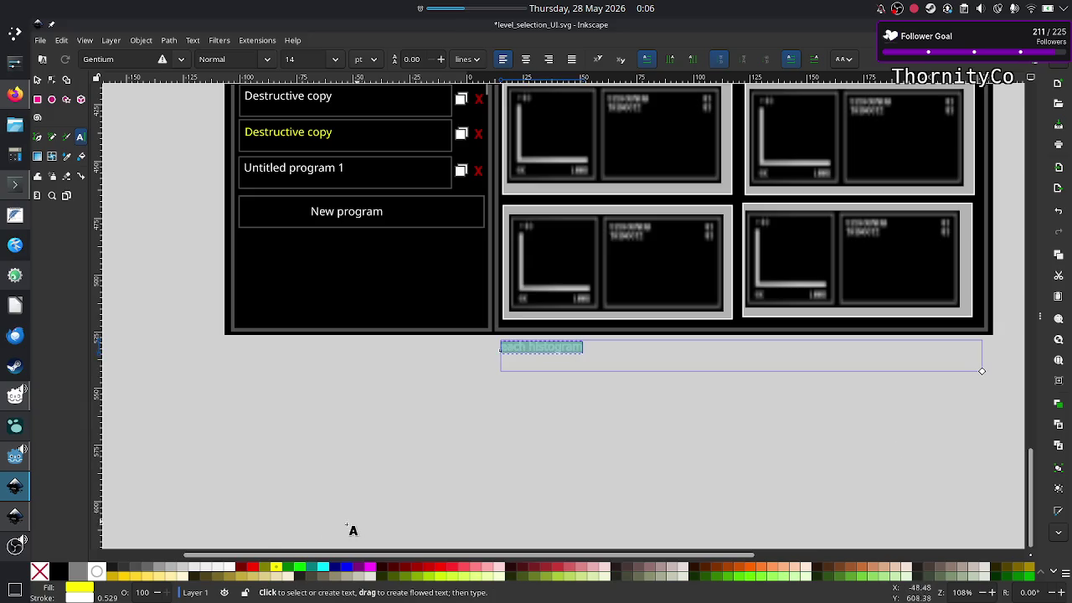
{"action": "left_click", "coordinate": [63, 572]}
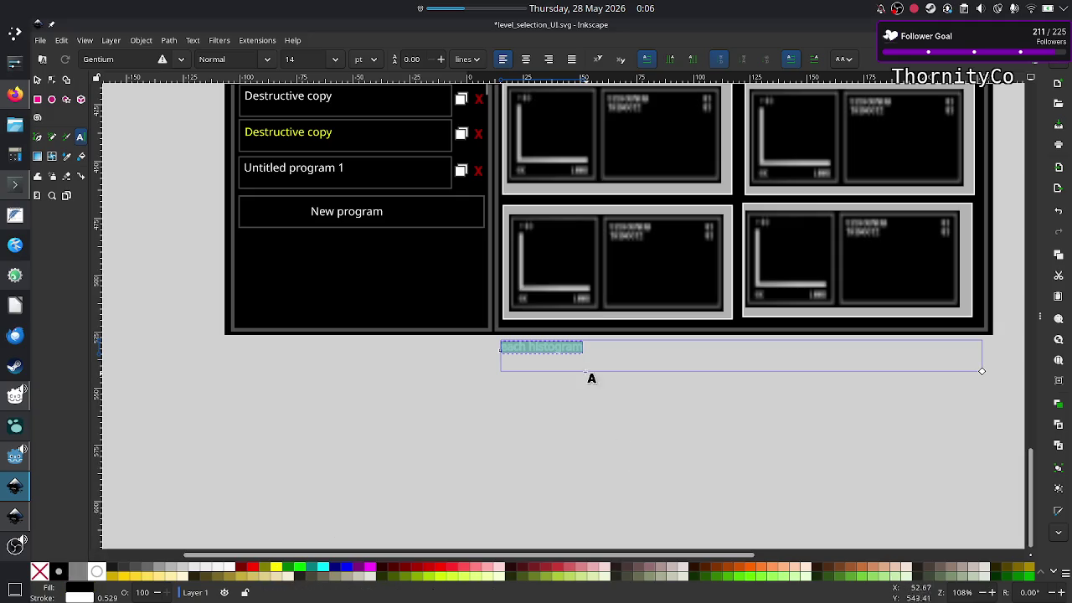
Select all the note's text and give it a flat black fill
{"action": "left_click", "coordinate": [627, 360]}
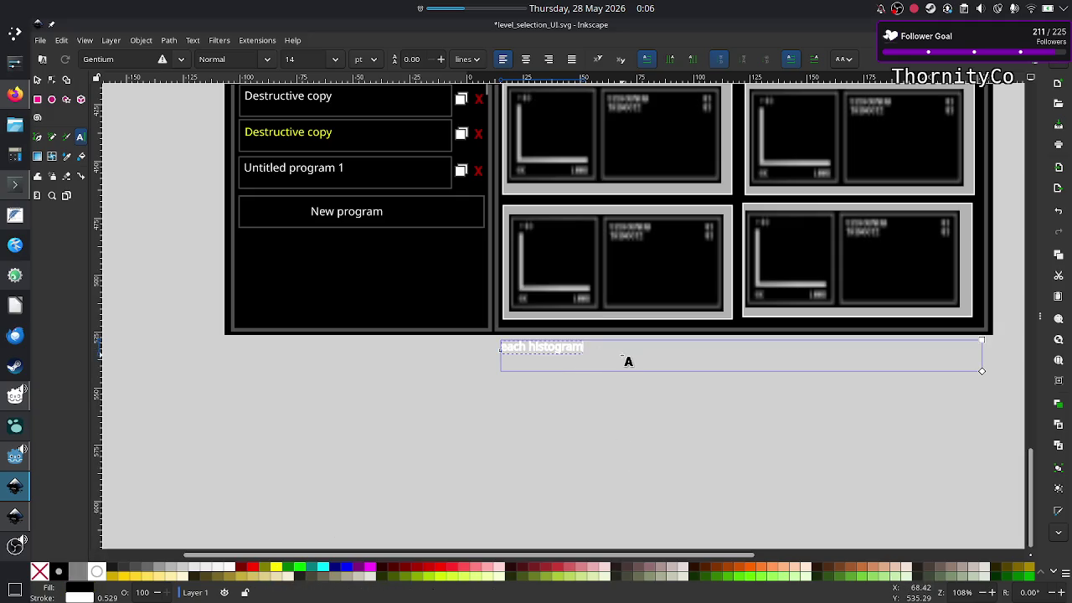
{"action": "key", "text": "ctrl+a"}
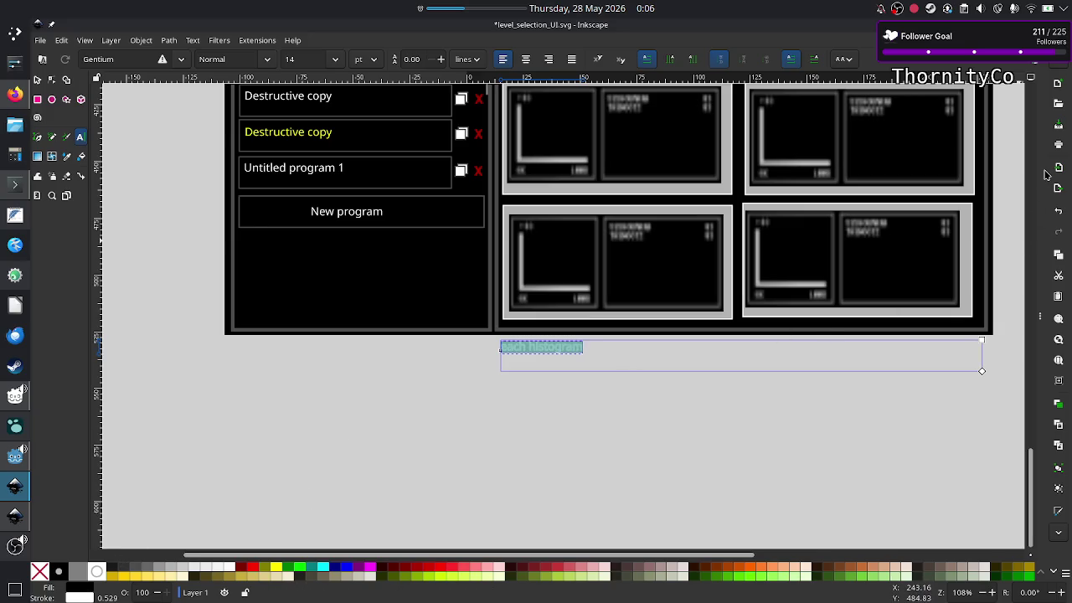
{"action": "mouse_move", "coordinate": [1046, 175]}
{"action": "key", "text": "ctrl+shift+f"}
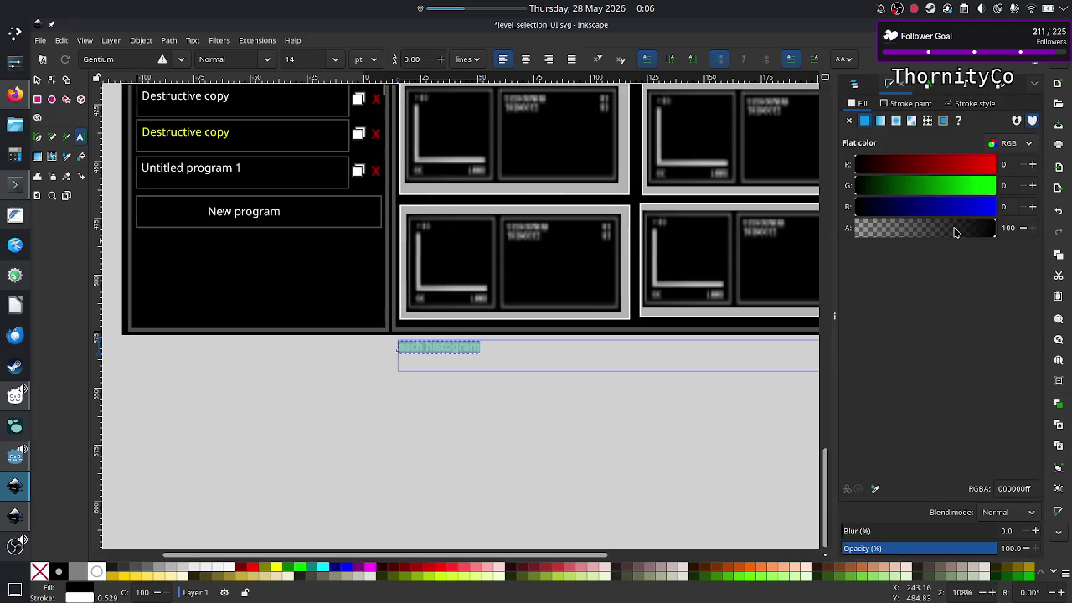
{"action": "double_click", "coordinate": [1017, 489]}
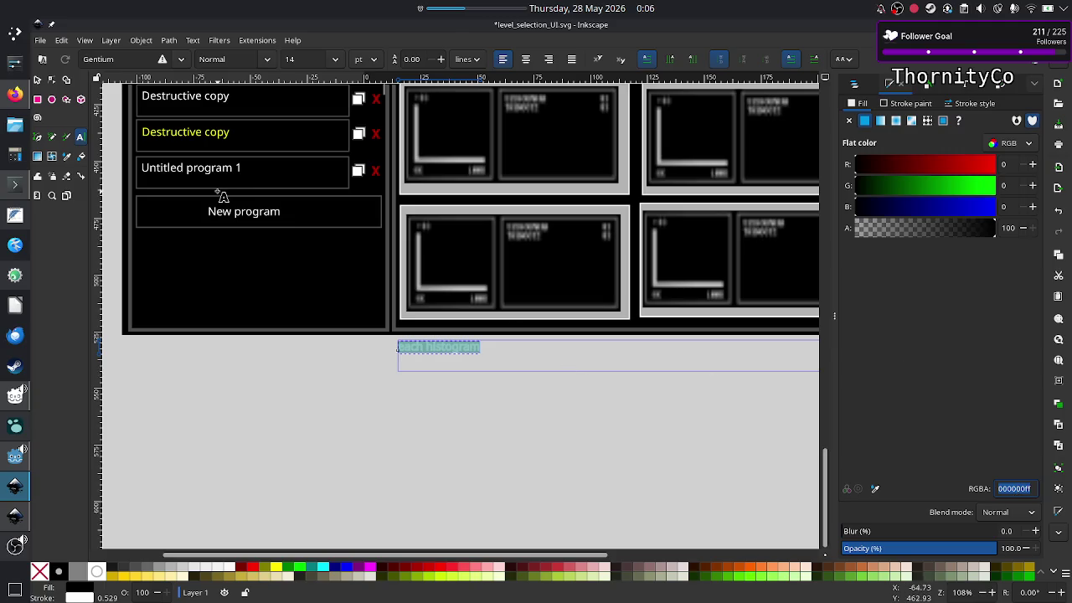
{"action": "left_click", "coordinate": [478, 347]}
{"action": "triple_click", "coordinate": [478, 347]}
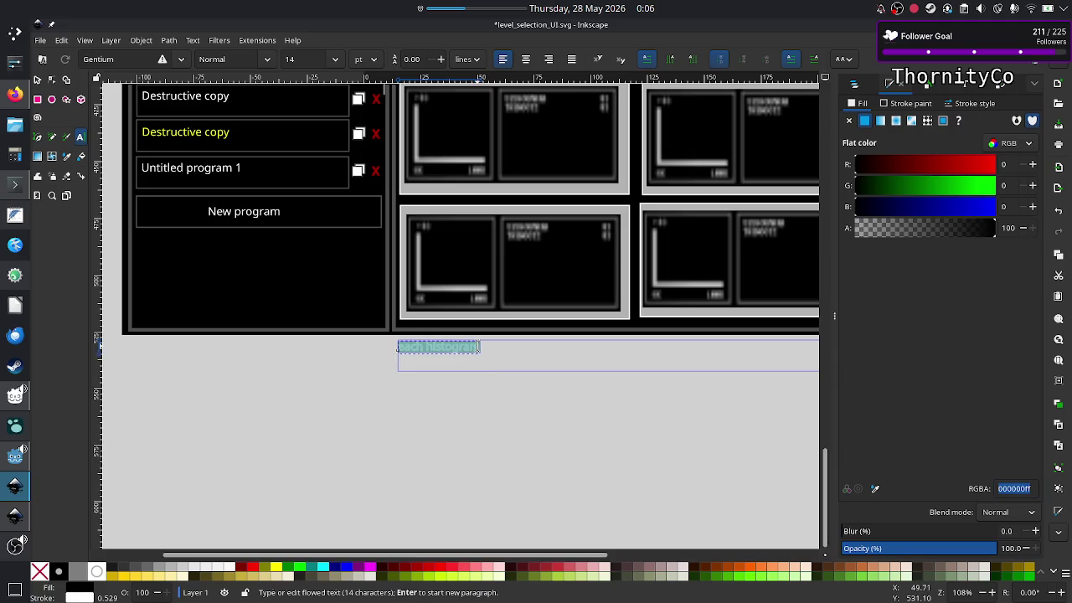
{"action": "left_click", "coordinate": [881, 122]}
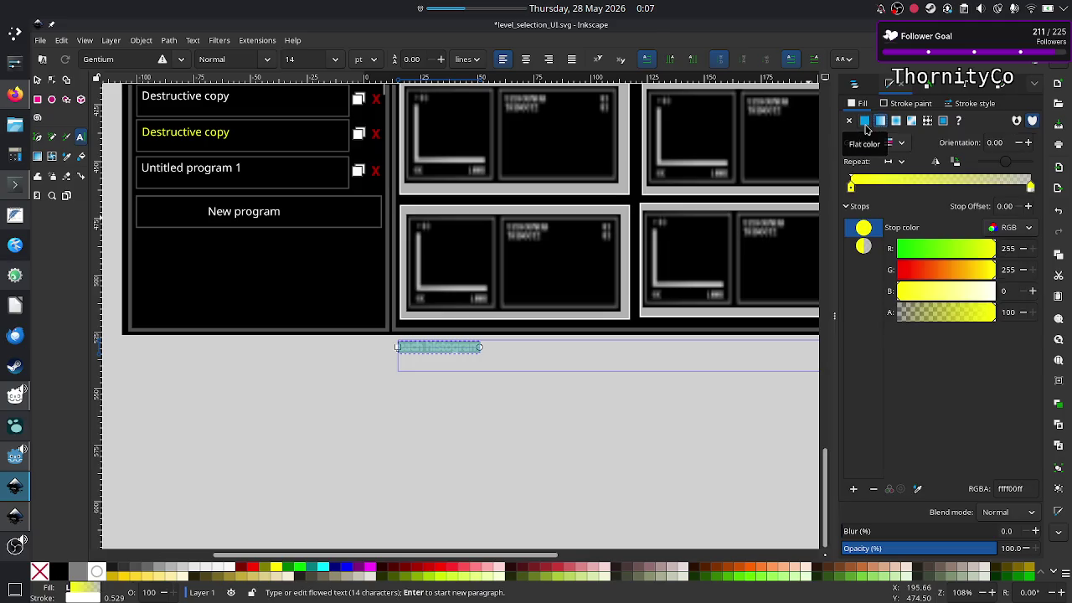
{"action": "left_click", "coordinate": [864, 122]}
Set the note's stroke paint to none so it has no outline
{"action": "left_click", "coordinate": [914, 103]}
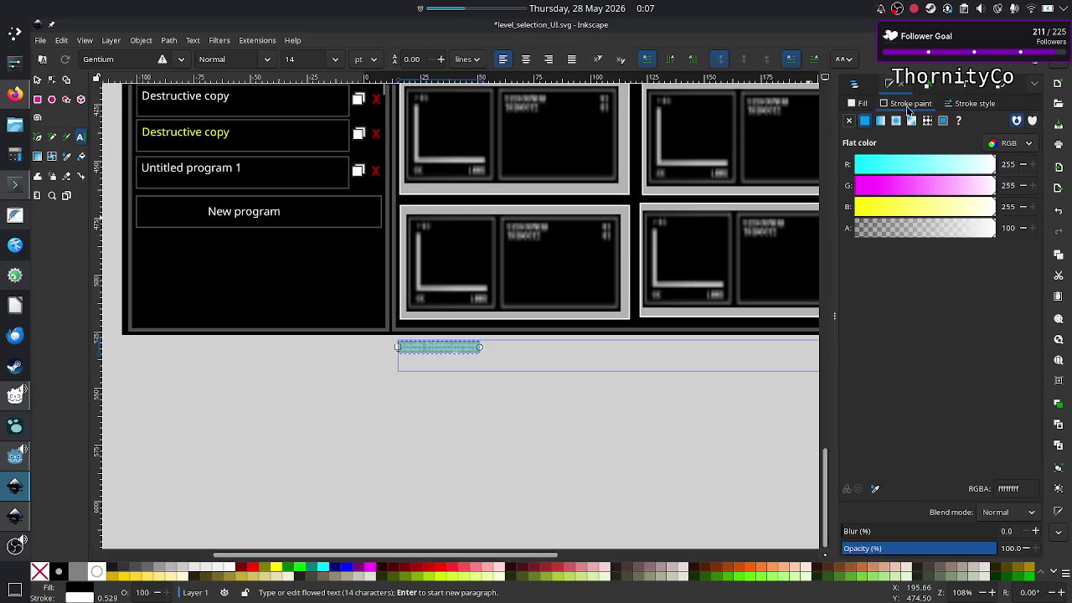
{"action": "left_click", "coordinate": [1024, 488]}
{"action": "type", "text": "000000"}
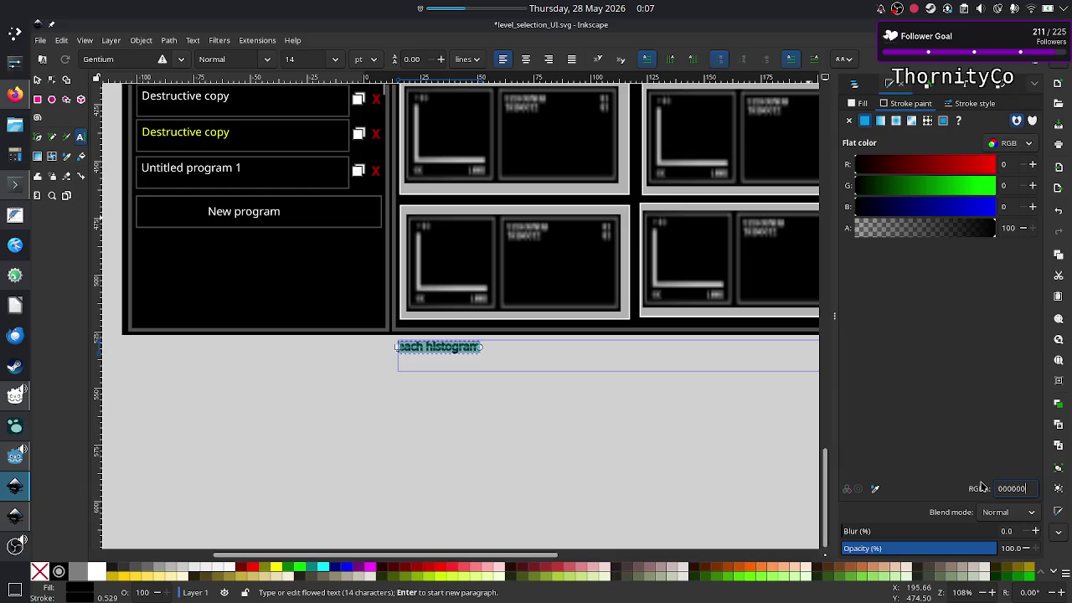
{"action": "key", "text": "Return"}
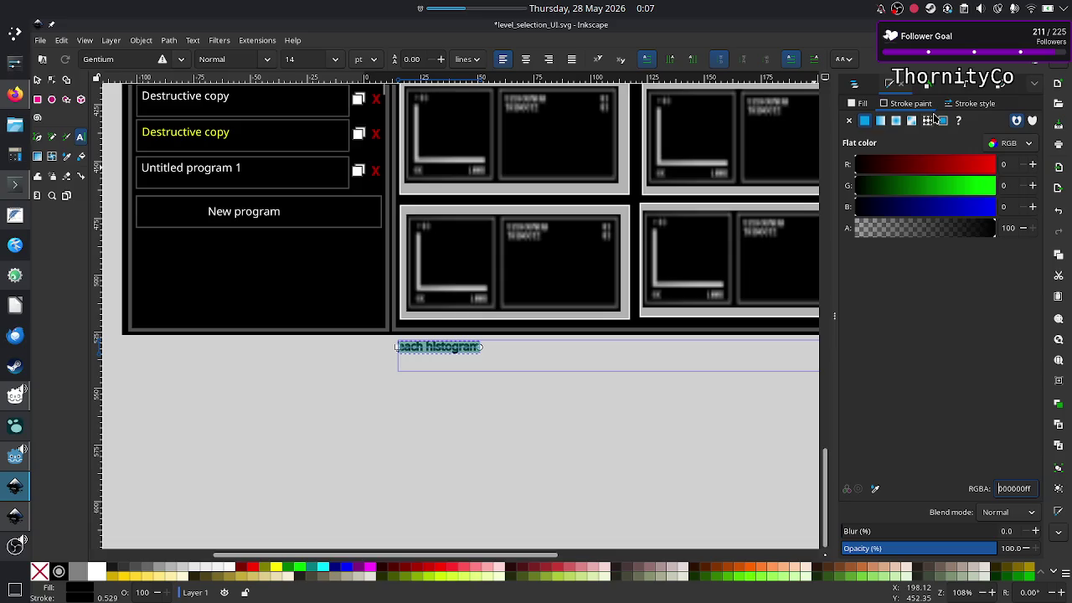
{"action": "left_click", "coordinate": [856, 103]}
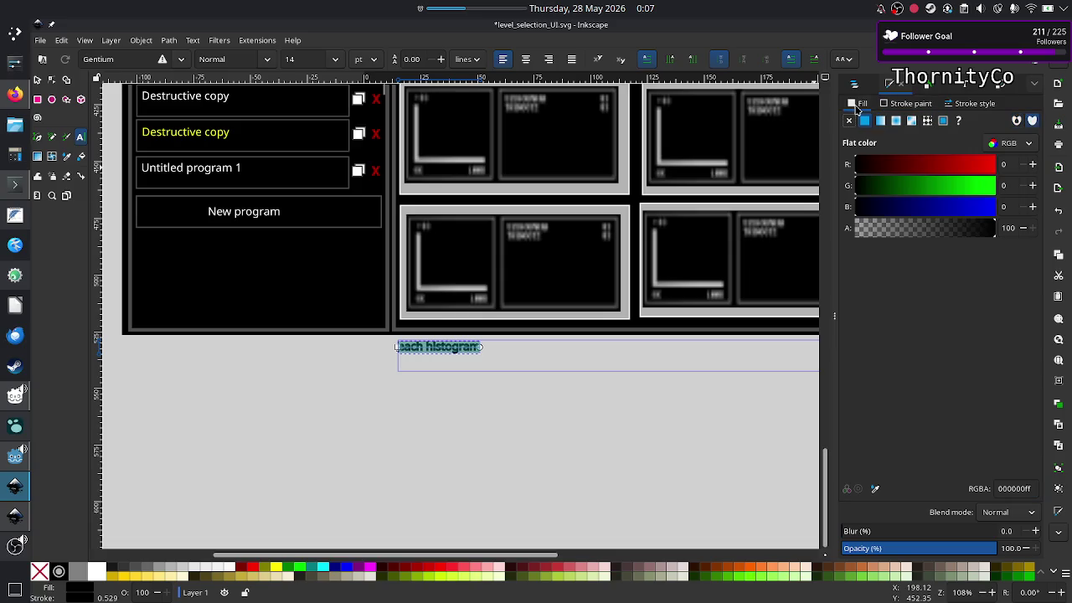
{"action": "left_click", "coordinate": [894, 104]}
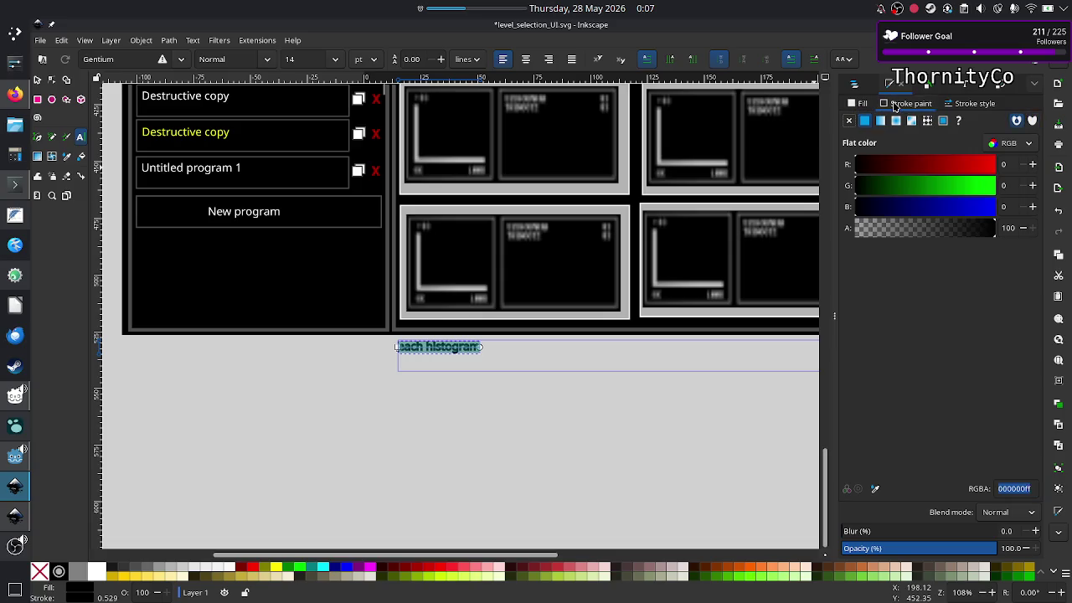
{"action": "left_click", "coordinate": [850, 121]}
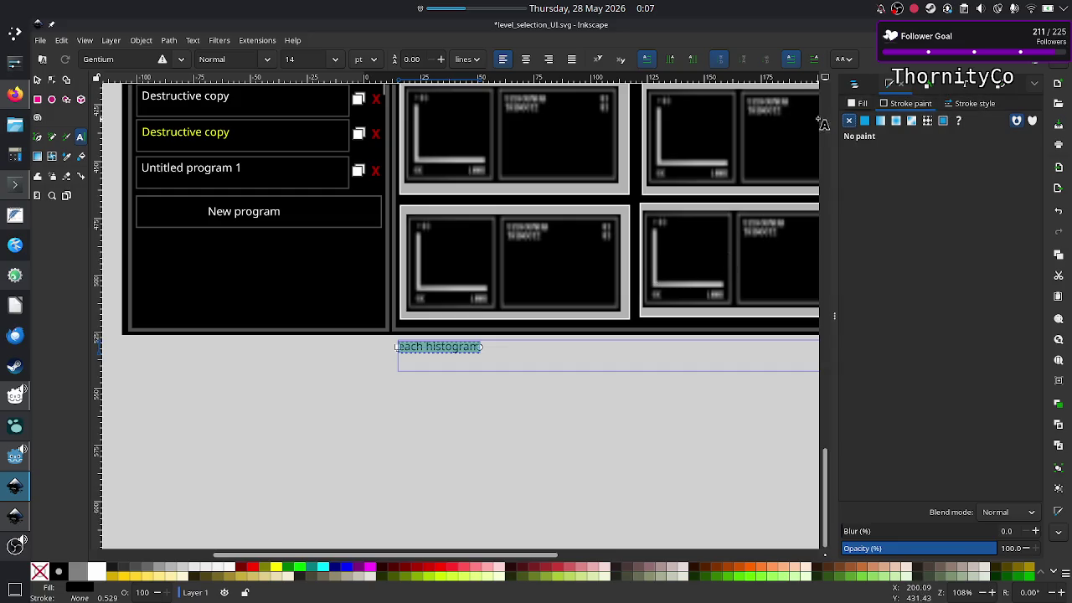
{"action": "left_click", "coordinate": [861, 106]}
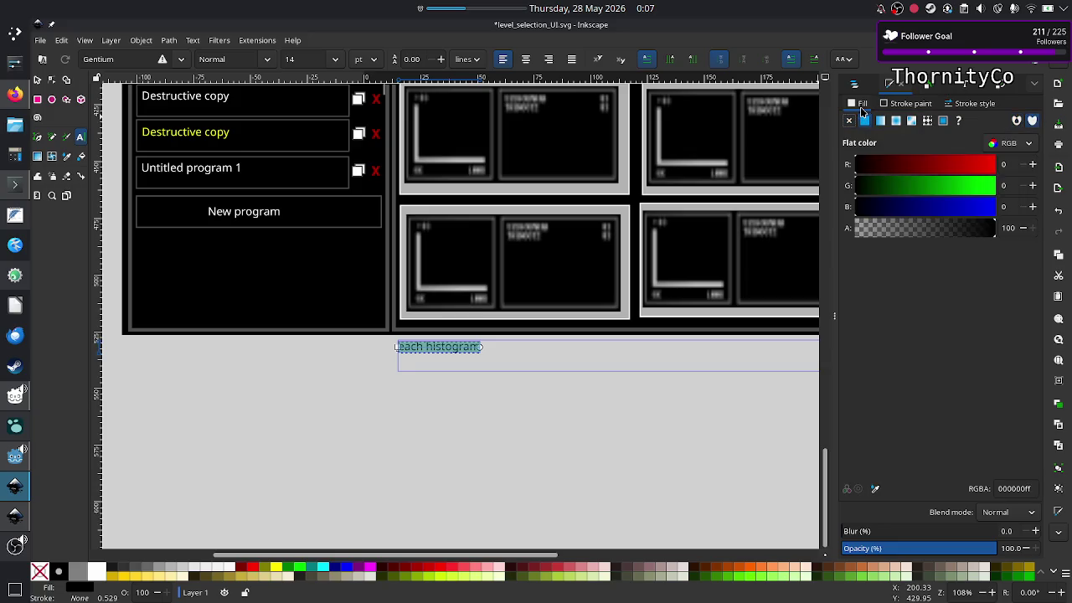
{"action": "left_click", "coordinate": [910, 102]}
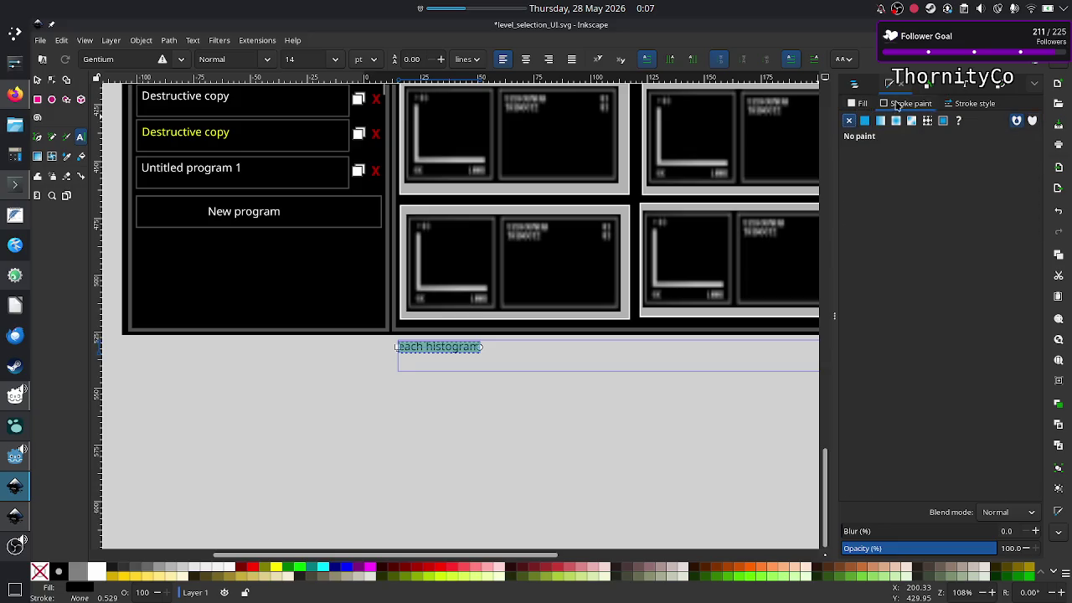
{"action": "left_click", "coordinate": [864, 106]}
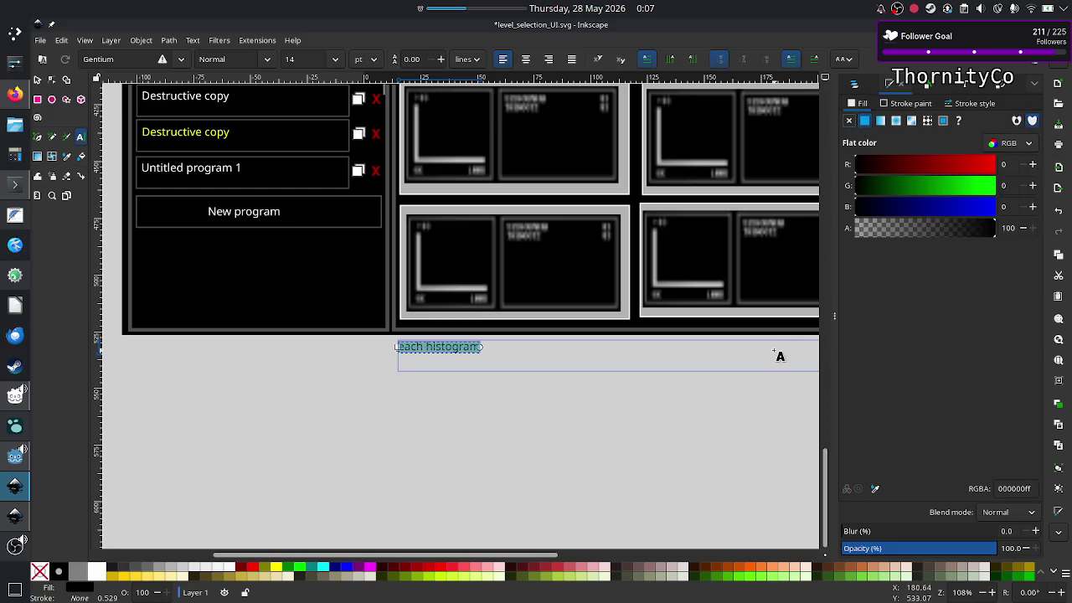
{"action": "left_click", "coordinate": [37, 81]}
{"action": "left_click", "coordinate": [80, 137]}
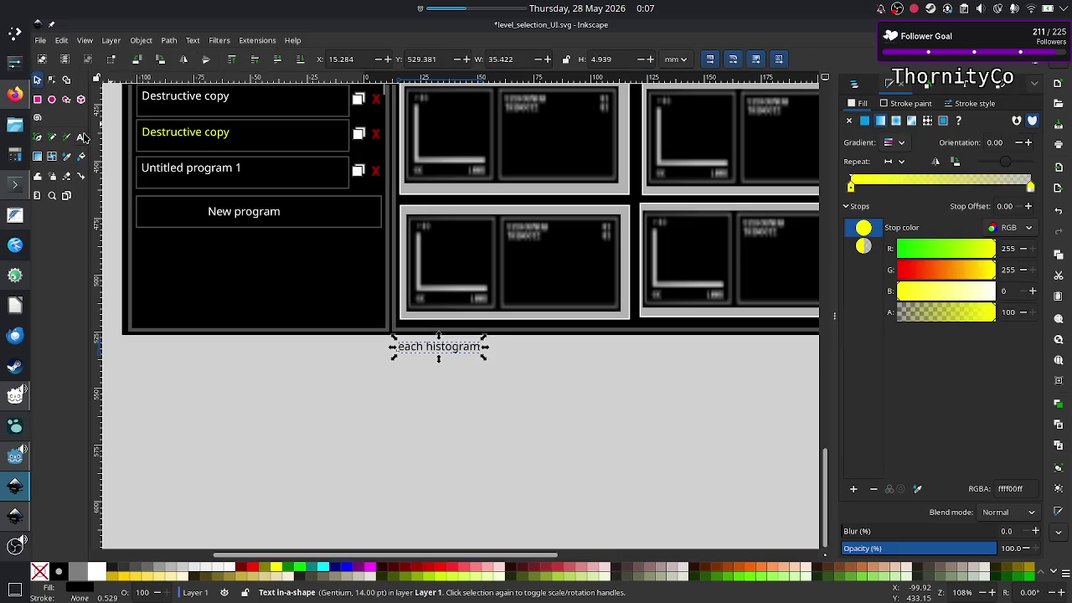
Extend the note's first line: 'displays best score for the respective metric, across all save slots'
{"action": "left_click", "coordinate": [460, 345]}
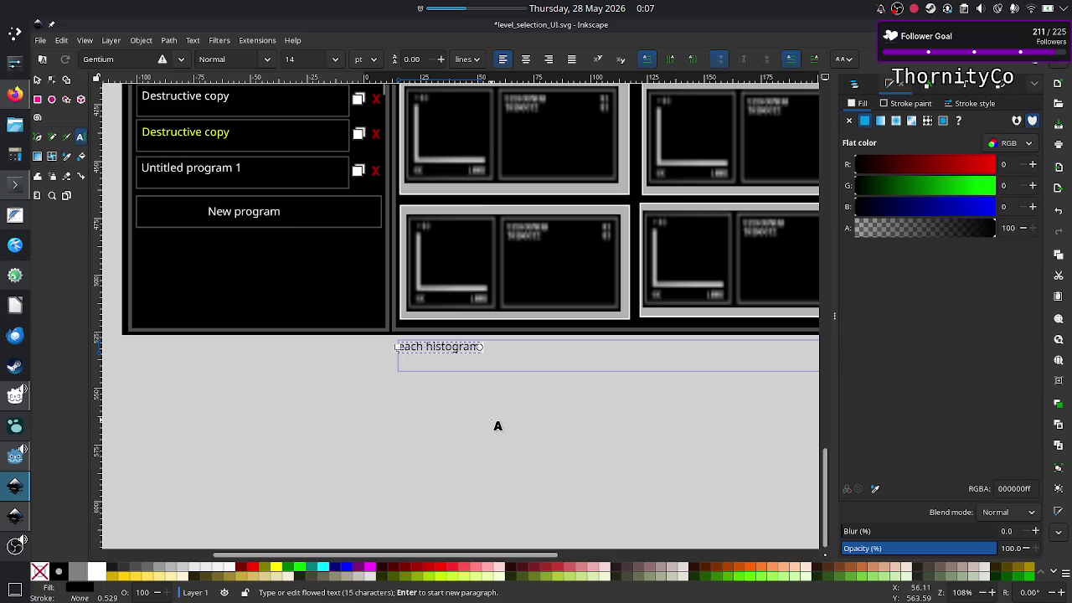
{"action": "type", "text": "displ"}
{"action": "type", "text": "ays e"}
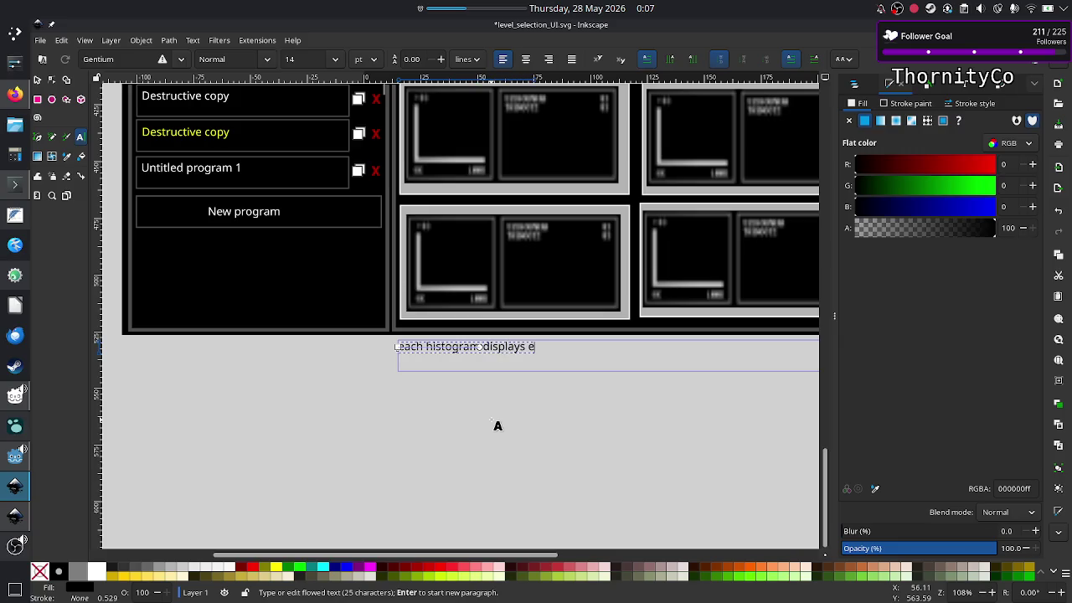
{"action": "key", "text": "BackSpace"}
{"action": "type", "text": "best me"}
{"action": "key", "text": "BackSpace"}
{"action": "key", "text": "BackSpace"}
{"action": "type", "text": "scor"}
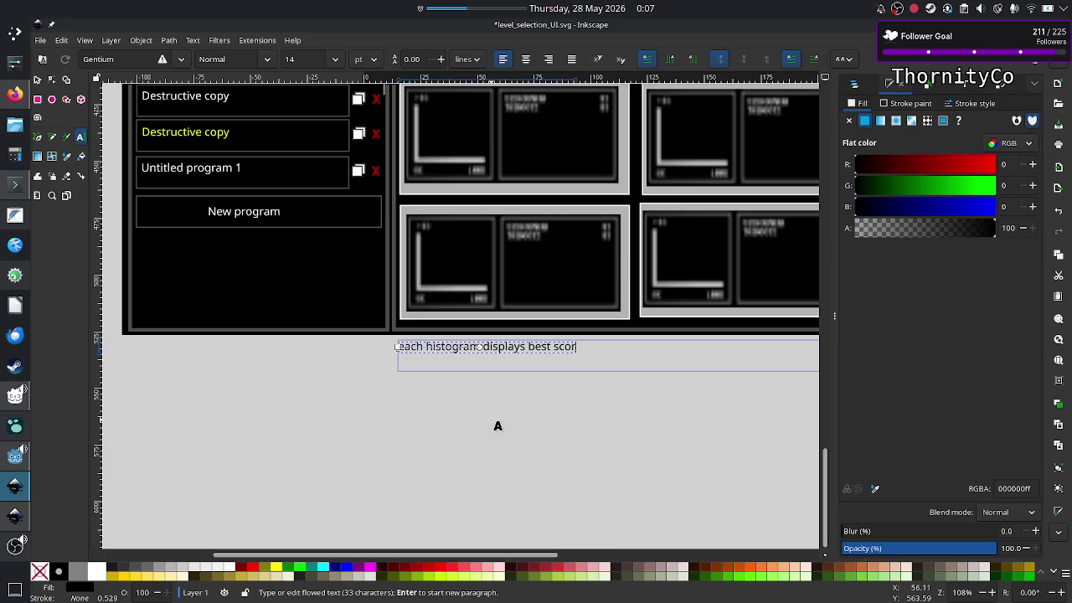
{"action": "type", "text": "e"}
{"action": "type", "text": " for th"}
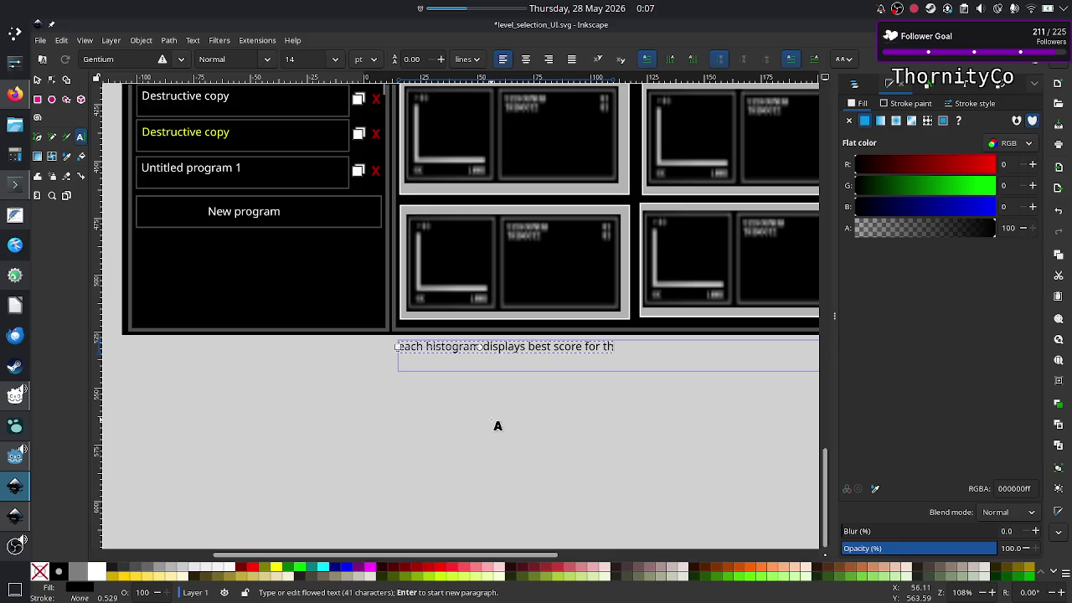
{"action": "type", "text": "e respective"}
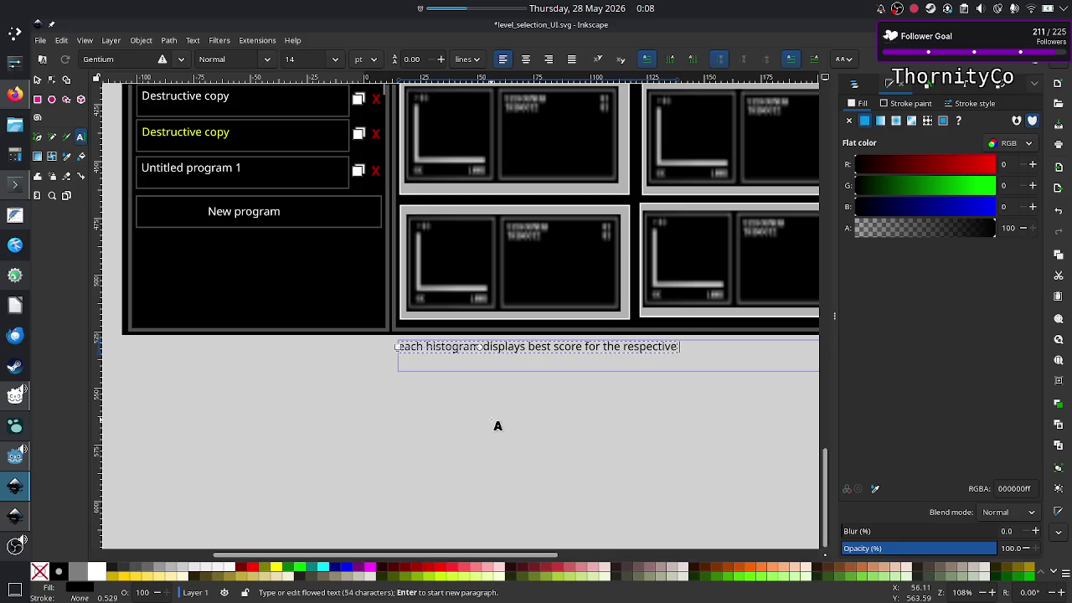
{"action": "type", "text": " metric."}
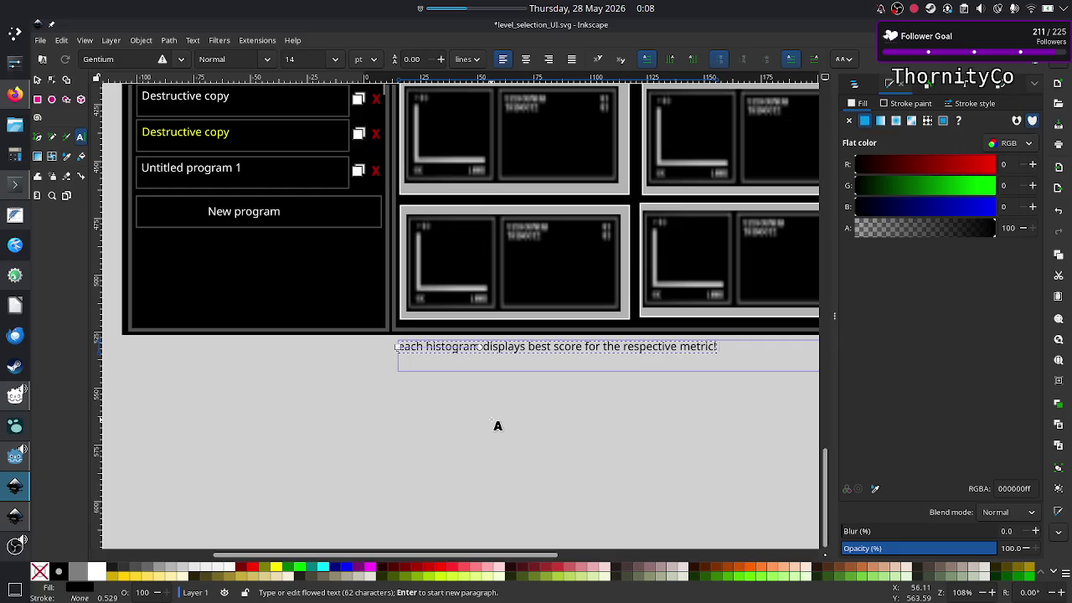
{"action": "type", "text": " (not tied "}
{"action": "type", "text": "to"}
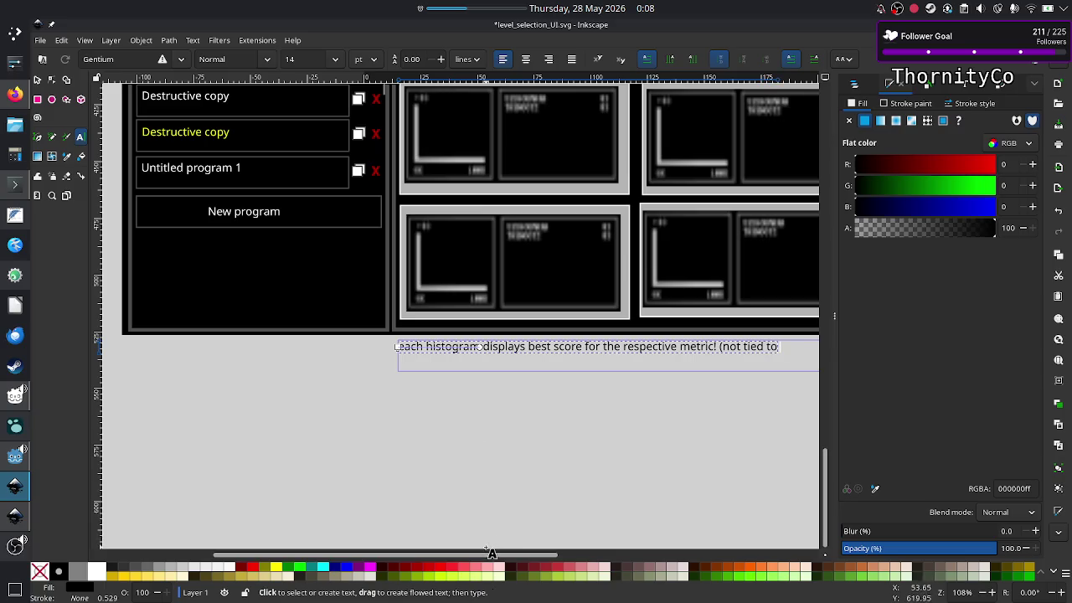
{"action": "left_click_drag", "start_coordinate": [492, 554], "coordinate": [579, 556]}
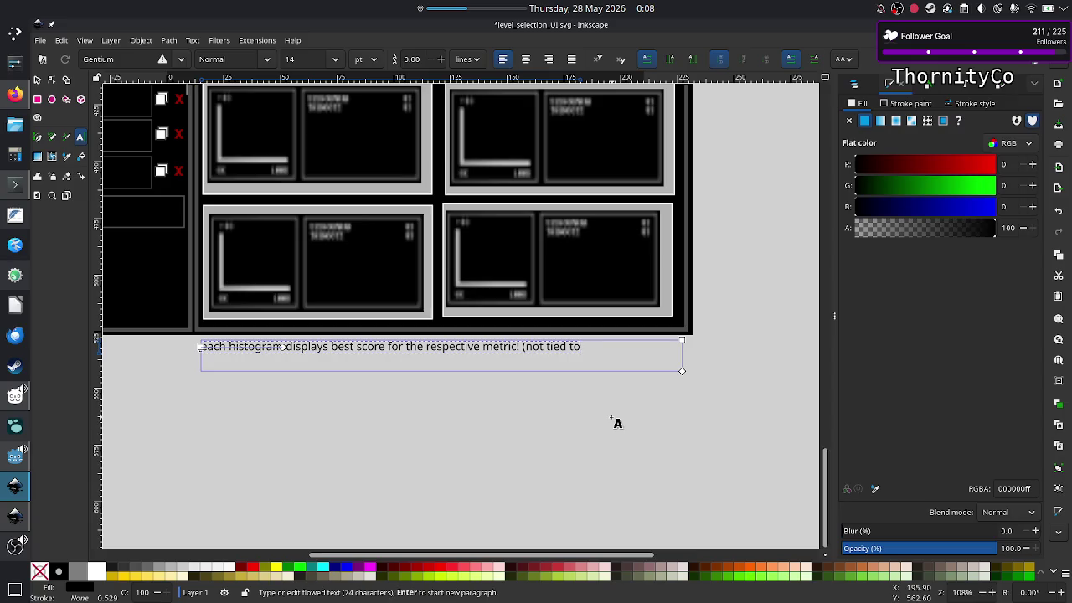
{"action": "key", "text": "BackSpace"}
{"action": "key", "text": "BackSpace"}
{"action": "key", "text": "BackSpace"}
{"action": "key", "text": "BackSpace"}
{"action": "key", "text": "BackSpace"}
{"action": "key", "text": "BackSpace"}
{"action": "key", "text": "BackSpace"}
{"action": "key", "text": "BackSpace"}
{"action": "key", "text": "BackSpace"}
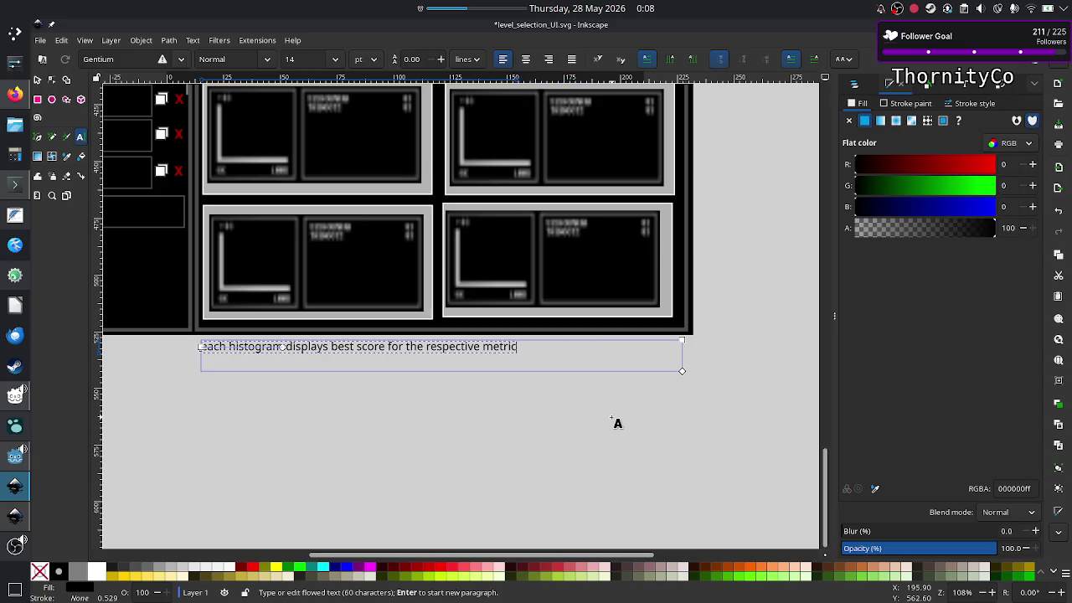
{"action": "type", "text": ", adross"}
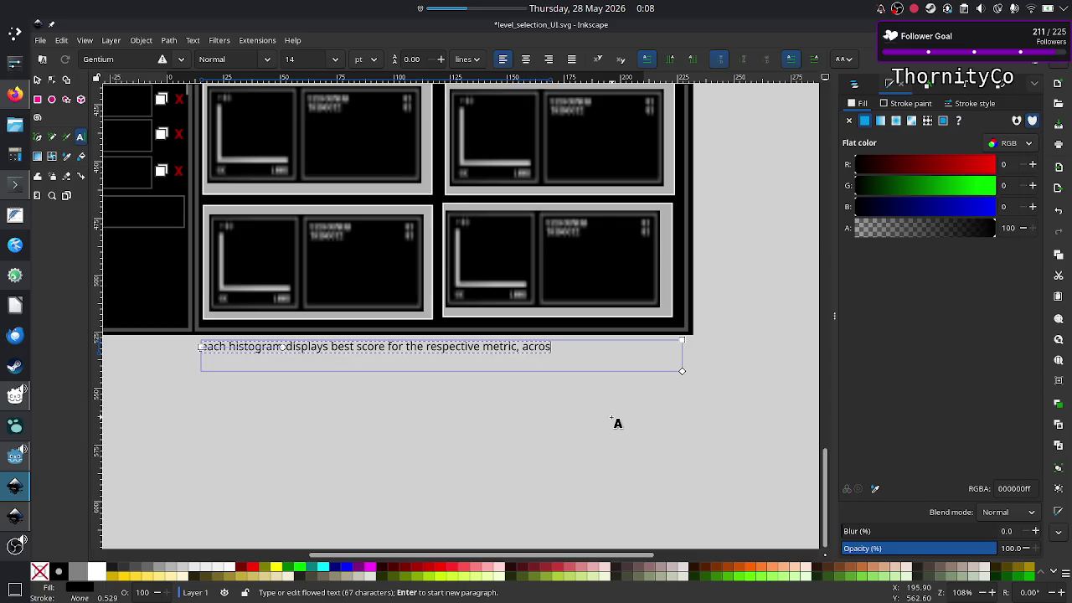
{"action": "type", "text": " all savve"}
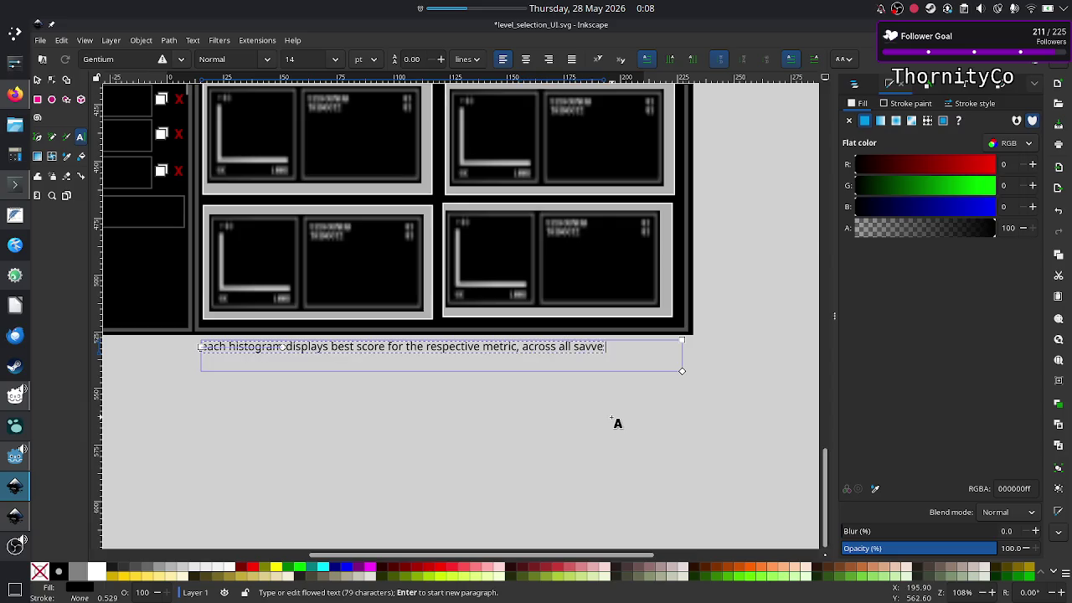
{"action": "key", "text": "BackSpace"}
{"action": "key", "text": "BackSpace"}
{"action": "type", "text": "e slots"}
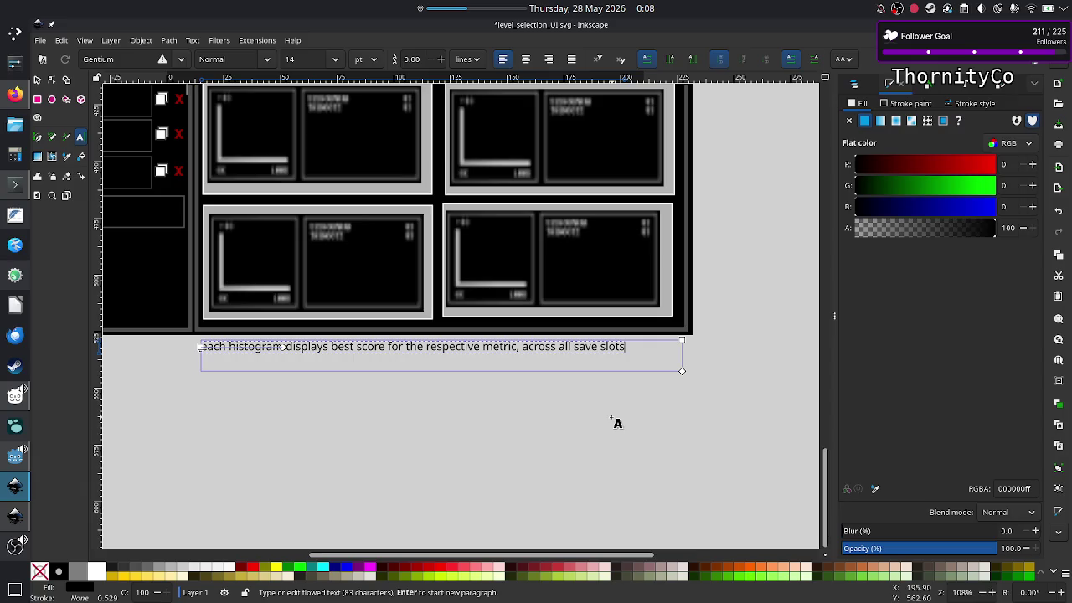
Add a second line: not tied to a particular save slot, even if that slot is the best program
{"action": "key", "text": "Return"}
{"action": "type", "text": "not "}
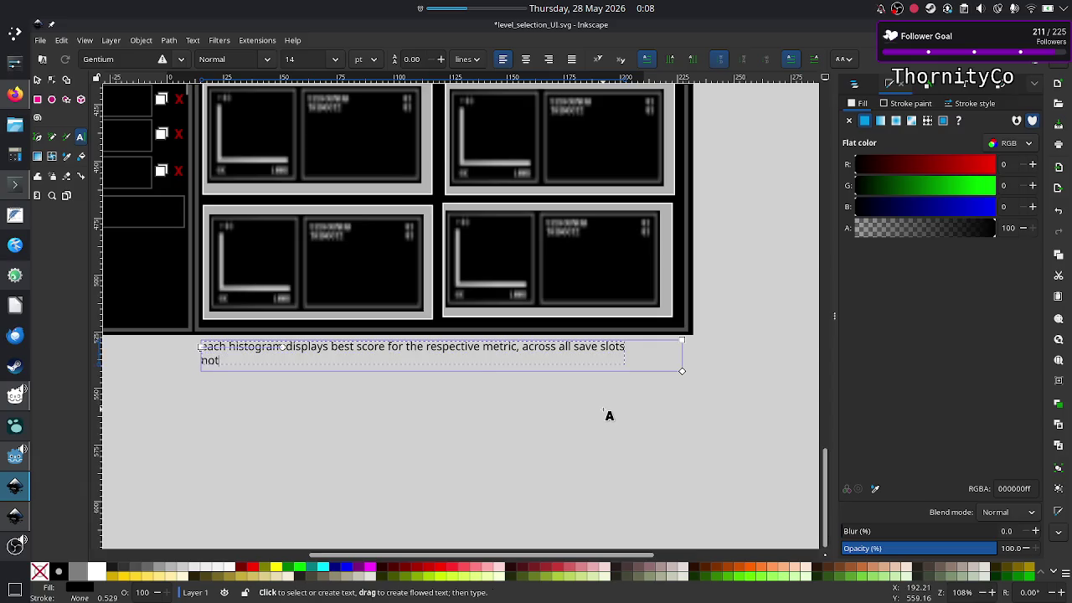
{"action": "type", "text": "tied to a "}
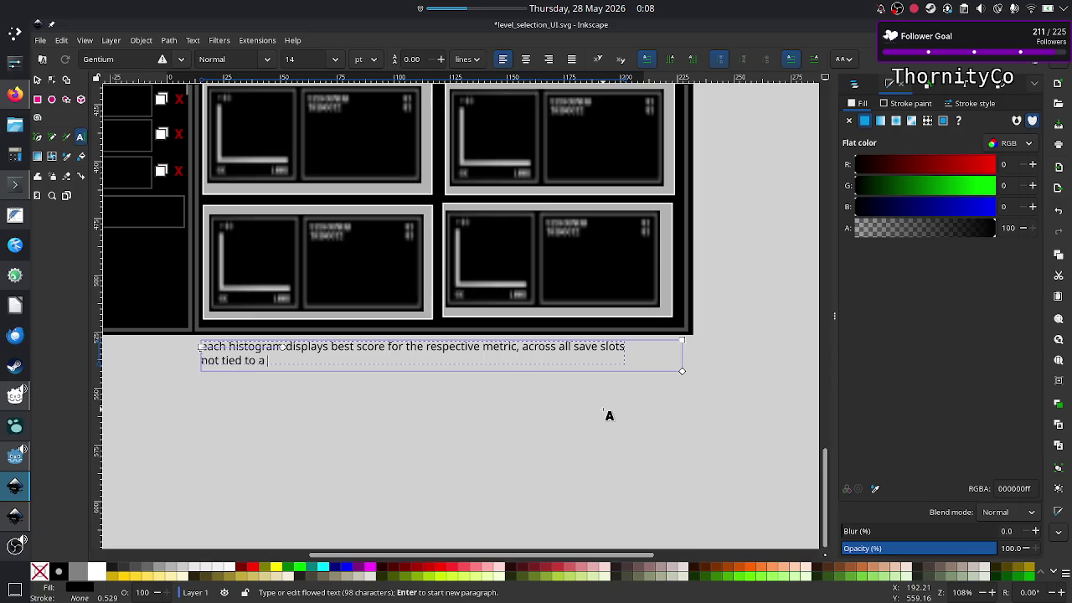
{"action": "type", "text": "particau"}
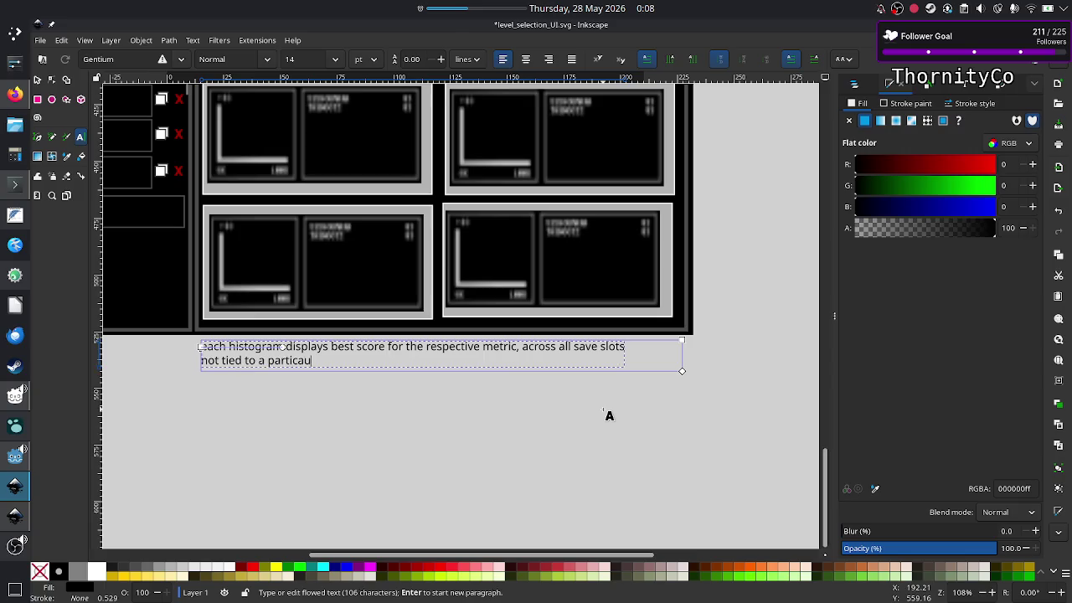
{"action": "key", "text": "BackSpace"}
{"action": "key", "text": "BackSpace"}
{"action": "type", "text": "ular s"}
{"action": "type", "text": "ave slot."}
{"action": "key", "text": "BackSpace"}
{"action": "type", "text": ", even if "}
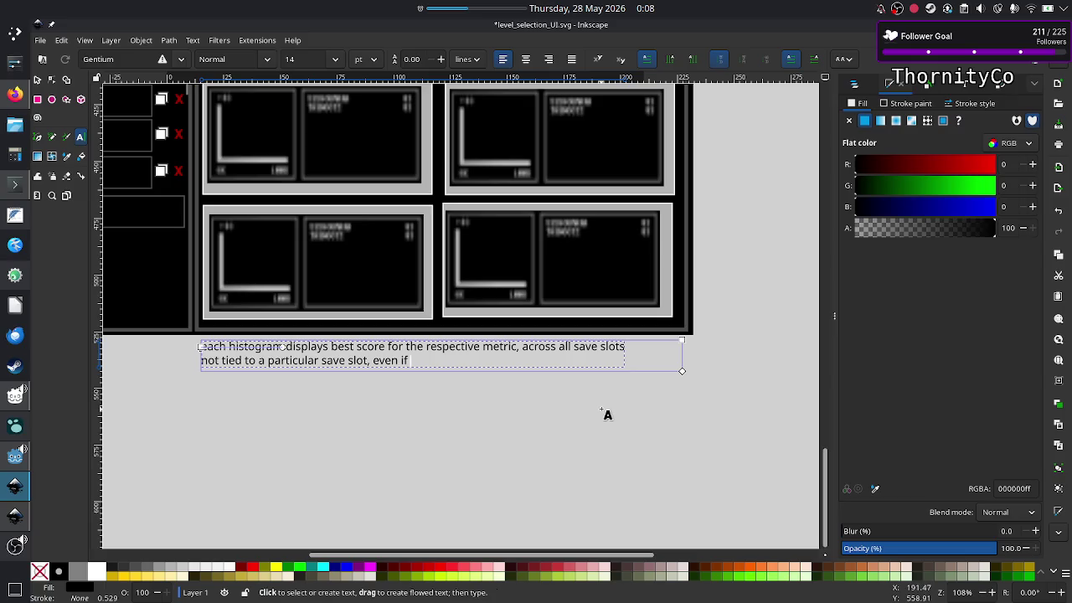
{"action": "type", "text": "it hap"}
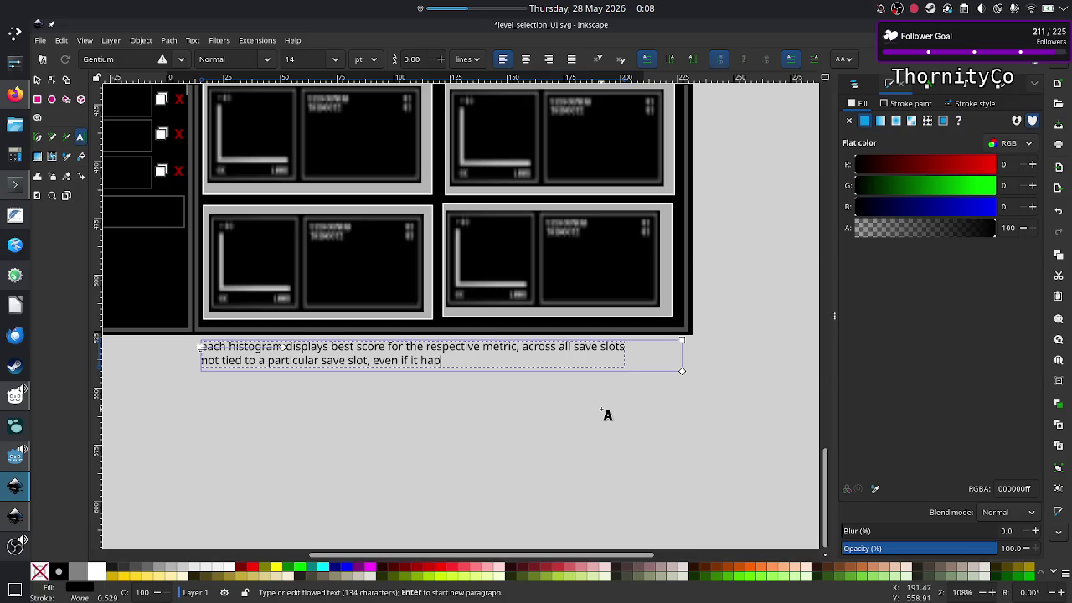
{"action": "type", "text": "pens "}
{"action": "type", "text": "tha"}
{"action": "type", "text": "t the slot is"}
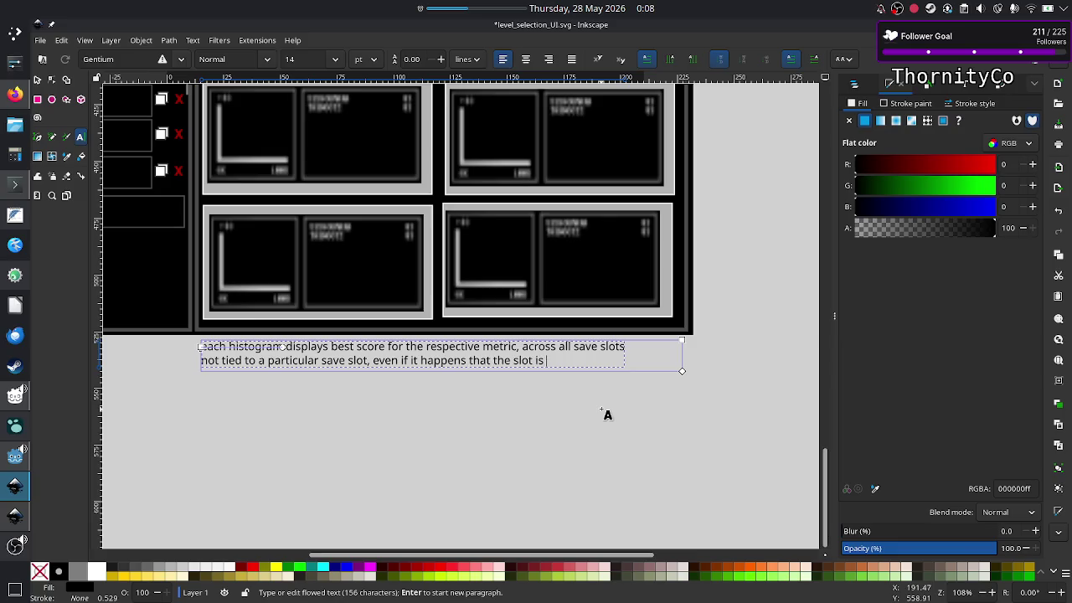
{"action": "key", "text": "BackSpace"}
{"action": "key", "text": "BackSpace"}
{"action": "key", "text": "BackSpace"}
{"action": "key", "text": "BackSpace"}
{"action": "key", "text": "BackSpace"}
{"action": "key", "text": "BackSpace"}
{"action": "key", "text": "BackSpace"}
{"action": "type", "text": "e slot "}
{"action": "type", "text": "is "}
{"action": "type", "text": "the best progr"}
{"action": "type", "text": "am"}
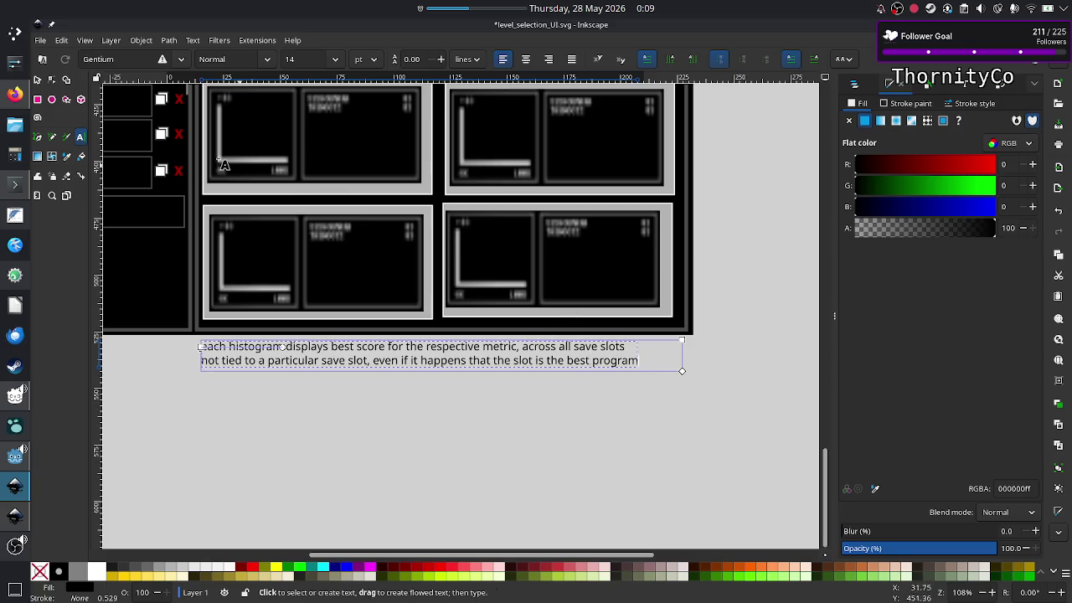
{"action": "left_click", "coordinate": [37, 79]}
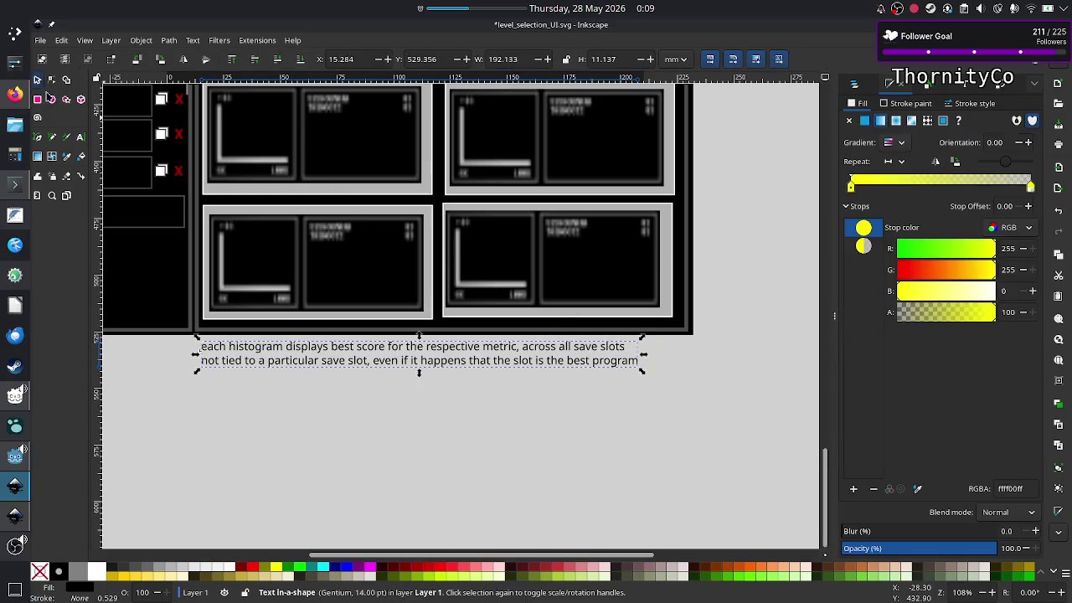
{"action": "left_click", "coordinate": [432, 420]}
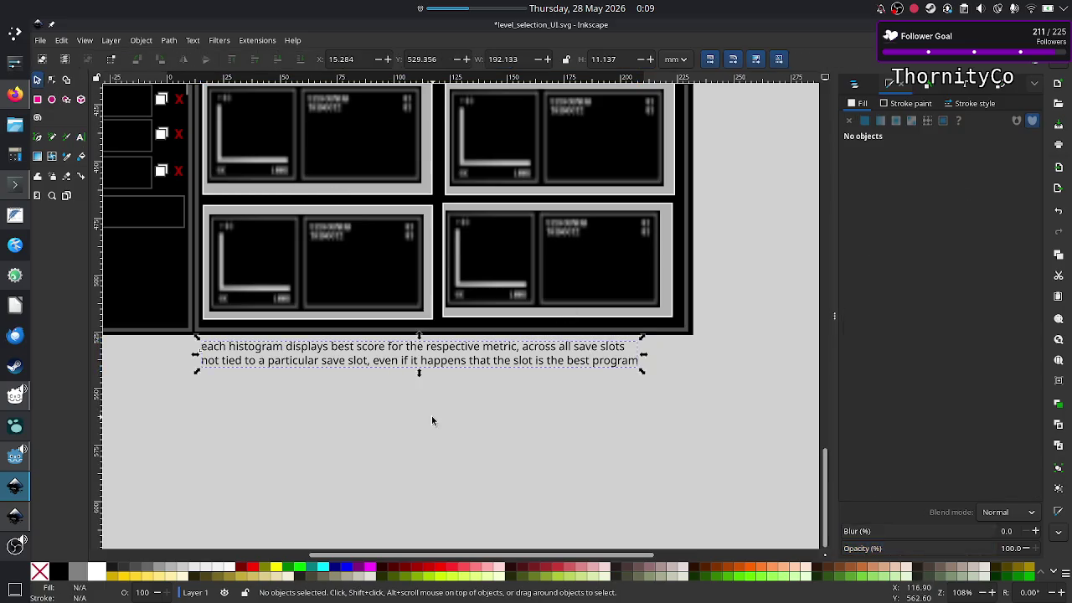
{"action": "left_click", "coordinate": [398, 361]}
{"action": "key", "text": "Escape"}
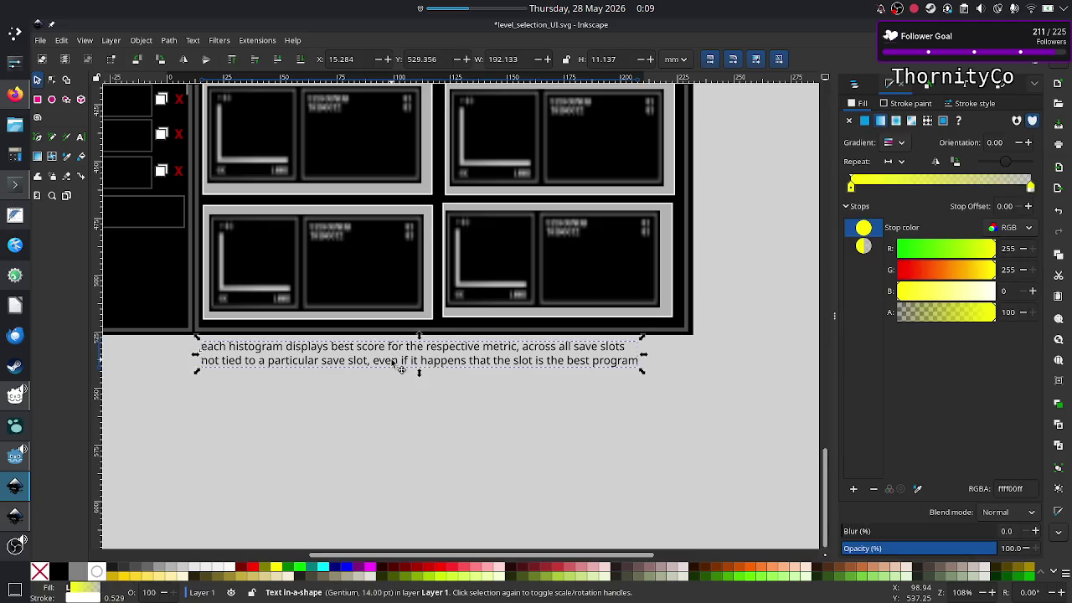
{"action": "left_click_drag", "start_coordinate": [394, 359], "coordinate": [426, 363]}
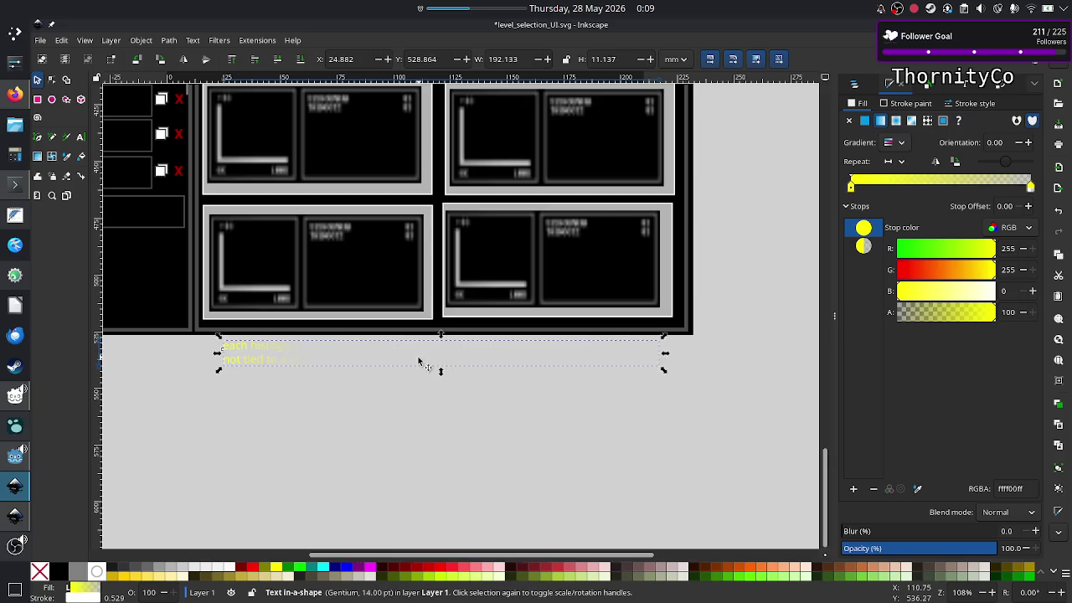
{"action": "left_click", "coordinate": [399, 418]}
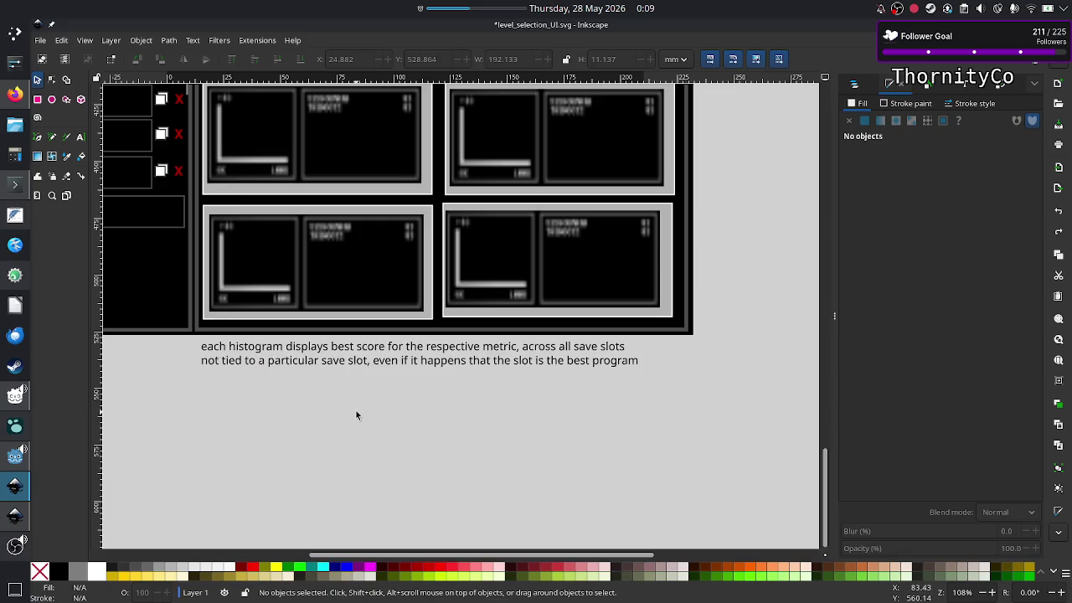
{"action": "scroll", "coordinate": [356, 415], "scroll_direction": "left", "scroll_amount": 10}
Scroll and zoom to about 193% on the Modules list and its navigation entry
{"action": "scroll", "coordinate": [356, 415], "scroll_direction": "up", "scroll_amount": 10}
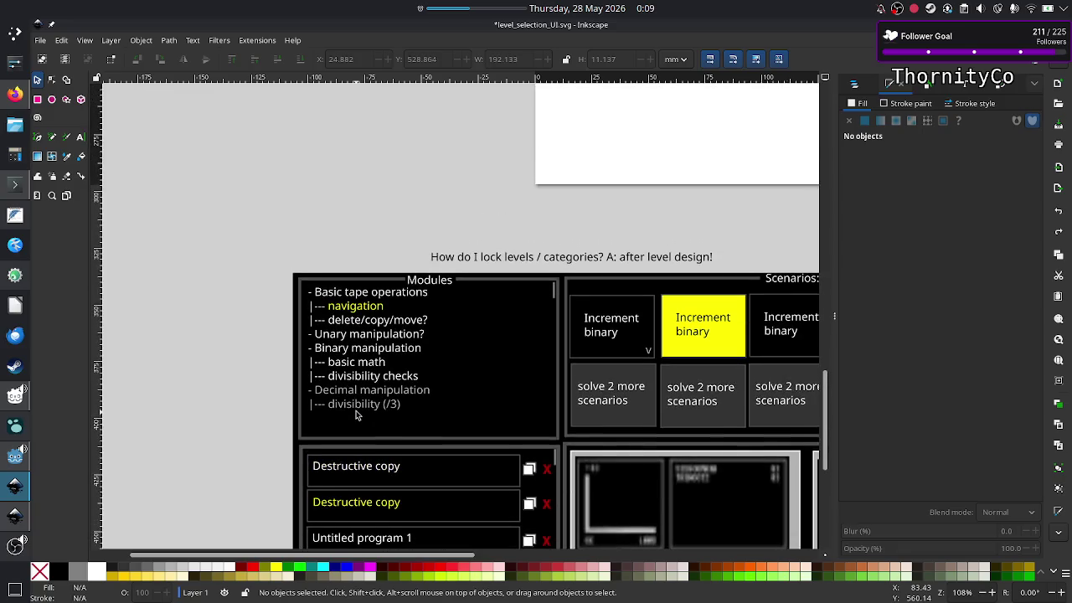
{"action": "scroll", "coordinate": [356, 415], "scroll_direction": "down", "scroll_amount": 1}
{"action": "scroll", "coordinate": [356, 415], "scroll_direction": "down", "scroll_amount": 2}
{"action": "scroll", "coordinate": [356, 415], "scroll_direction": "right", "scroll_amount": 4}
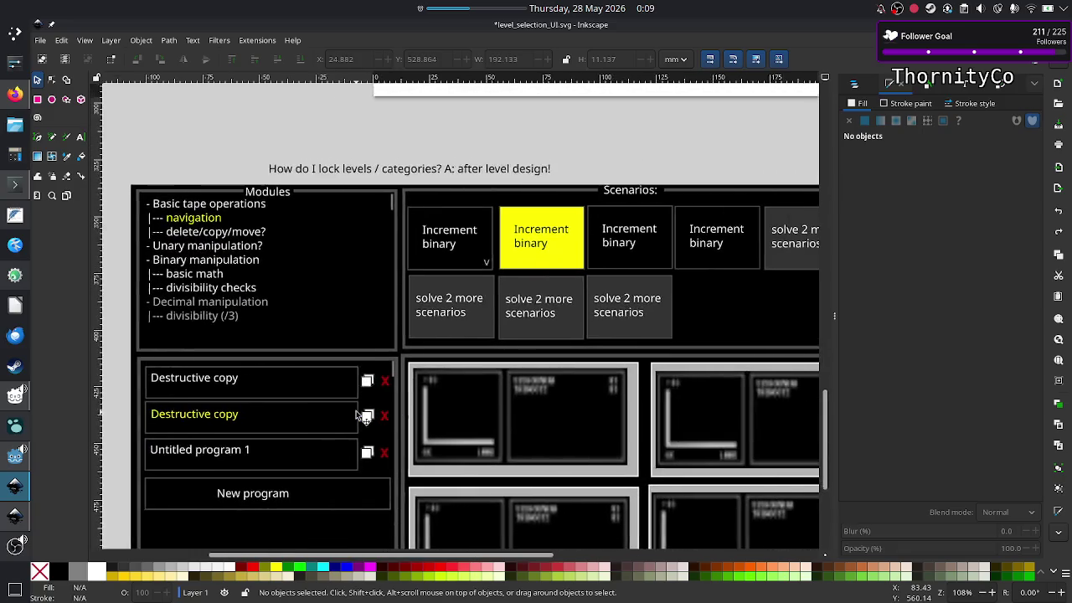
{"action": "scroll", "coordinate": [359, 411], "scroll_direction": "down", "scroll_amount": 1}
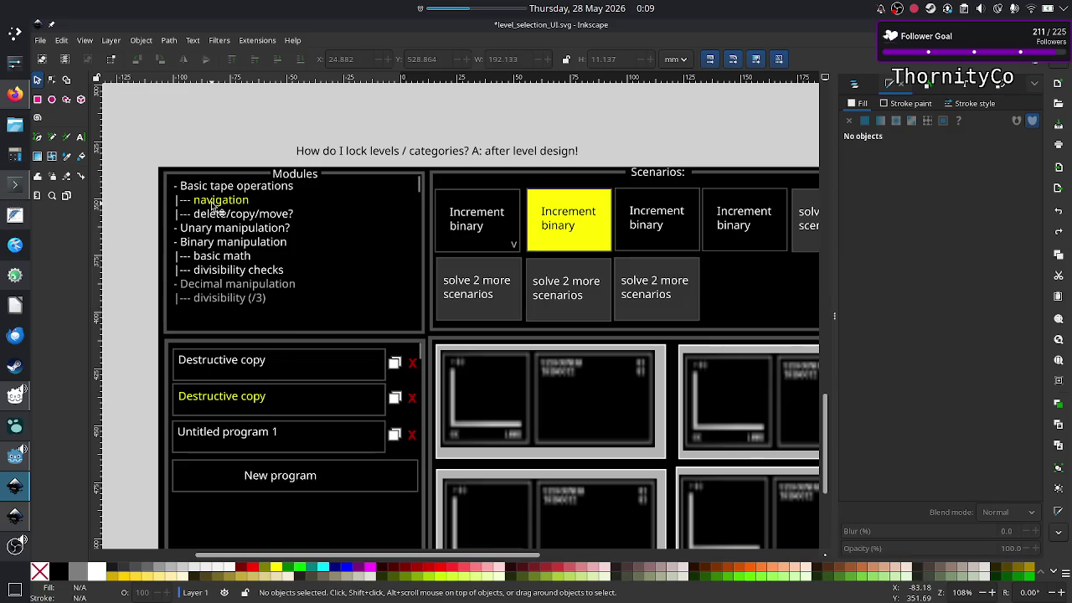
{"action": "scroll", "coordinate": [211, 206], "scroll_direction": "up", "scroll_amount": 1, "text": "ctrl"}
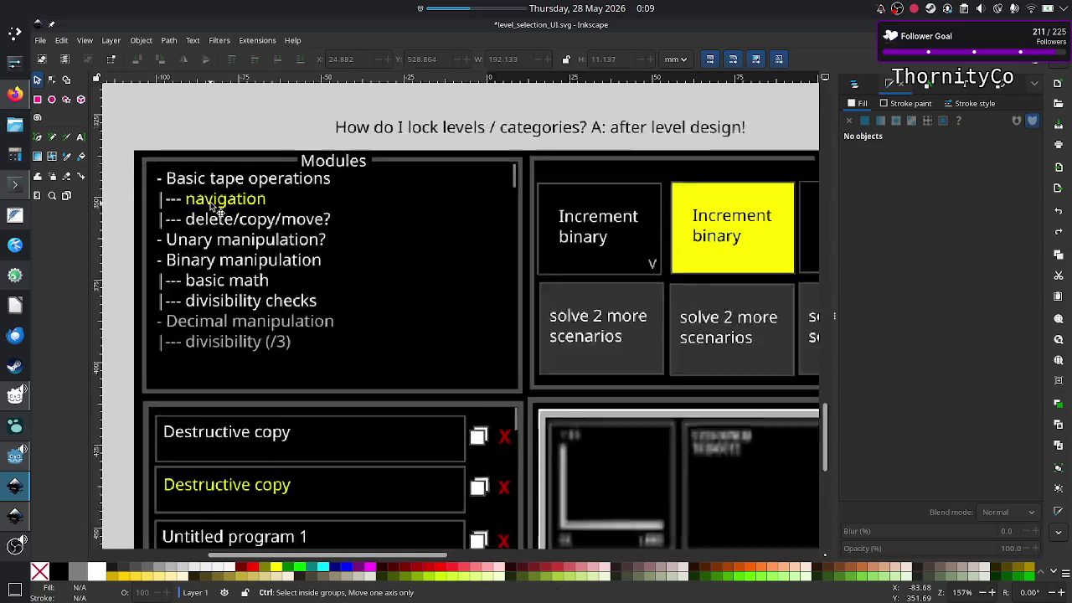
{"action": "scroll", "coordinate": [211, 206], "scroll_direction": "up", "scroll_amount": 1, "text": "ctrl"}
{"action": "scroll", "coordinate": [211, 206], "scroll_direction": "down", "scroll_amount": 1, "text": "ctrl"}
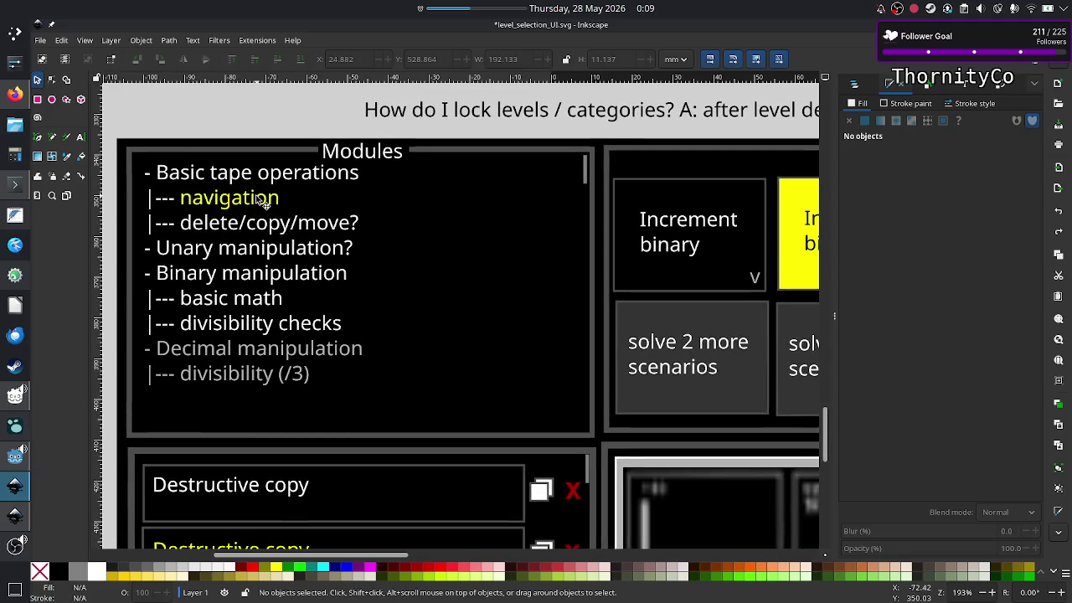
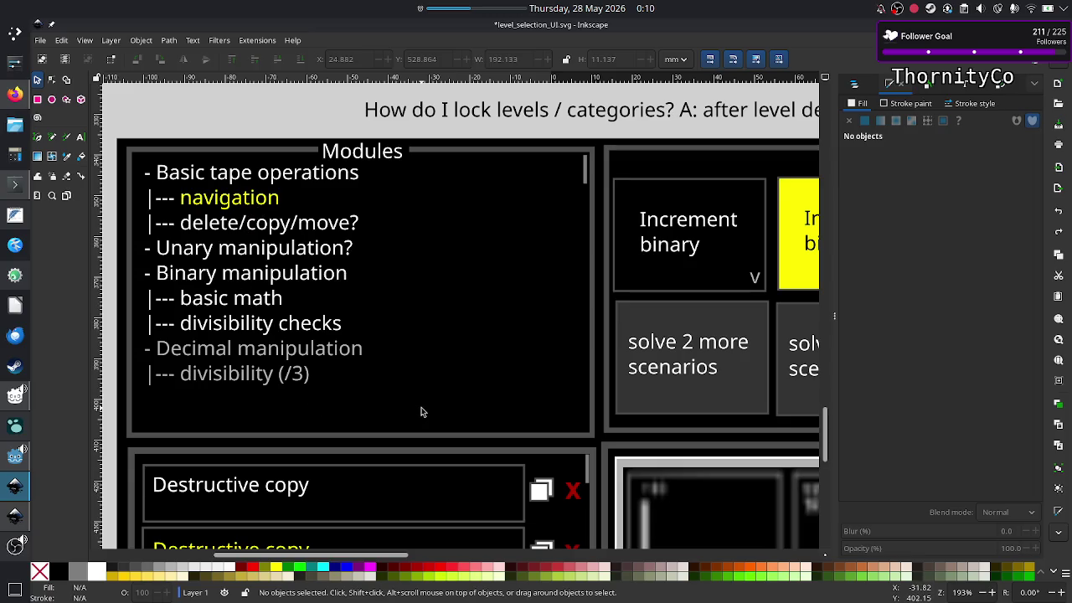
Pan around the mockup, then select and deselect the Modules list text
{"action": "scroll", "coordinate": [421, 411], "scroll_direction": "down", "scroll_amount": 3}
{"action": "scroll", "coordinate": [426, 412], "scroll_direction": "up", "scroll_amount": 2}
{"action": "scroll", "coordinate": [425, 413], "scroll_direction": "right", "scroll_amount": 2}
{"action": "scroll", "coordinate": [426, 413], "scroll_direction": "up", "scroll_amount": 2}
{"action": "scroll", "coordinate": [425, 412], "scroll_direction": "right", "scroll_amount": 6}
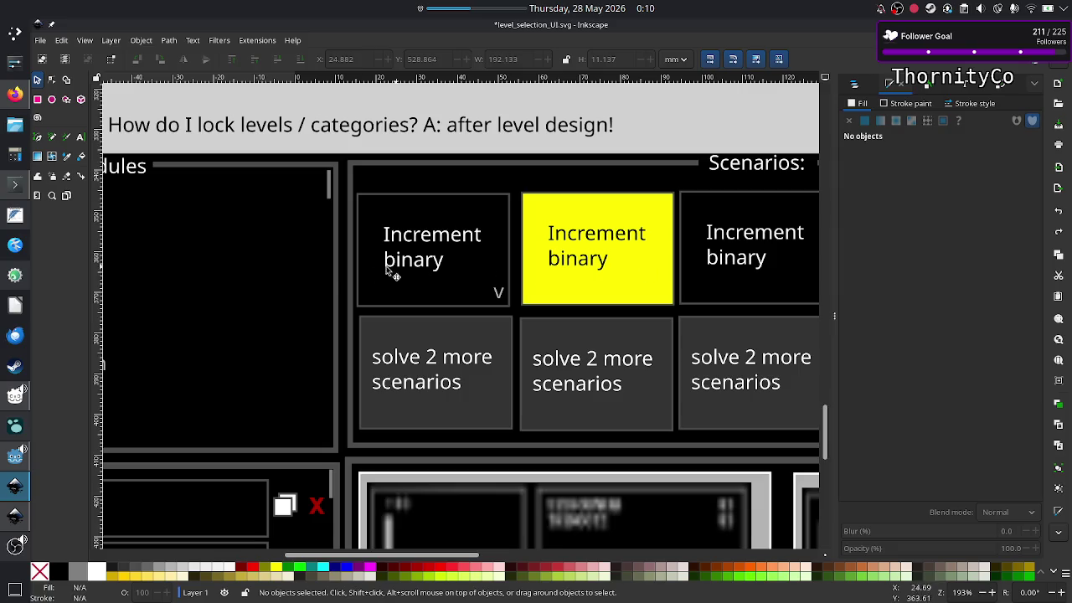
{"action": "scroll", "coordinate": [335, 279], "scroll_direction": "left", "scroll_amount": 6}
{"action": "scroll", "coordinate": [335, 279], "scroll_direction": "left", "scroll_amount": 3}
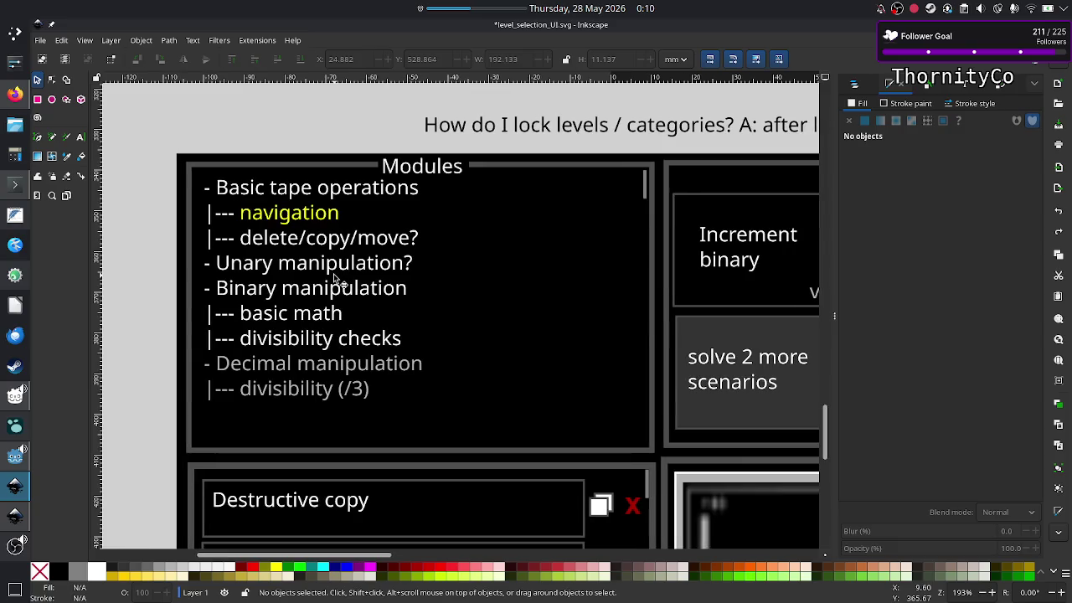
{"action": "left_click", "coordinate": [325, 219]}
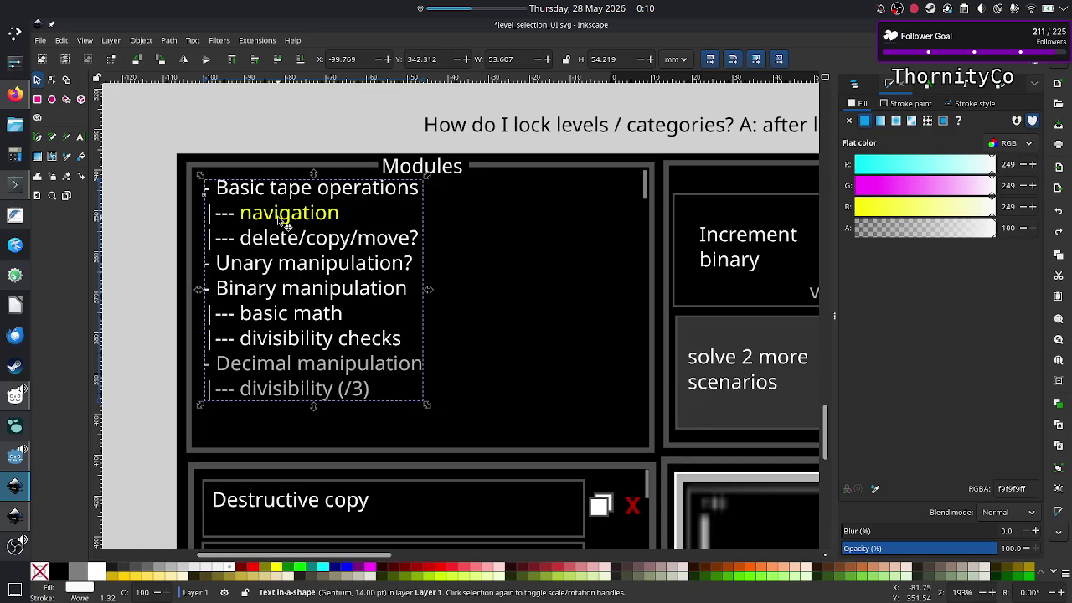
{"action": "left_click", "coordinate": [294, 140]}
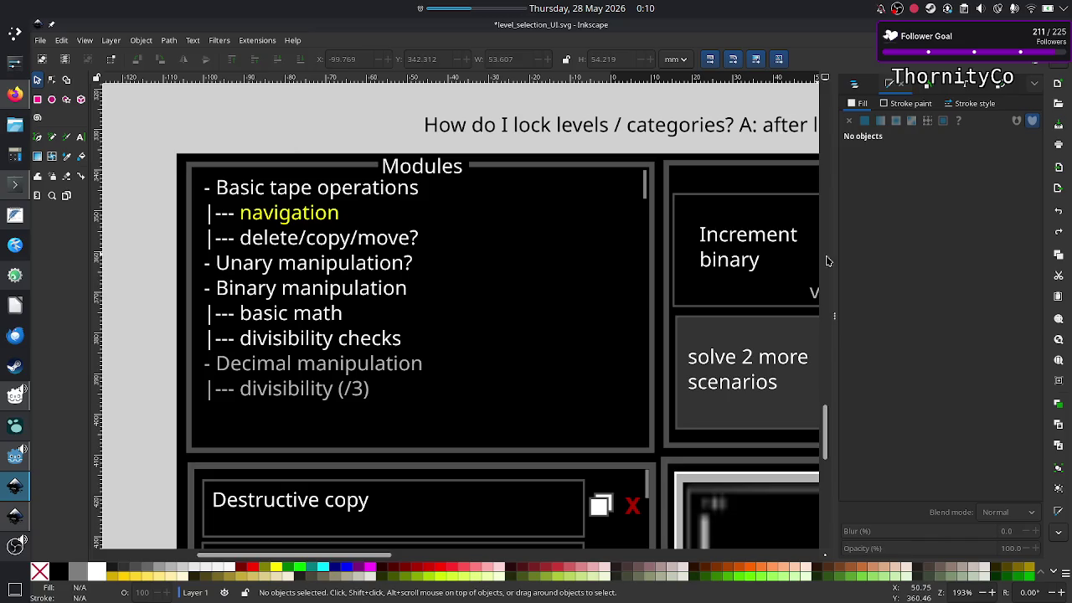
Collapse the Fill & Stroke dock and zoom out to 86% to see the whole mockup
{"action": "left_click", "coordinate": [836, 319]}
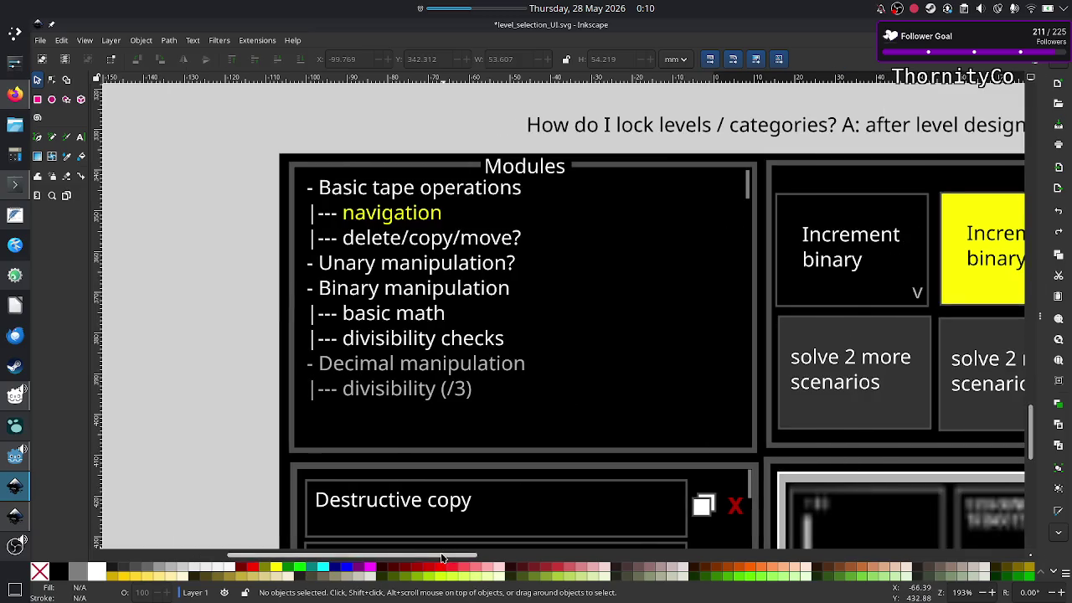
{"action": "left_click_drag", "start_coordinate": [442, 554], "coordinate": [498, 554]}
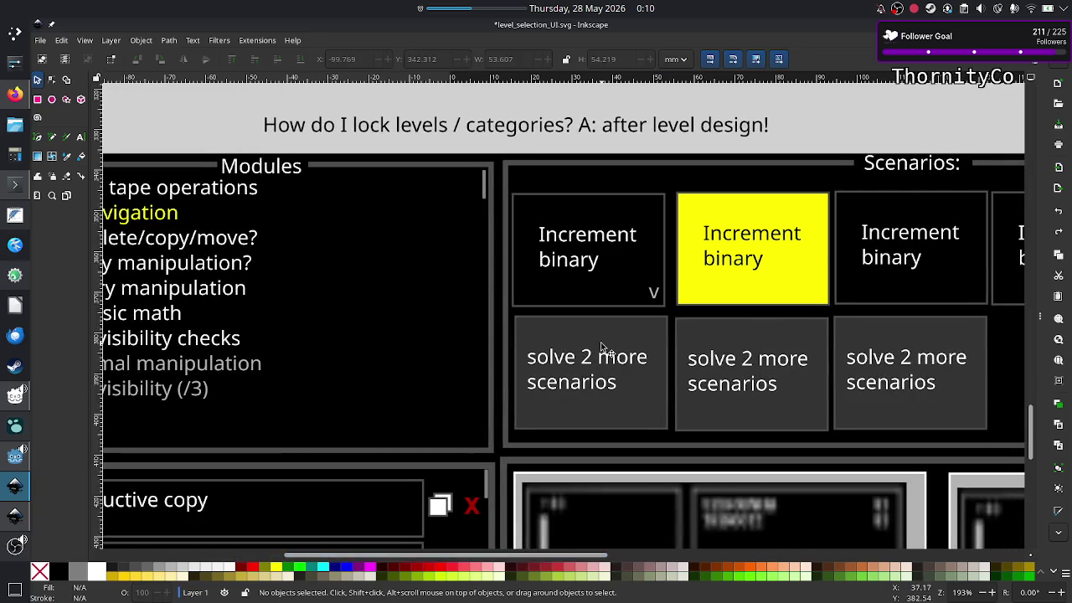
{"action": "scroll", "coordinate": [628, 299], "scroll_direction": "down", "scroll_amount": 2, "text": "ctrl"}
{"action": "scroll", "coordinate": [628, 299], "scroll_direction": "up", "scroll_amount": 1, "text": "ctrl"}
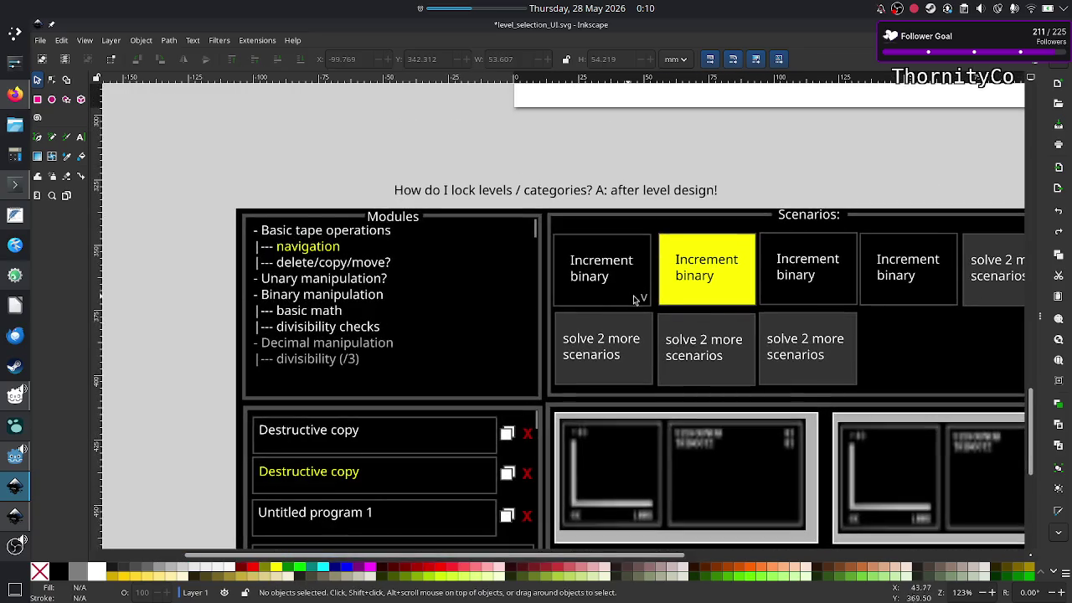
{"action": "scroll", "coordinate": [680, 318], "scroll_direction": "down", "scroll_amount": 3}
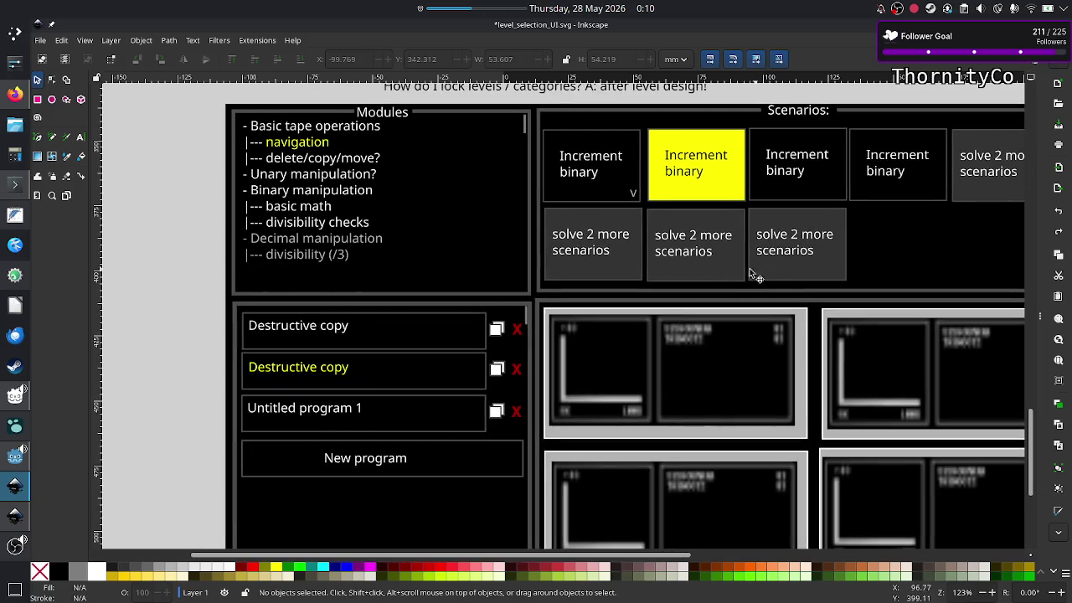
{"action": "scroll", "coordinate": [706, 280], "scroll_direction": "down", "scroll_amount": 3, "text": "ctrl"}
{"action": "scroll", "coordinate": [704, 281], "scroll_direction": "up", "scroll_amount": 2, "text": "ctrl"}
{"action": "scroll", "coordinate": [706, 280], "scroll_direction": "up", "scroll_amount": 1, "text": "ctrl"}
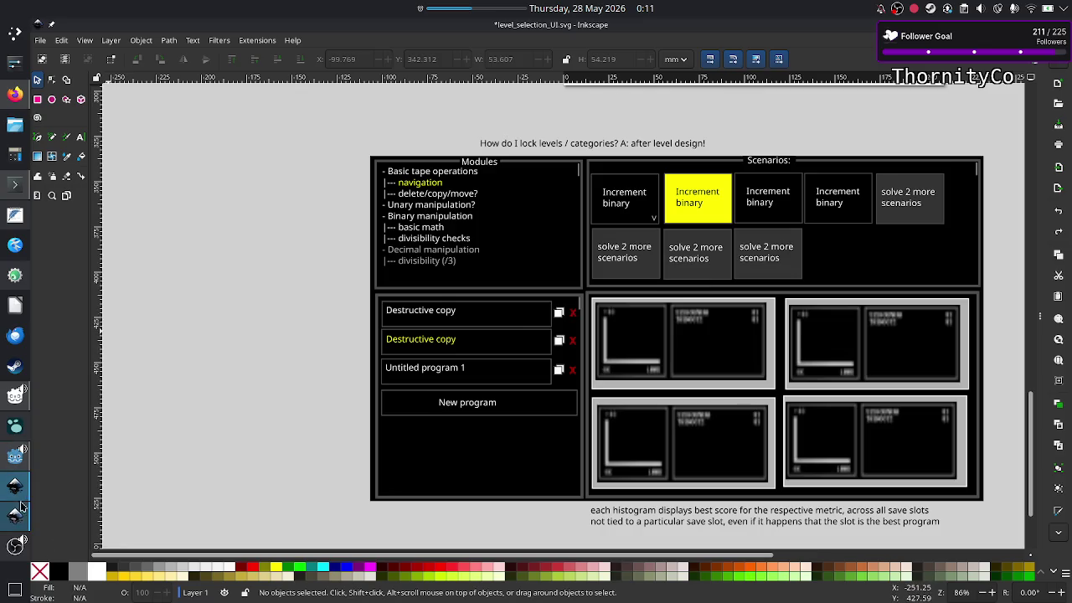
{"action": "left_click", "coordinate": [13, 461]}
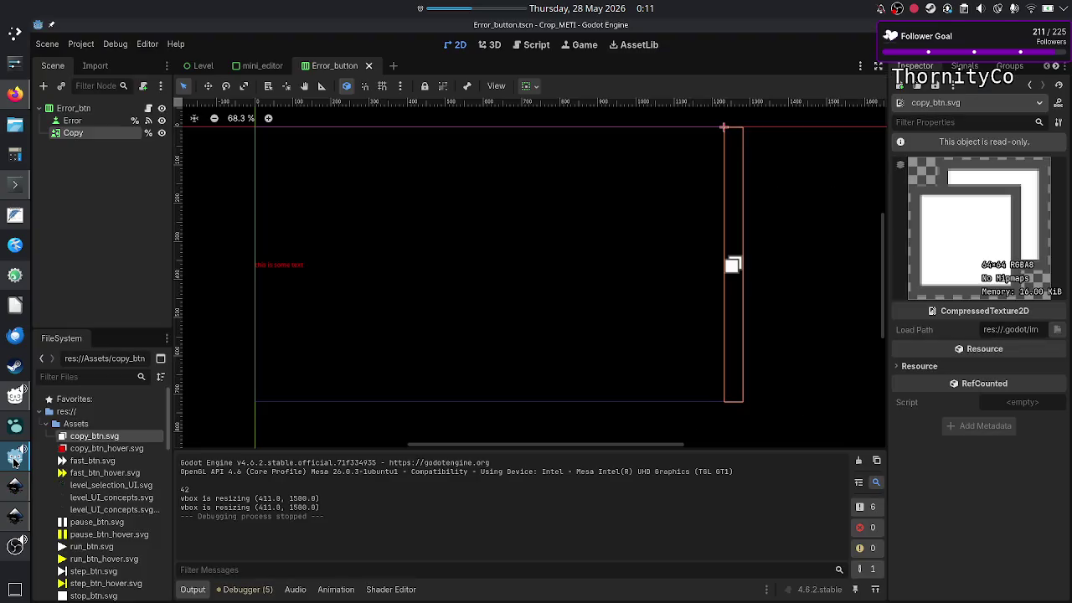
Hide the Output panel, close the Error_button scene and switch to the Level scene
{"action": "left_click", "coordinate": [193, 589]}
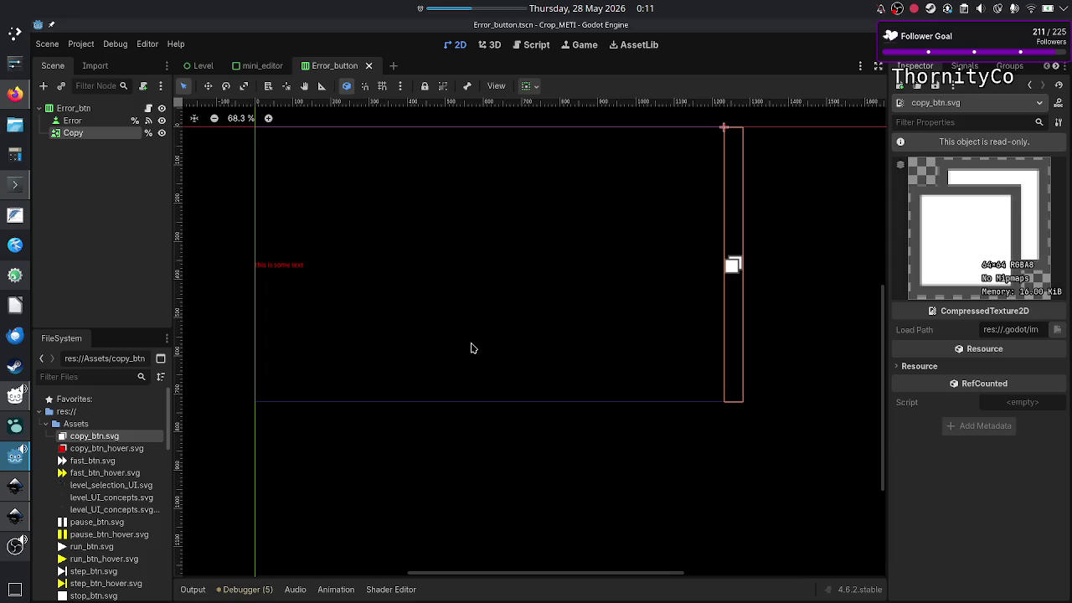
{"action": "left_click", "coordinate": [369, 66]}
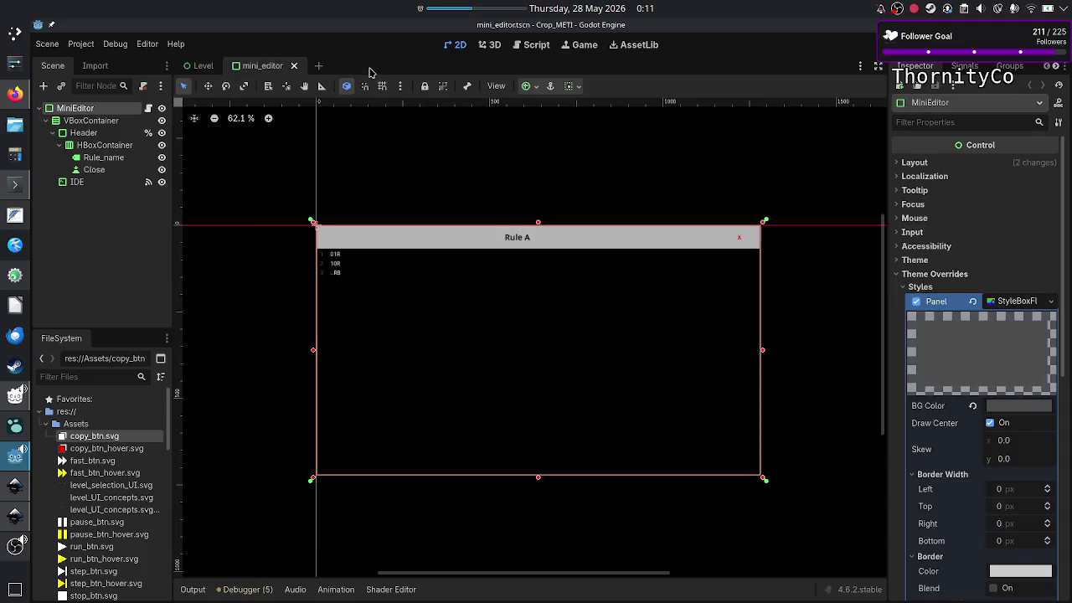
{"action": "left_click", "coordinate": [201, 67]}
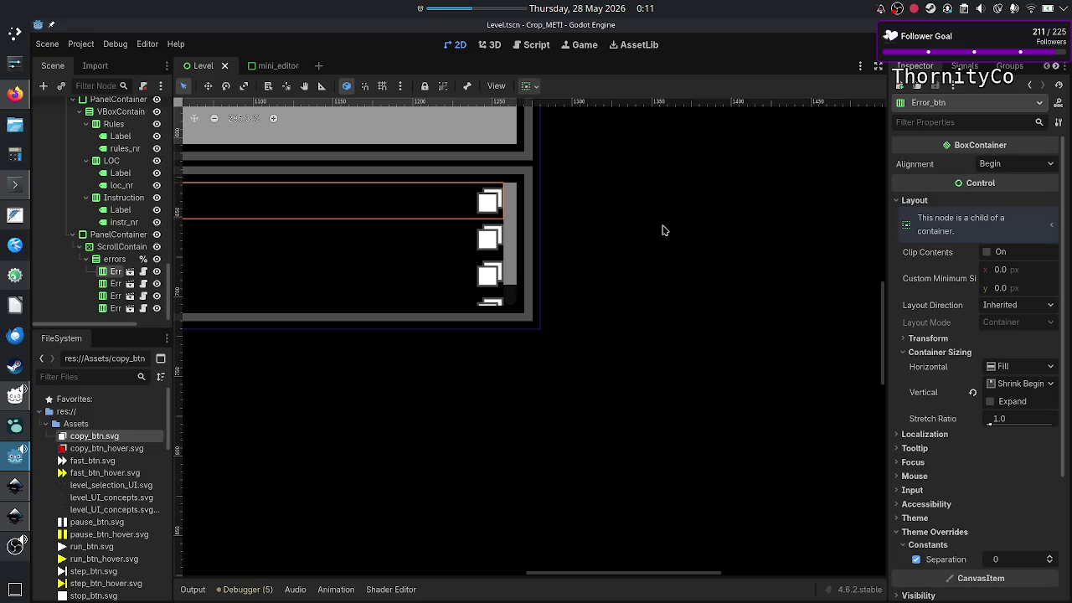
Zoom and pan the 2D viewport to 68.3% to review the full Level UI layout
{"action": "scroll", "coordinate": [628, 233], "scroll_direction": "up", "scroll_amount": 2}
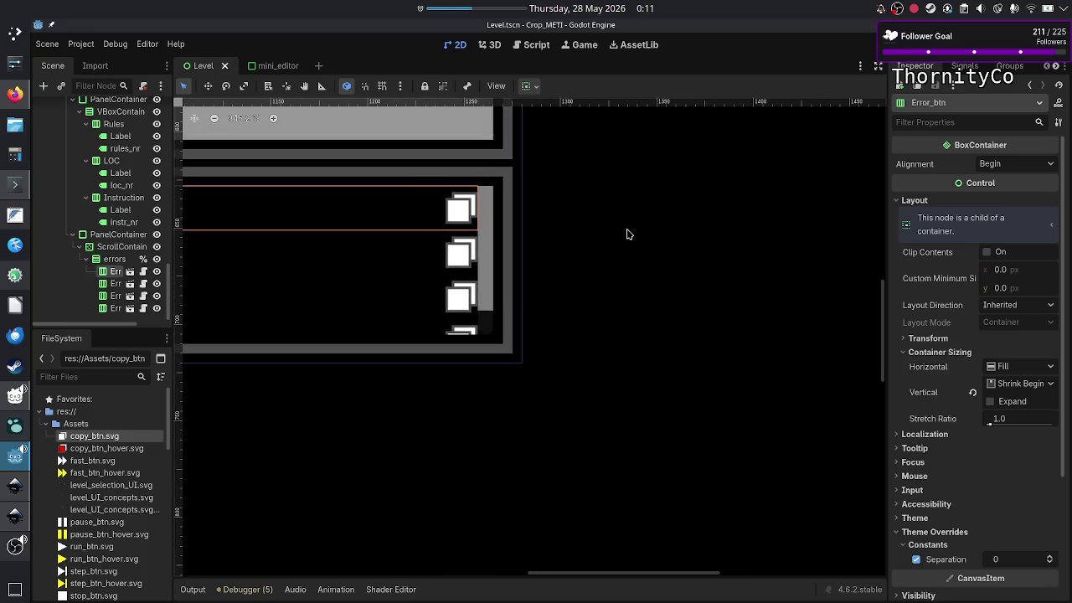
{"action": "scroll", "coordinate": [654, 214], "scroll_direction": "down", "scroll_amount": 1}
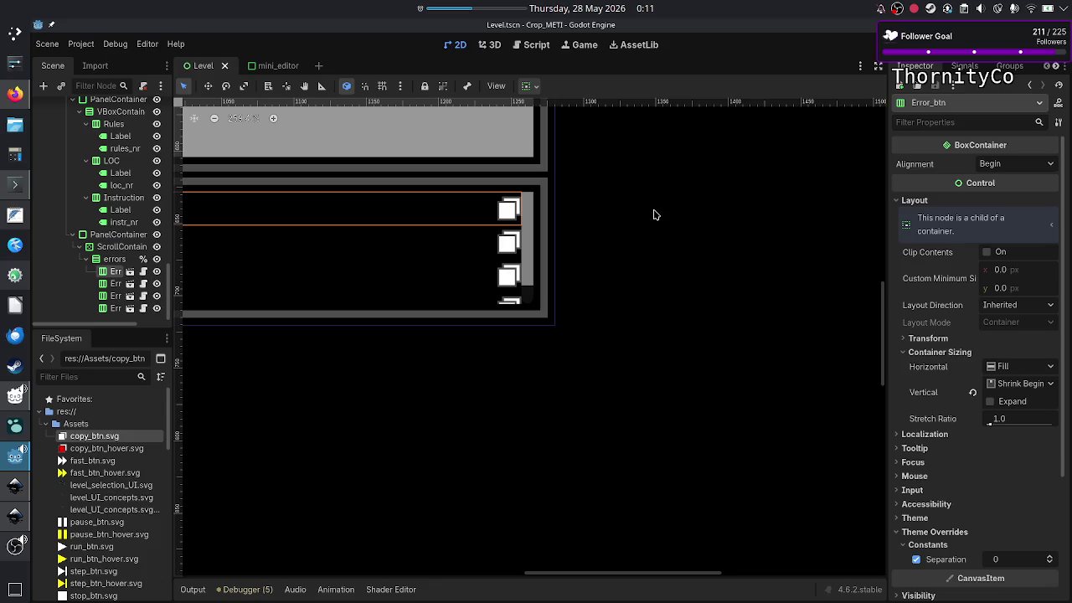
{"action": "scroll", "coordinate": [655, 215], "scroll_direction": "down", "scroll_amount": 1}
{"action": "scroll", "coordinate": [655, 214], "scroll_direction": "down", "scroll_amount": 1}
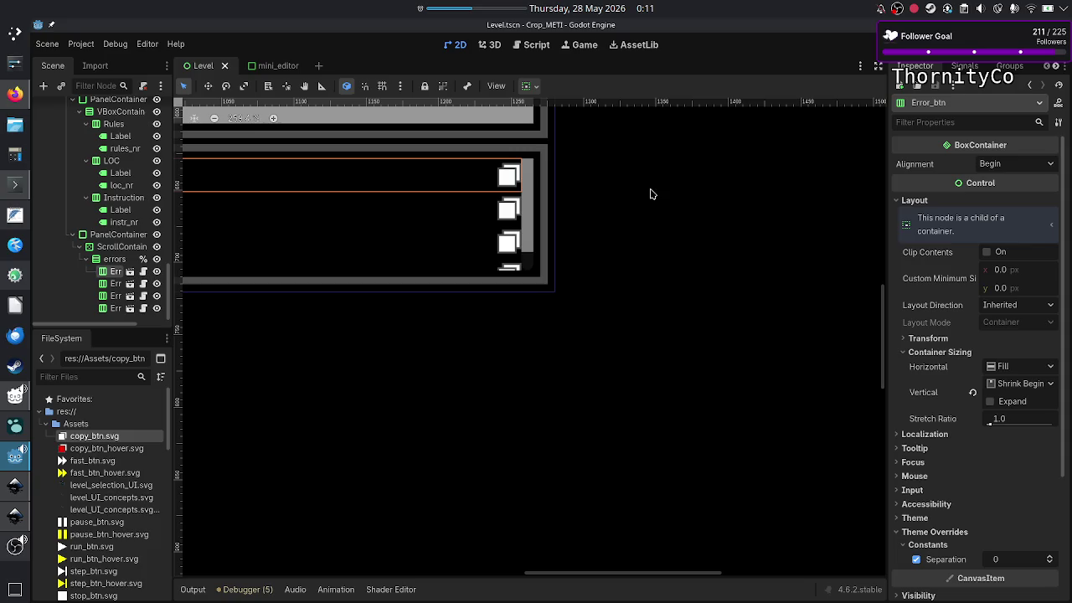
{"action": "scroll", "coordinate": [644, 209], "scroll_direction": "up", "scroll_amount": 3}
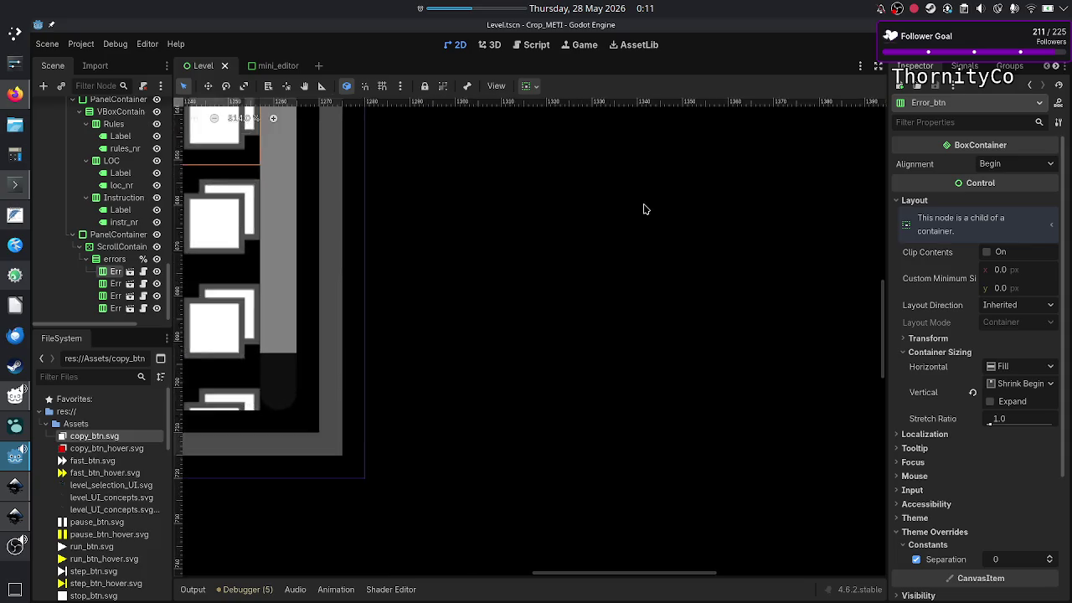
{"action": "scroll", "coordinate": [644, 210], "scroll_direction": "up", "scroll_amount": 2}
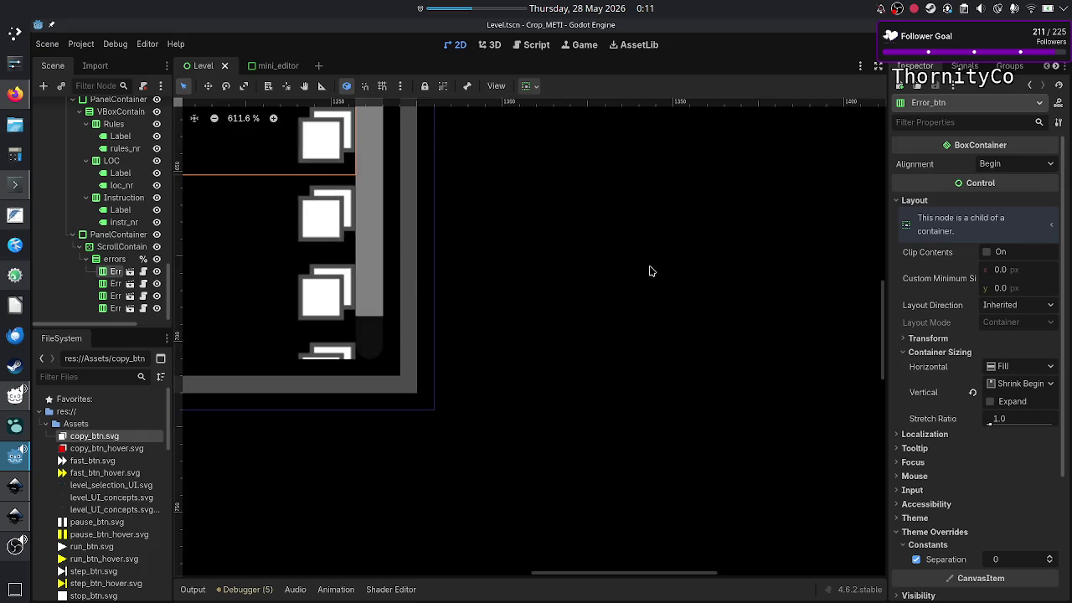
{"action": "scroll", "coordinate": [652, 271], "scroll_direction": "left", "scroll_amount": 1}
{"action": "scroll", "coordinate": [652, 271], "scroll_direction": "left", "scroll_amount": 3}
{"action": "scroll", "coordinate": [651, 271], "scroll_direction": "left", "scroll_amount": 4}
{"action": "scroll", "coordinate": [652, 270], "scroll_direction": "left", "scroll_amount": 1}
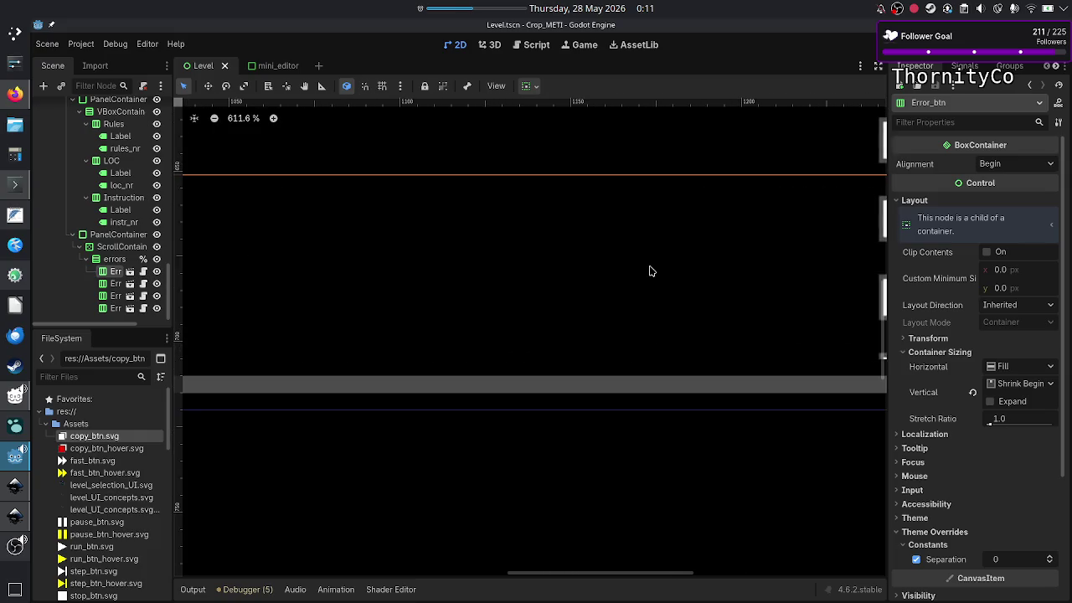
{"action": "scroll", "coordinate": [651, 270], "scroll_direction": "down", "scroll_amount": 3}
{"action": "scroll", "coordinate": [652, 271], "scroll_direction": "down", "scroll_amount": 2}
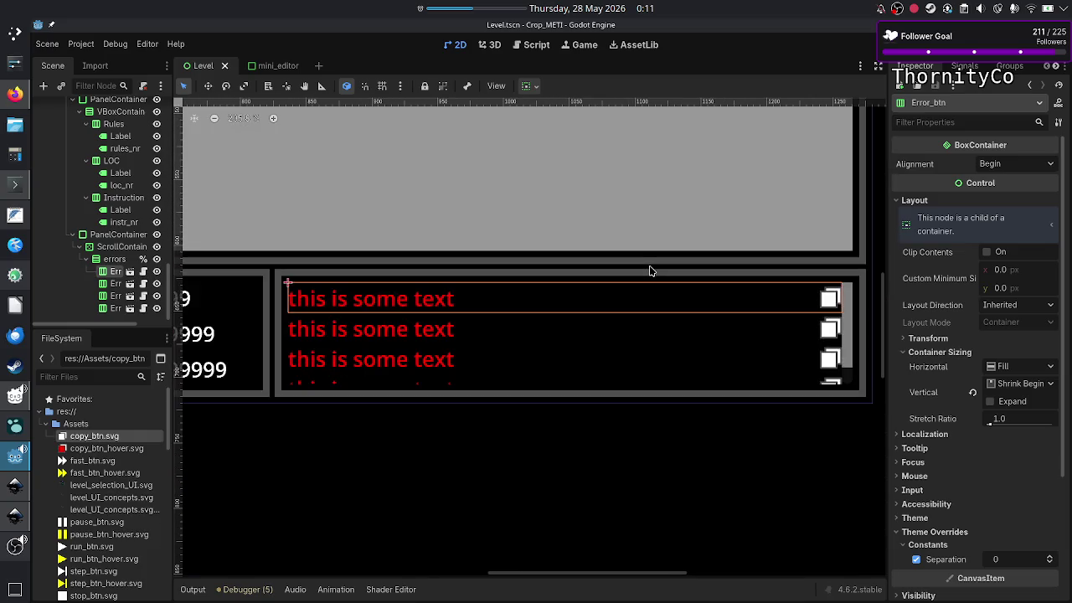
{"action": "scroll", "coordinate": [651, 270], "scroll_direction": "down", "scroll_amount": 1}
{"action": "scroll", "coordinate": [651, 270], "scroll_direction": "down", "scroll_amount": 3}
{"action": "scroll", "coordinate": [652, 271], "scroll_direction": "left", "scroll_amount": 3}
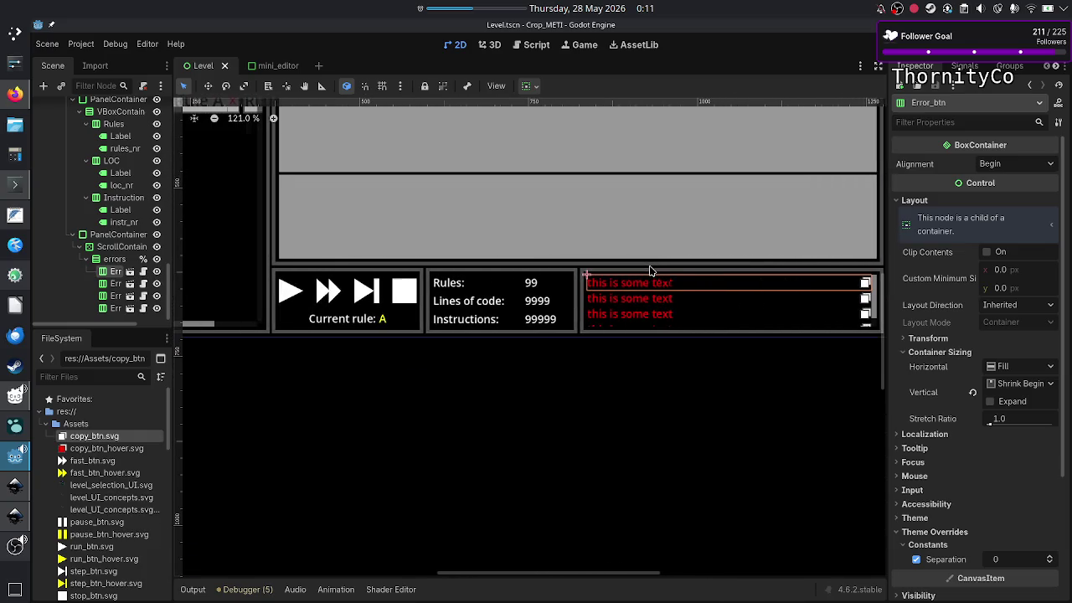
{"action": "scroll", "coordinate": [652, 270], "scroll_direction": "up", "scroll_amount": 1}
{"action": "scroll", "coordinate": [651, 270], "scroll_direction": "up", "scroll_amount": 3}
{"action": "scroll", "coordinate": [652, 271], "scroll_direction": "up", "scroll_amount": 3}
{"action": "scroll", "coordinate": [652, 270], "scroll_direction": "left", "scroll_amount": 3}
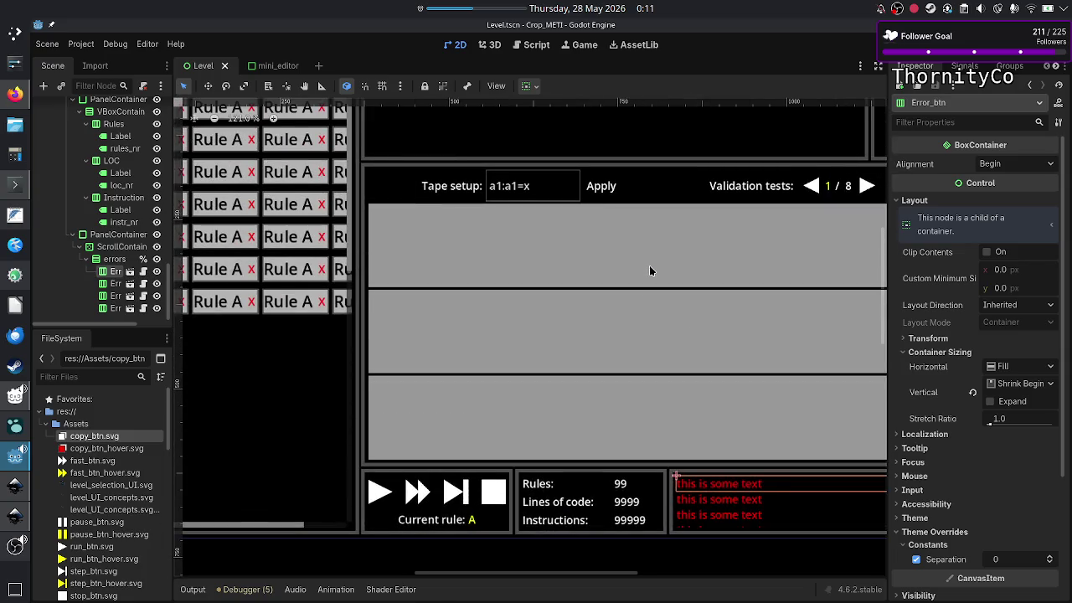
{"action": "scroll", "coordinate": [649, 270], "scroll_direction": "down", "scroll_amount": 3}
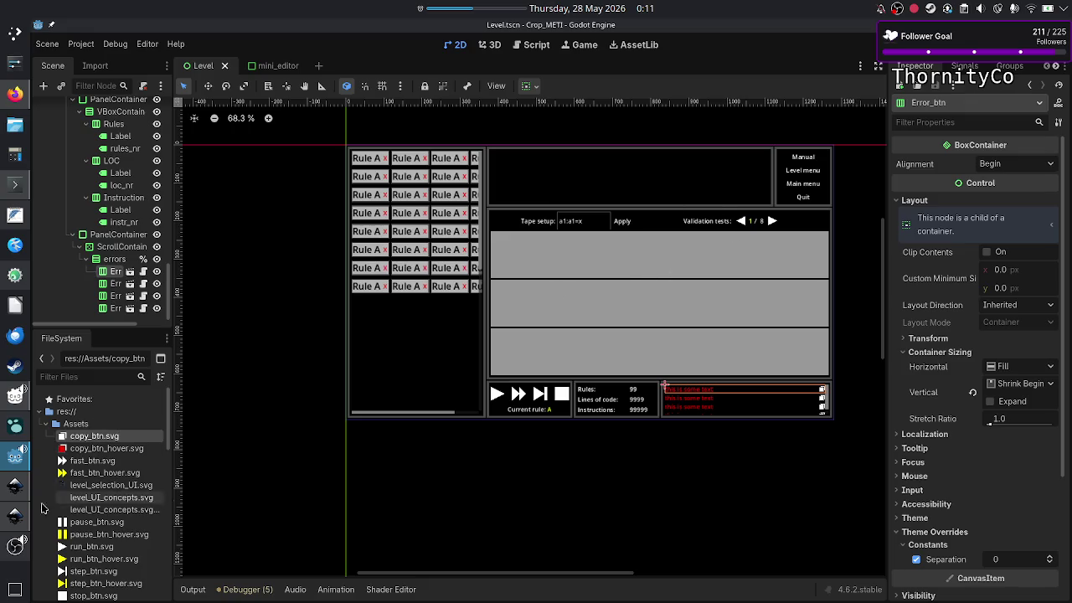
{"action": "left_click", "coordinate": [11, 514]}
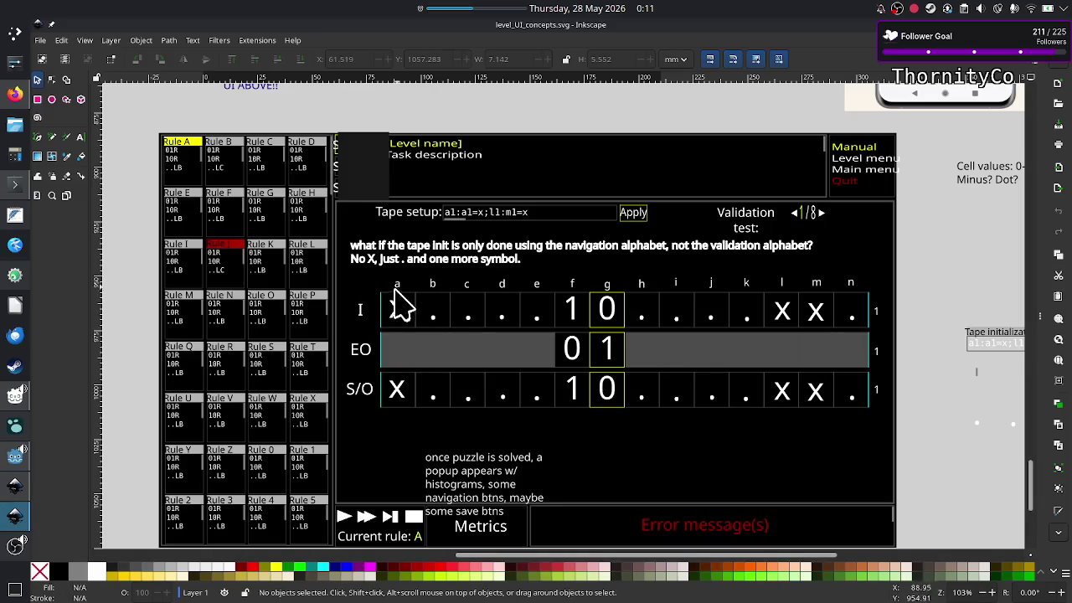
Return to the Godot Level scene and run the game with F6
{"action": "key", "text": "alt+Tab"}
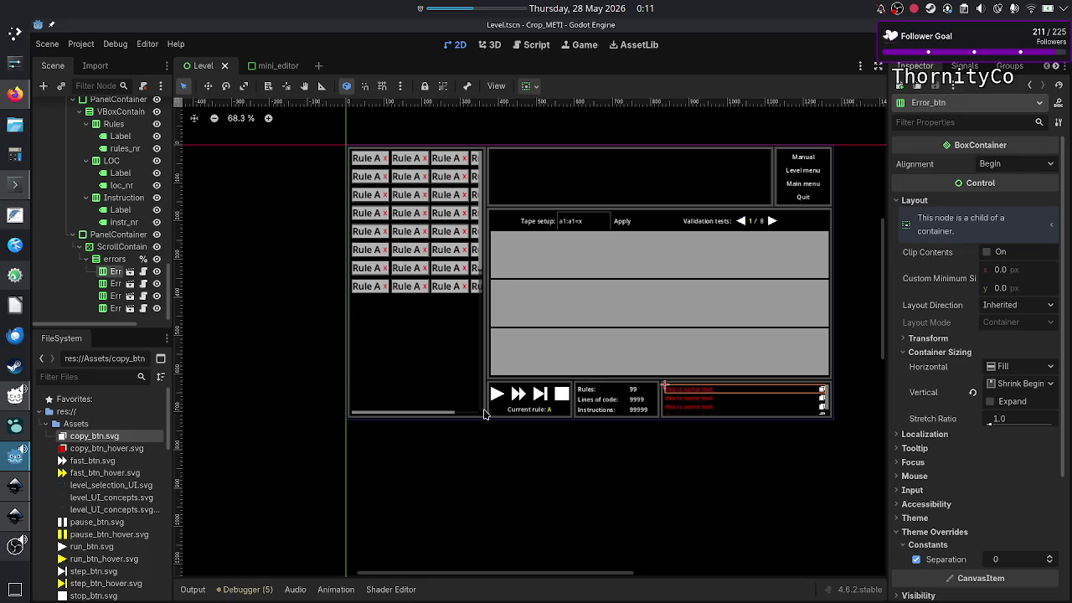
{"action": "key", "text": "F6"}
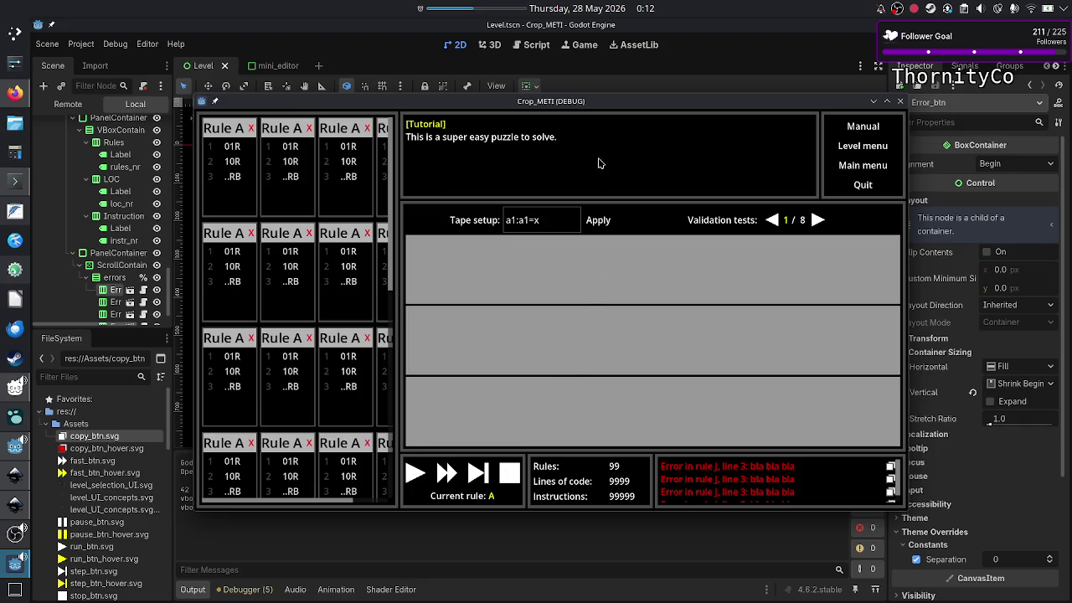
Maximize the Crop_METI debug window, close it, and return to the Inkscape mockup
{"action": "double_click", "coordinate": [624, 104]}
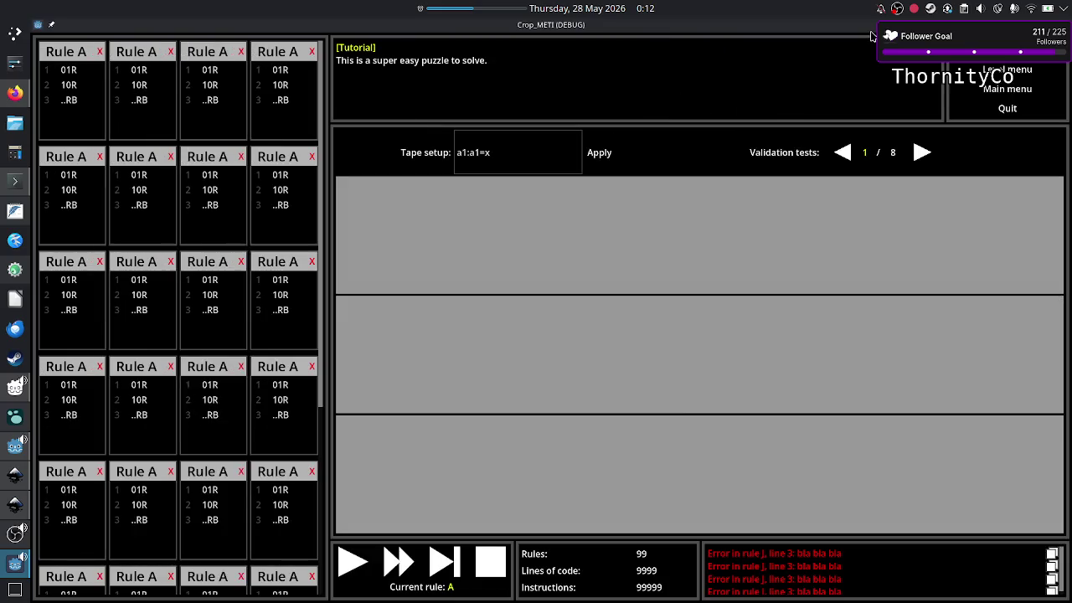
{"action": "left_click", "coordinate": [1064, 25]}
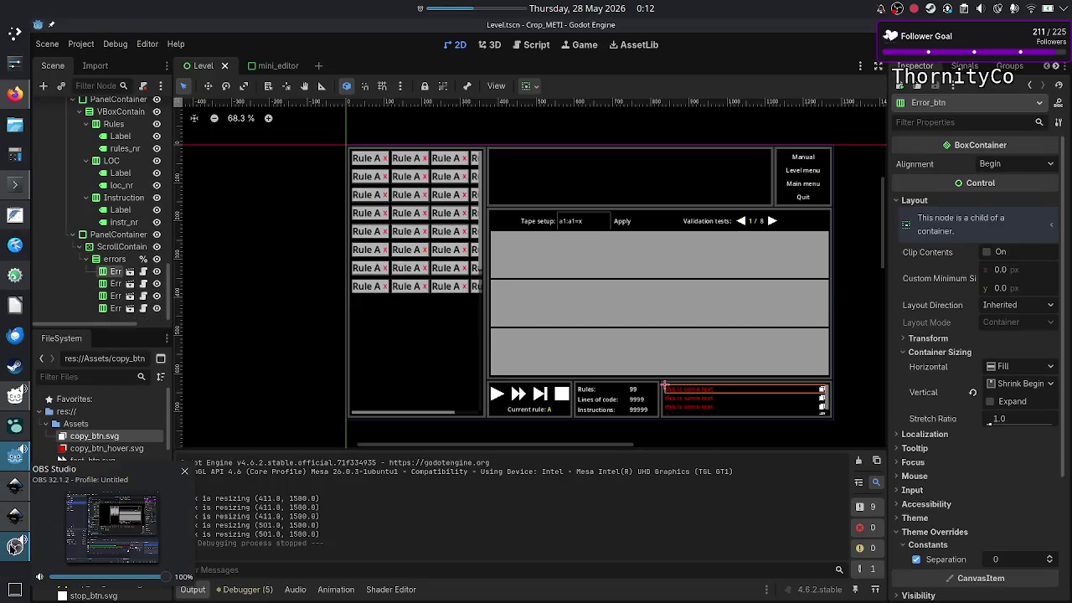
{"action": "mouse_move", "coordinate": [14, 516]}
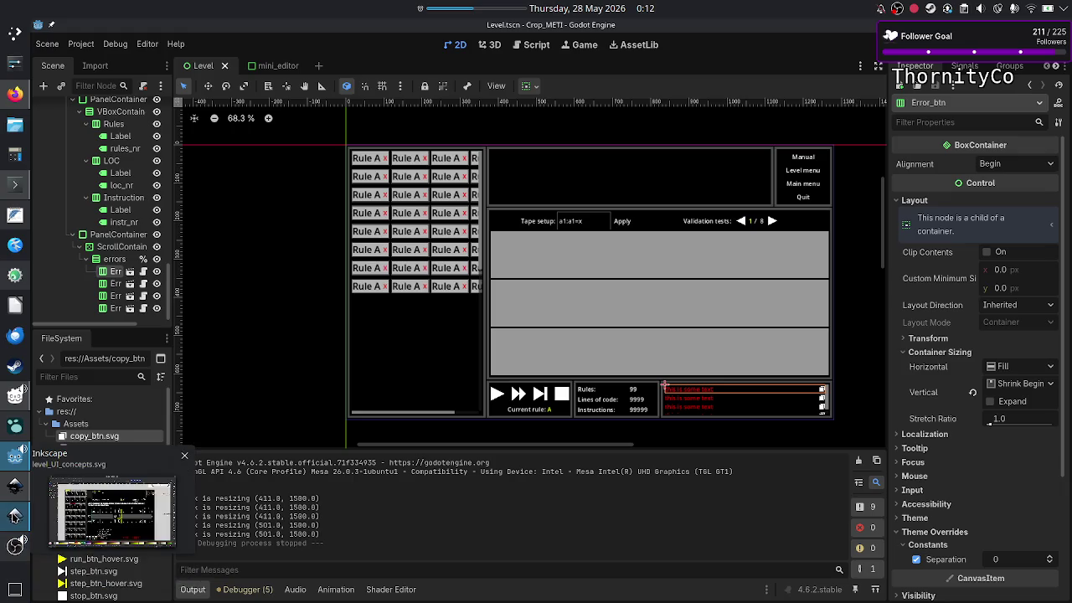
{"action": "left_click", "coordinate": [16, 496]}
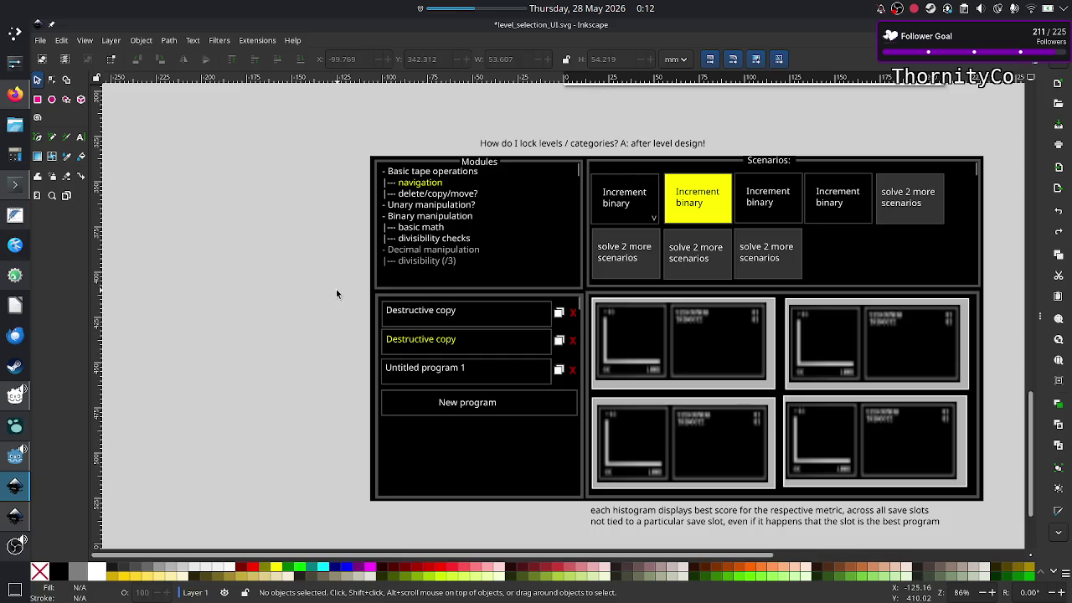
Choose the Text tool in the Inkscape toolbox
{"action": "left_click", "coordinate": [77, 139]}
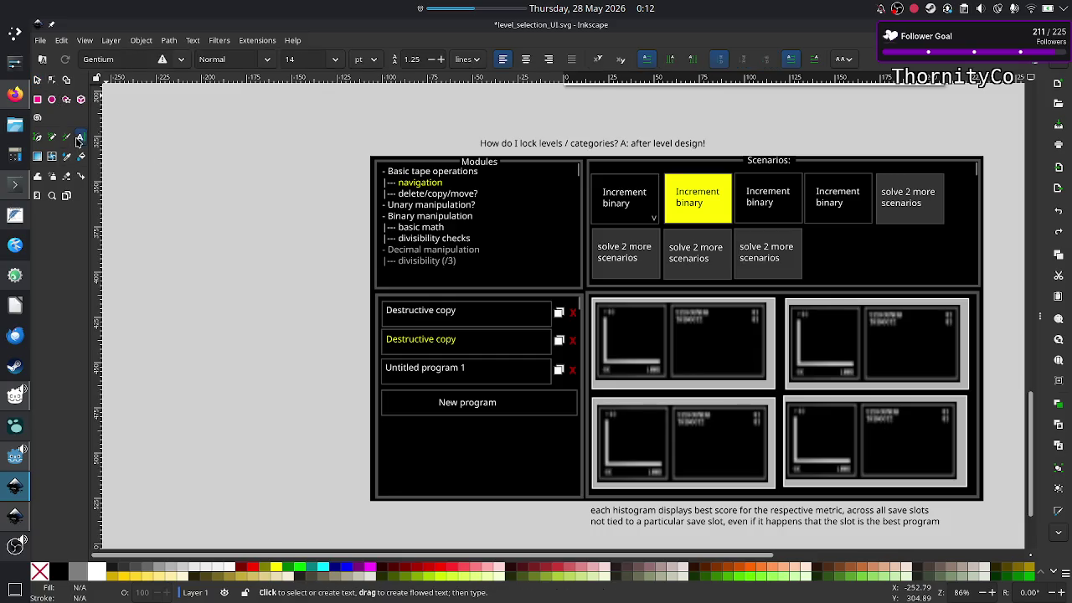
Add a 'Custom??' line after divisibility (/3) and enlarge the Modules text frame
{"action": "left_click", "coordinate": [460, 260]}
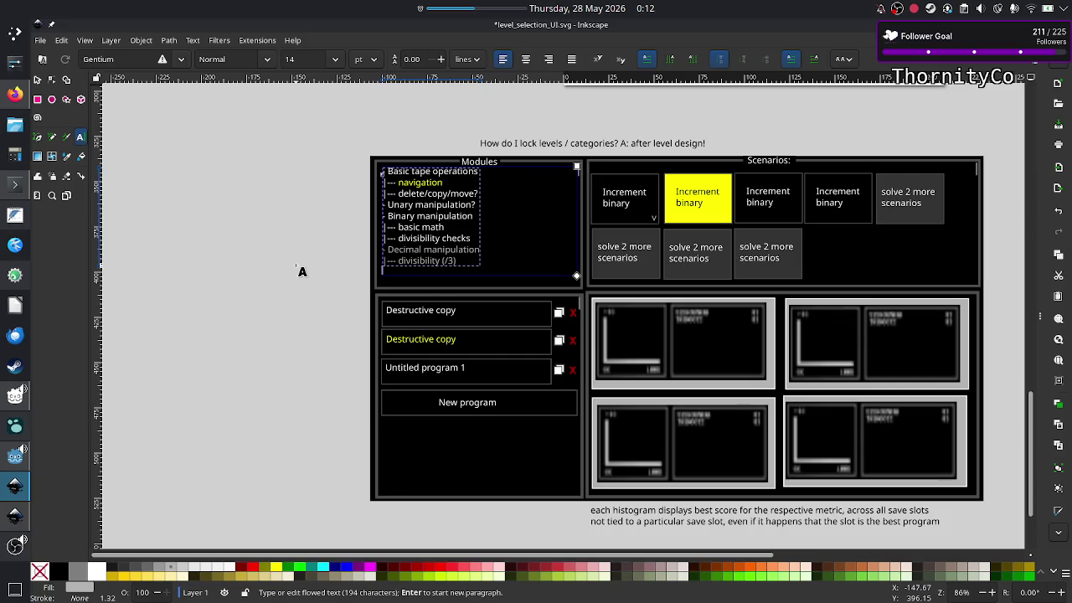
{"action": "key", "text": "Return"}
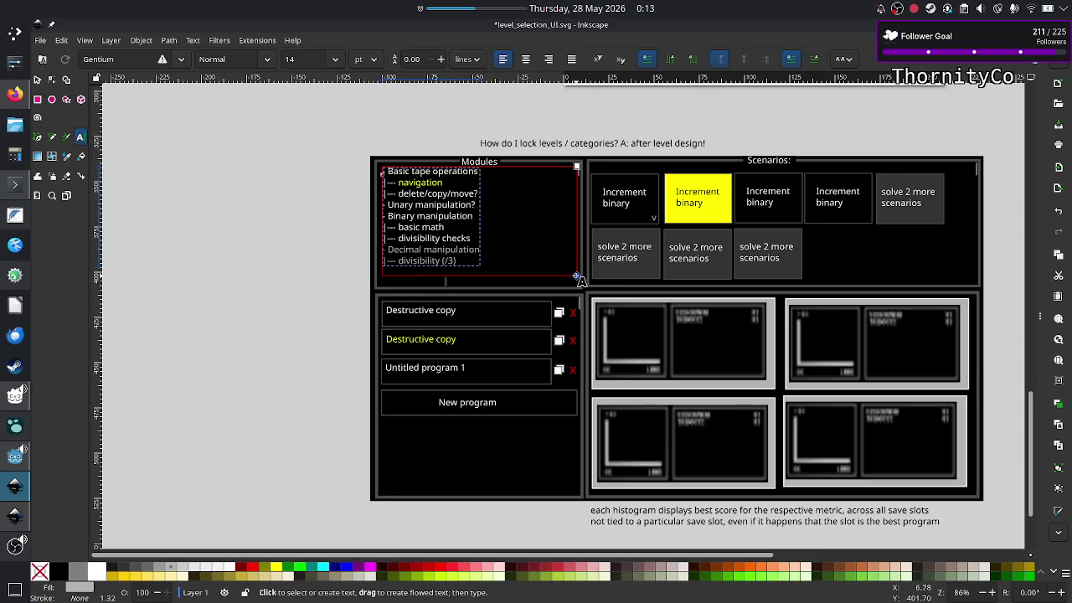
{"action": "left_click_drag", "start_coordinate": [576, 276], "coordinate": [578, 290]}
{"action": "type", "text": "Custom levels"}
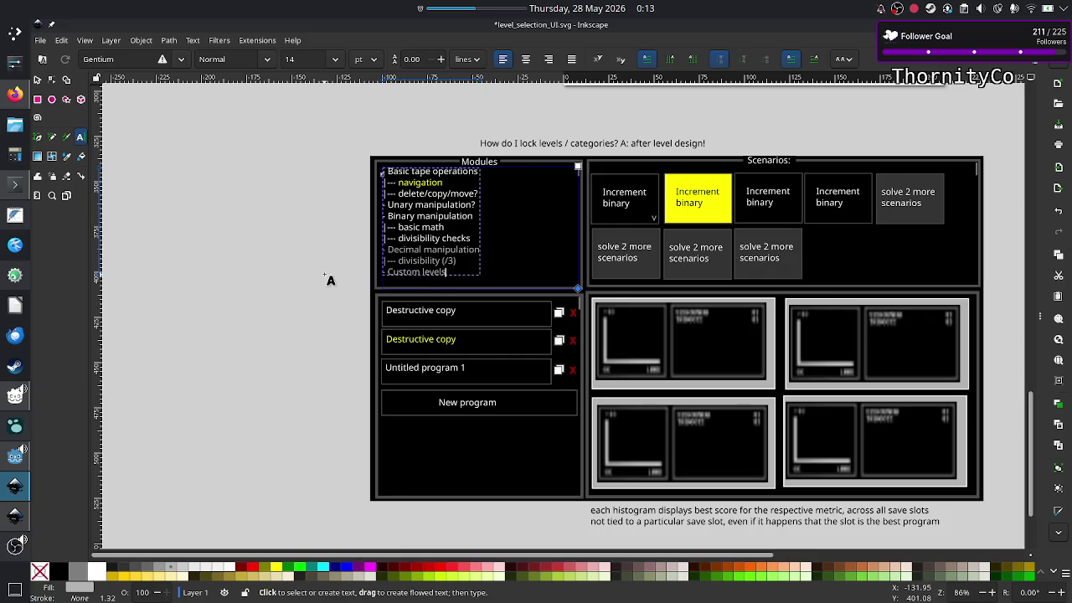
{"action": "key", "text": "BackSpace"}
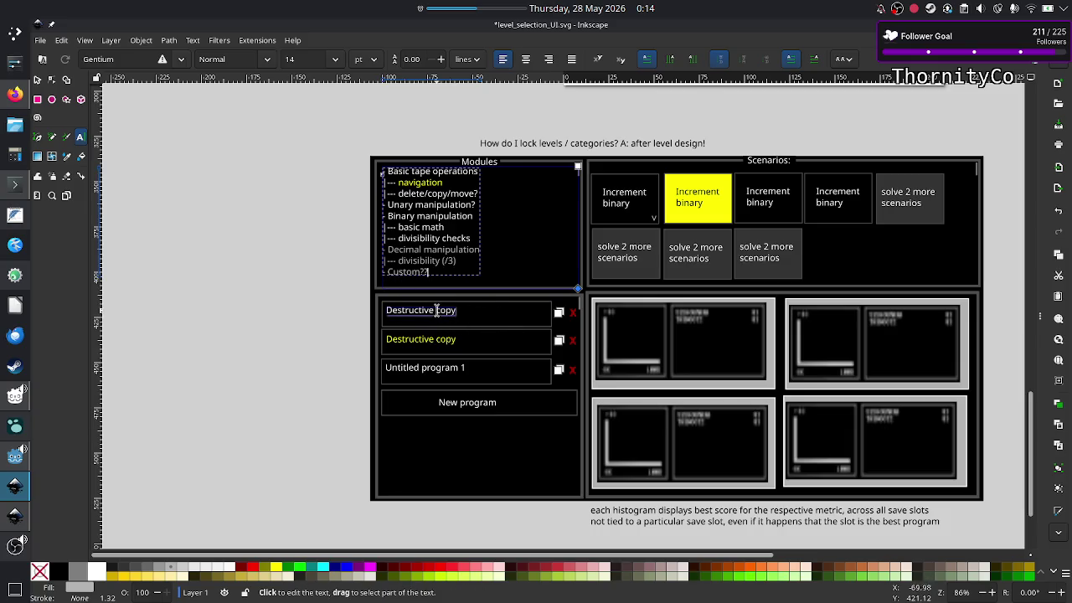
{"action": "scroll", "coordinate": [551, 231], "scroll_direction": "up", "scroll_amount": 10}
{"action": "scroll", "coordinate": [551, 231], "scroll_direction": "up", "scroll_amount": 5}
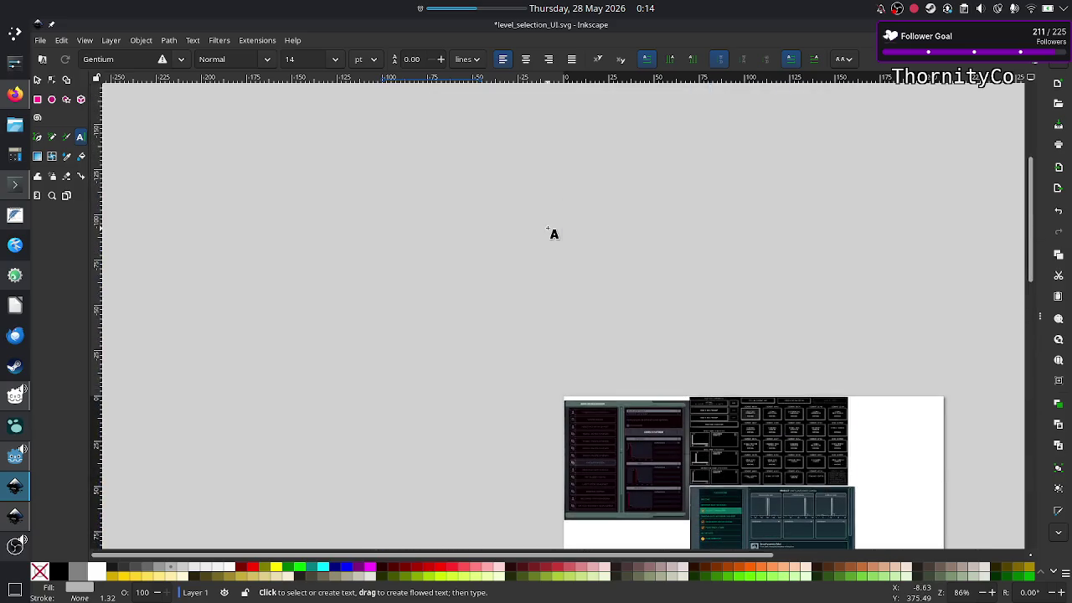
{"action": "scroll", "coordinate": [551, 231], "scroll_direction": "down", "scroll_amount": 6}
{"action": "scroll", "coordinate": [551, 231], "scroll_direction": "right", "scroll_amount": 4}
{"action": "scroll", "coordinate": [551, 231], "scroll_direction": "up", "scroll_amount": 4}
{"action": "scroll", "coordinate": [551, 231], "scroll_direction": "up", "scroll_amount": 2}
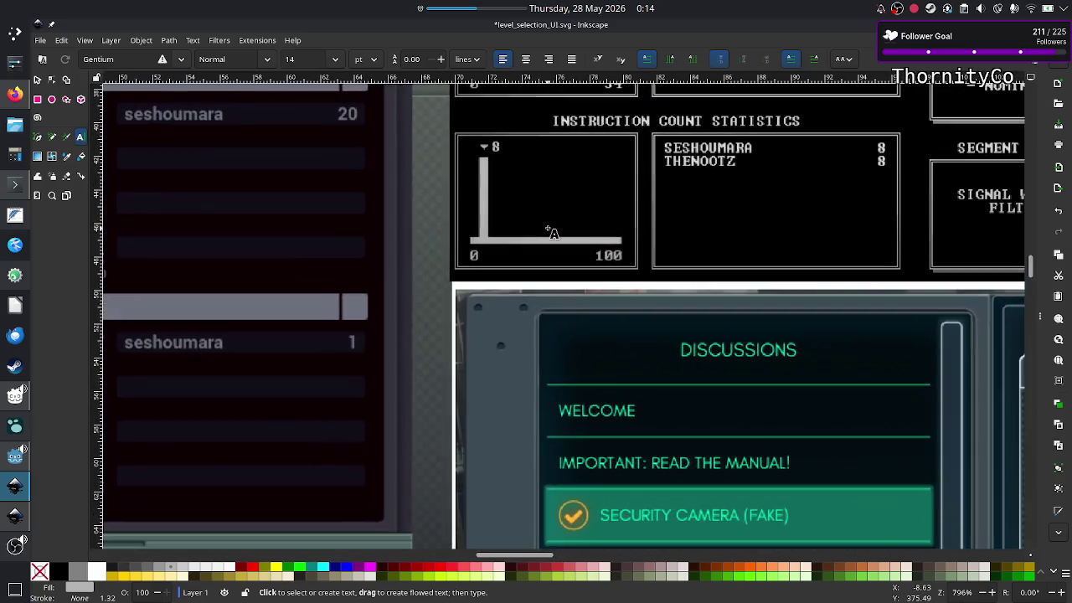
{"action": "scroll", "coordinate": [666, 262], "scroll_direction": "up", "scroll_amount": 10}
{"action": "scroll", "coordinate": [666, 261], "scroll_direction": "up", "scroll_amount": 5}
{"action": "scroll", "coordinate": [666, 262], "scroll_direction": "up", "scroll_amount": 3}
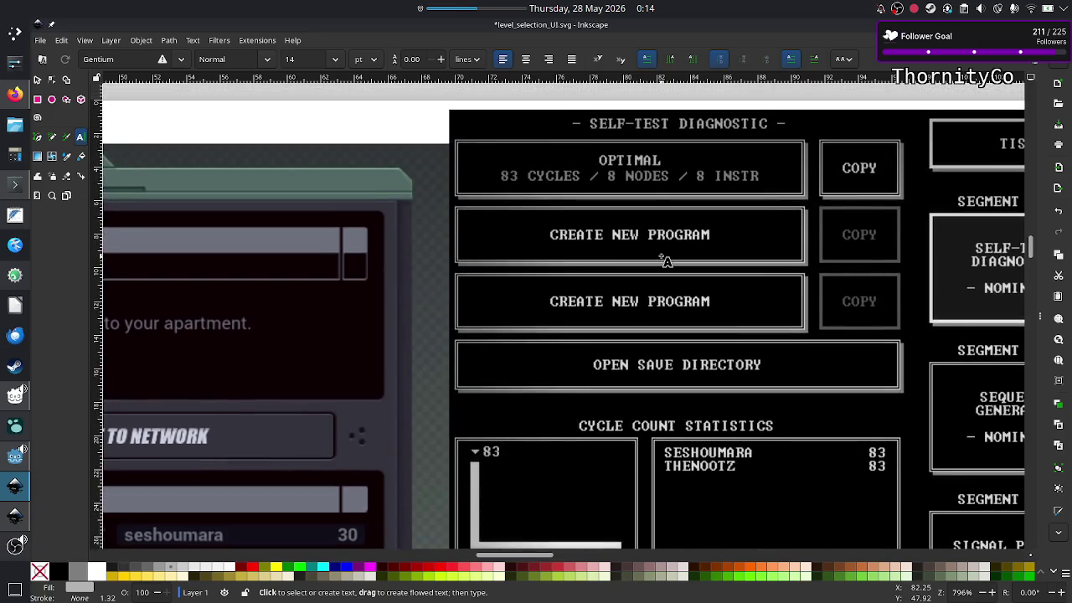
{"action": "scroll", "coordinate": [666, 261], "scroll_direction": "up", "scroll_amount": 1}
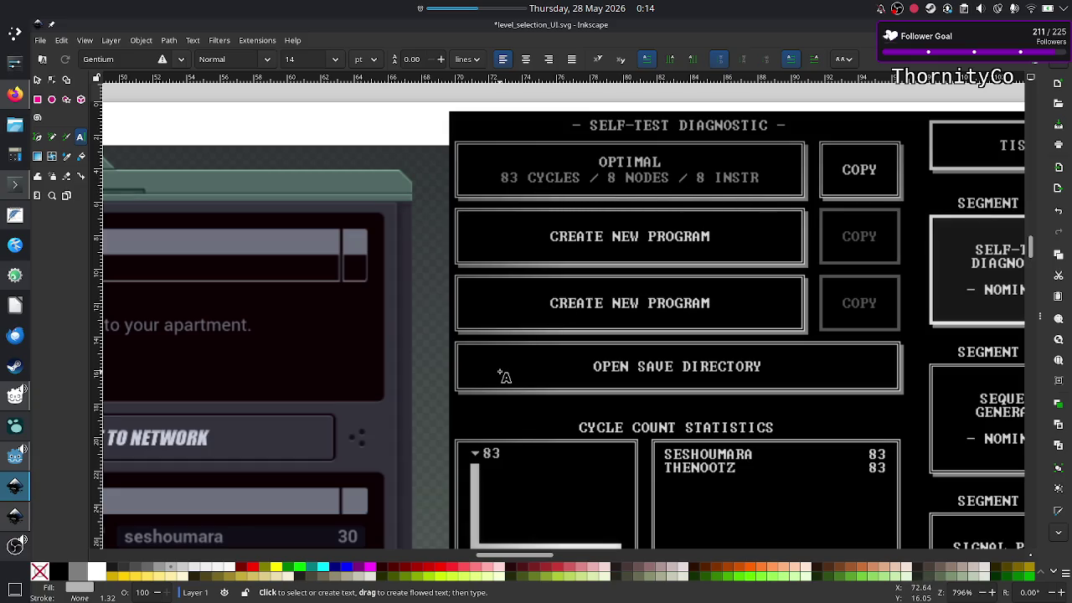
{"action": "scroll", "coordinate": [503, 375], "scroll_direction": "down", "scroll_amount": 3}
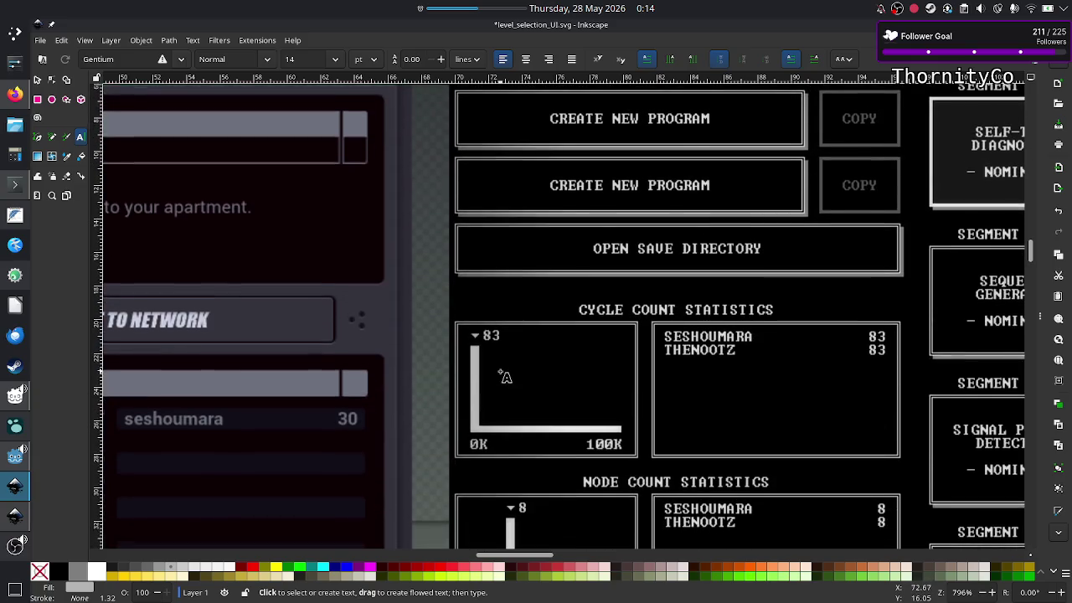
{"action": "scroll", "coordinate": [504, 375], "scroll_direction": "down", "scroll_amount": 2}
{"action": "scroll", "coordinate": [503, 375], "scroll_direction": "up", "scroll_amount": 6}
{"action": "scroll", "coordinate": [503, 375], "scroll_direction": "down", "scroll_amount": 1}
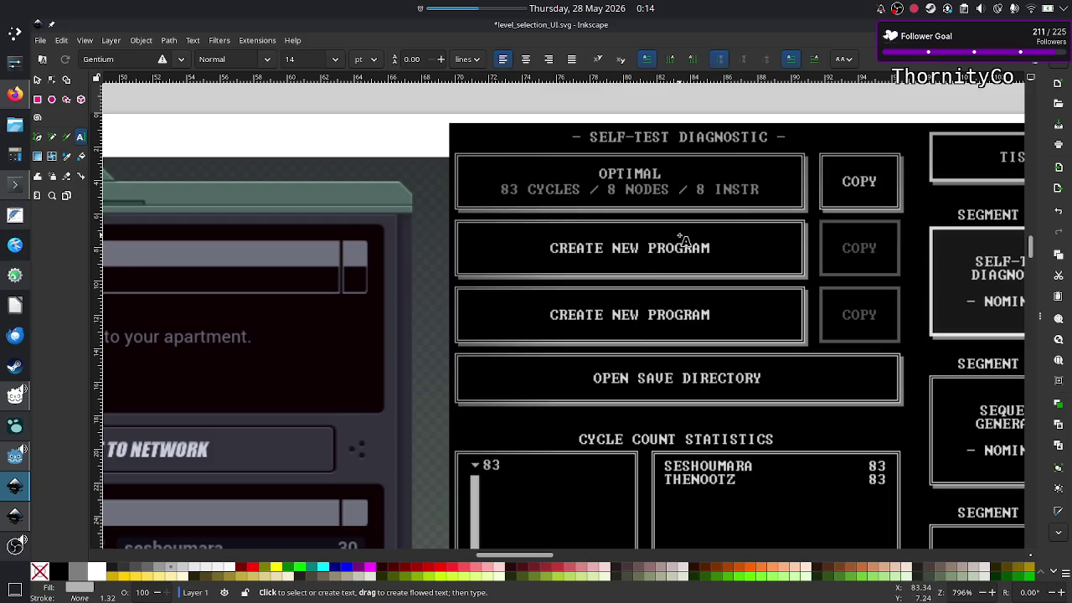
{"action": "scroll", "coordinate": [639, 313], "scroll_direction": "down", "scroll_amount": 1}
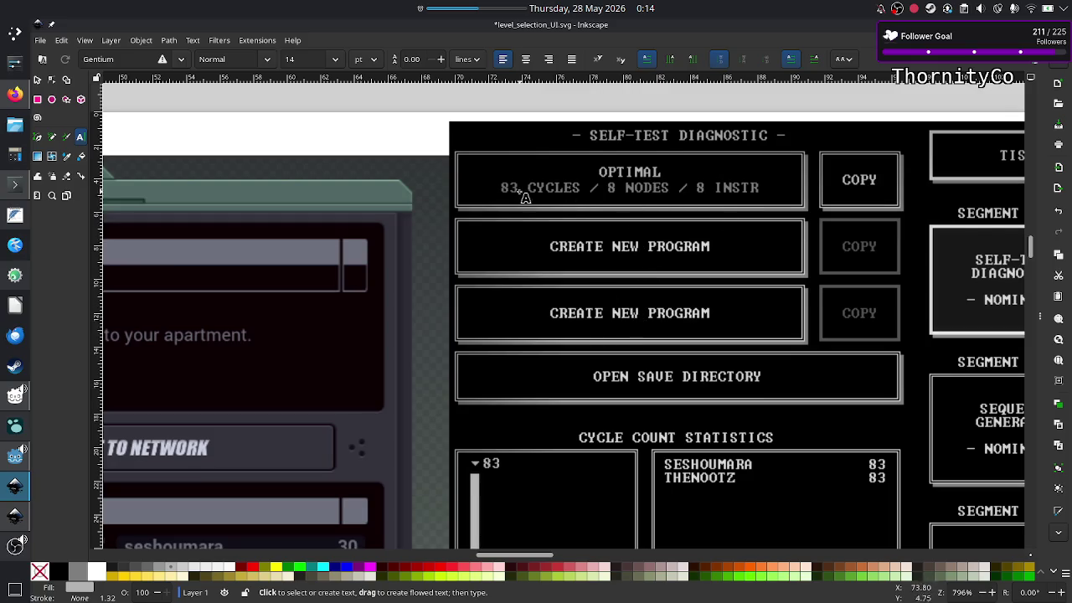
{"action": "scroll", "coordinate": [601, 310], "scroll_direction": "down", "scroll_amount": 5}
{"action": "scroll", "coordinate": [602, 310], "scroll_direction": "right", "scroll_amount": 3}
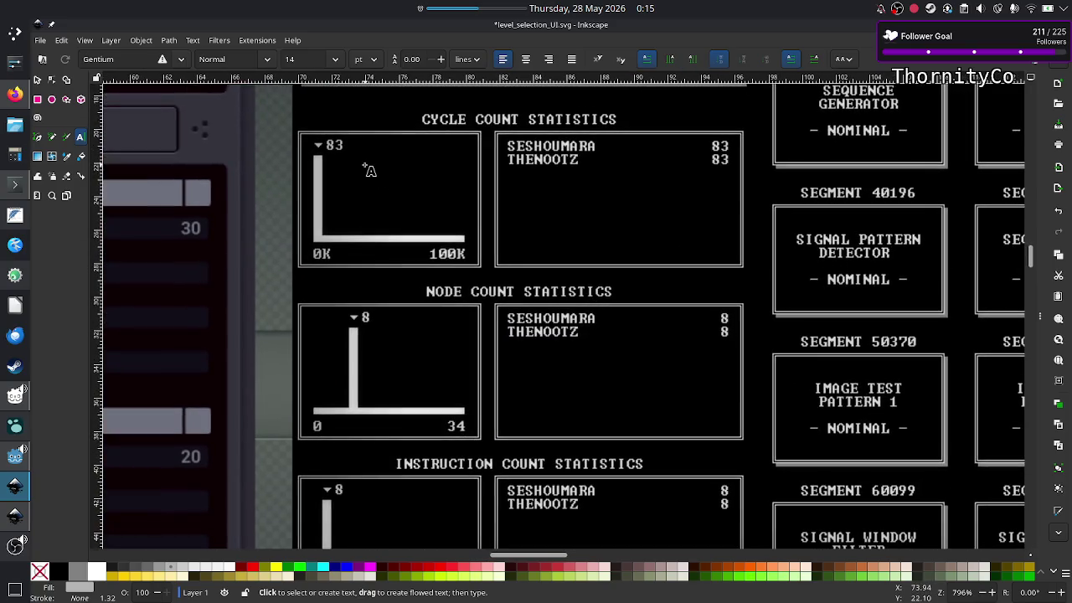
{"action": "scroll", "coordinate": [384, 339], "scroll_direction": "down", "scroll_amount": 1}
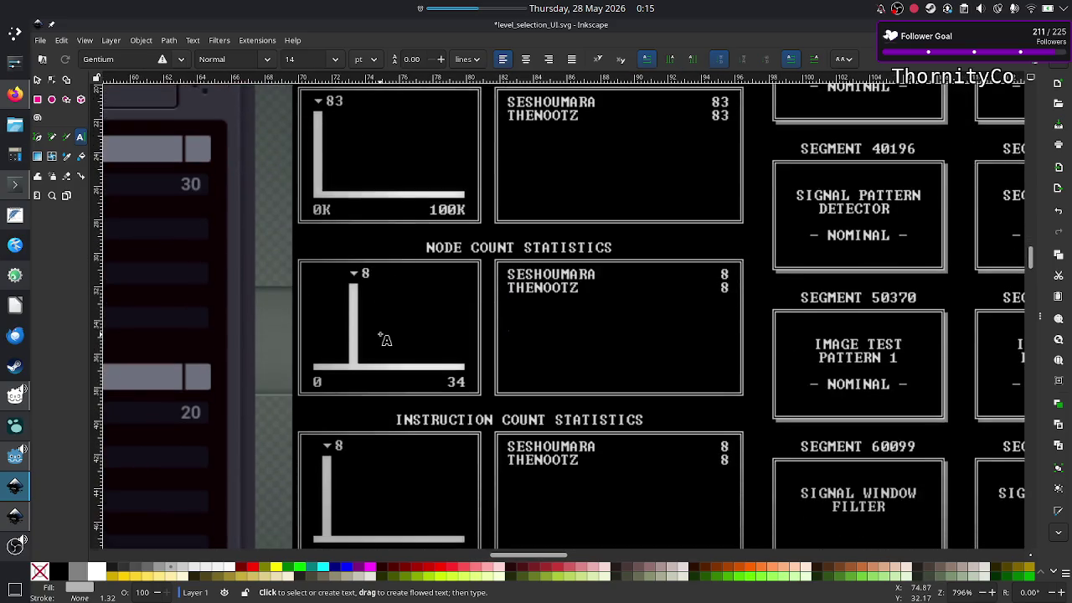
{"action": "scroll", "coordinate": [384, 339], "scroll_direction": "up", "scroll_amount": 1}
{"action": "scroll", "coordinate": [384, 339], "scroll_direction": "up", "scroll_amount": 6}
{"action": "scroll", "coordinate": [384, 339], "scroll_direction": "down", "scroll_amount": 1}
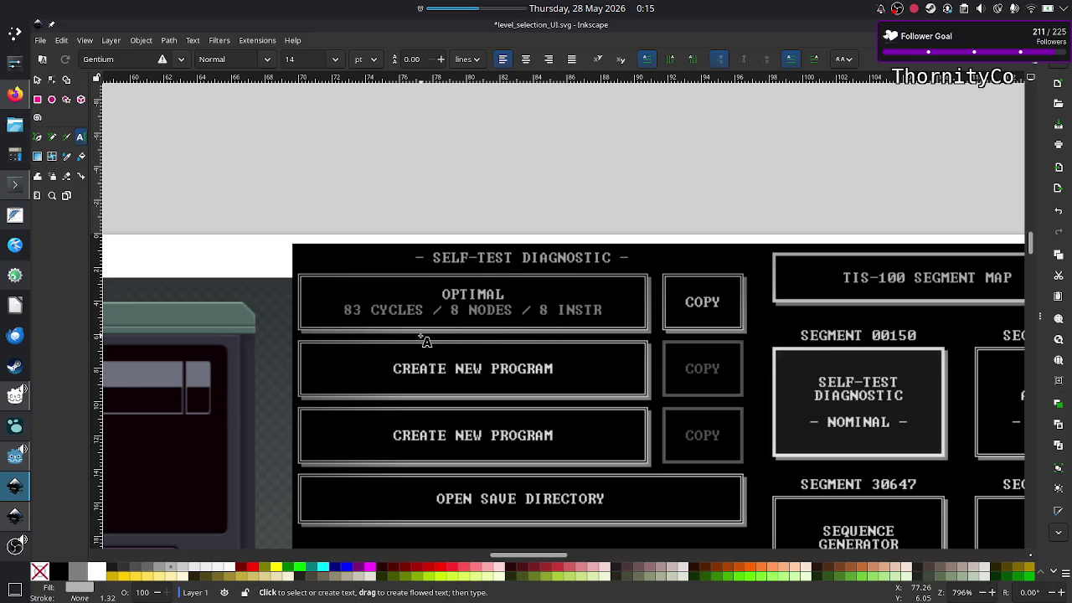
{"action": "scroll", "coordinate": [423, 341], "scroll_direction": "down", "scroll_amount": 4}
{"action": "scroll", "coordinate": [450, 180], "scroll_direction": "down", "scroll_amount": 1}
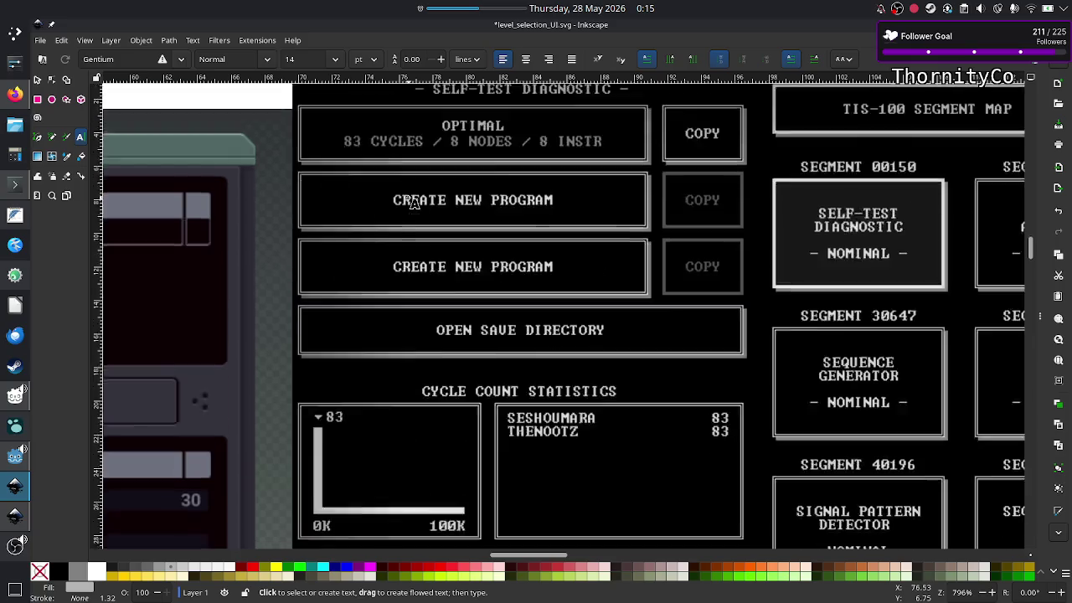
{"action": "scroll", "coordinate": [407, 198], "scroll_direction": "down", "scroll_amount": 10}
{"action": "scroll", "coordinate": [411, 201], "scroll_direction": "down", "scroll_amount": 10}
{"action": "scroll", "coordinate": [411, 201], "scroll_direction": "down", "scroll_amount": 9}
{"action": "scroll", "coordinate": [413, 201], "scroll_direction": "down", "scroll_amount": 5}
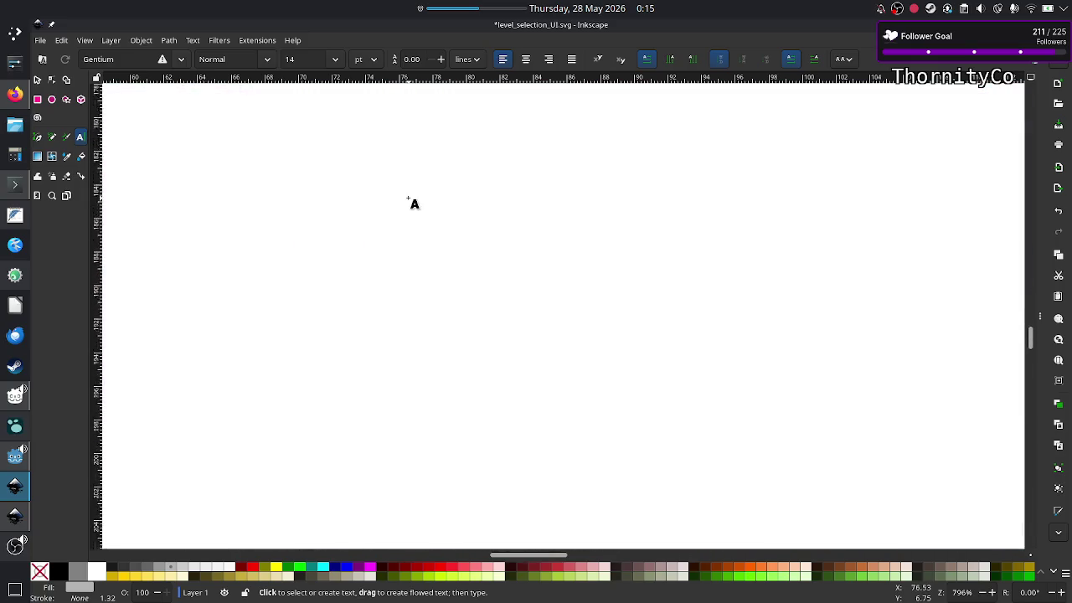
{"action": "scroll", "coordinate": [413, 201], "scroll_direction": "down", "scroll_amount": 5}
{"action": "scroll", "coordinate": [413, 201], "scroll_direction": "down", "scroll_amount": 5}
{"action": "scroll", "coordinate": [413, 201], "scroll_direction": "down", "scroll_amount": 10}
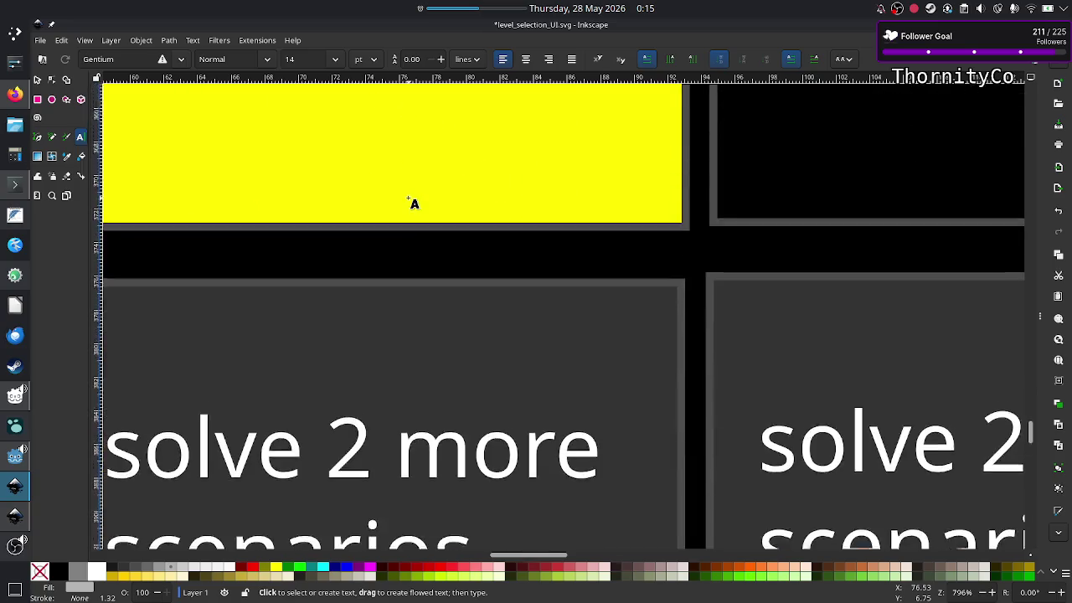
{"action": "scroll", "coordinate": [413, 201], "scroll_direction": "down", "scroll_amount": 10}
{"action": "scroll", "coordinate": [413, 201], "scroll_direction": "down", "scroll_amount": 10}
{"action": "scroll", "coordinate": [413, 201], "scroll_direction": "up", "scroll_amount": 1}
{"action": "scroll", "coordinate": [413, 201], "scroll_direction": "left", "scroll_amount": 20}
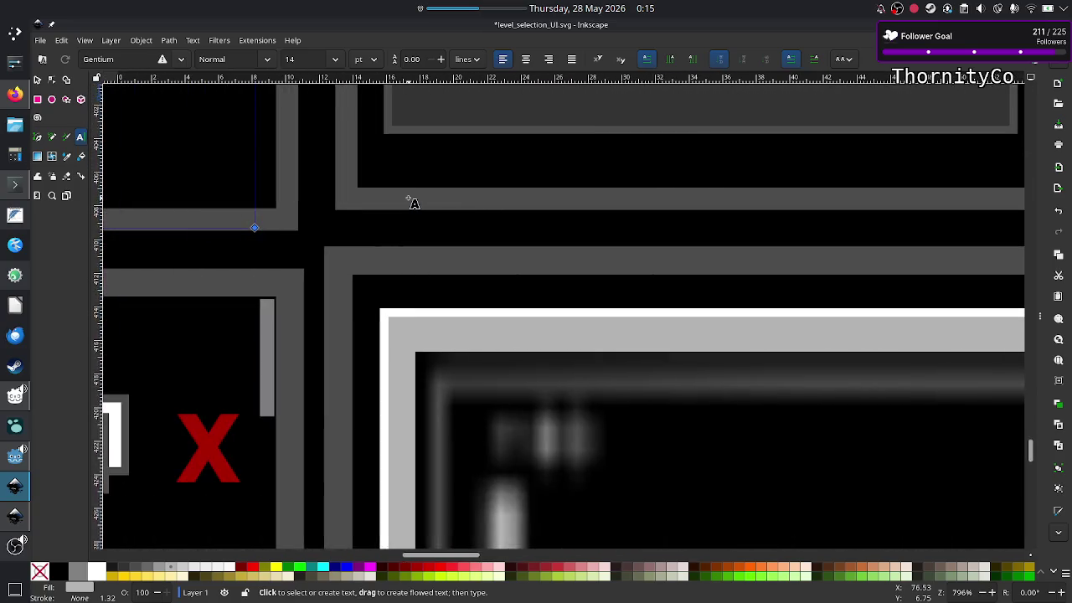
{"action": "scroll", "coordinate": [411, 198], "scroll_direction": "left", "scroll_amount": 20}
{"action": "scroll", "coordinate": [377, 200], "scroll_direction": "down", "scroll_amount": 5}
{"action": "scroll", "coordinate": [376, 198], "scroll_direction": "down", "scroll_amount": 4}
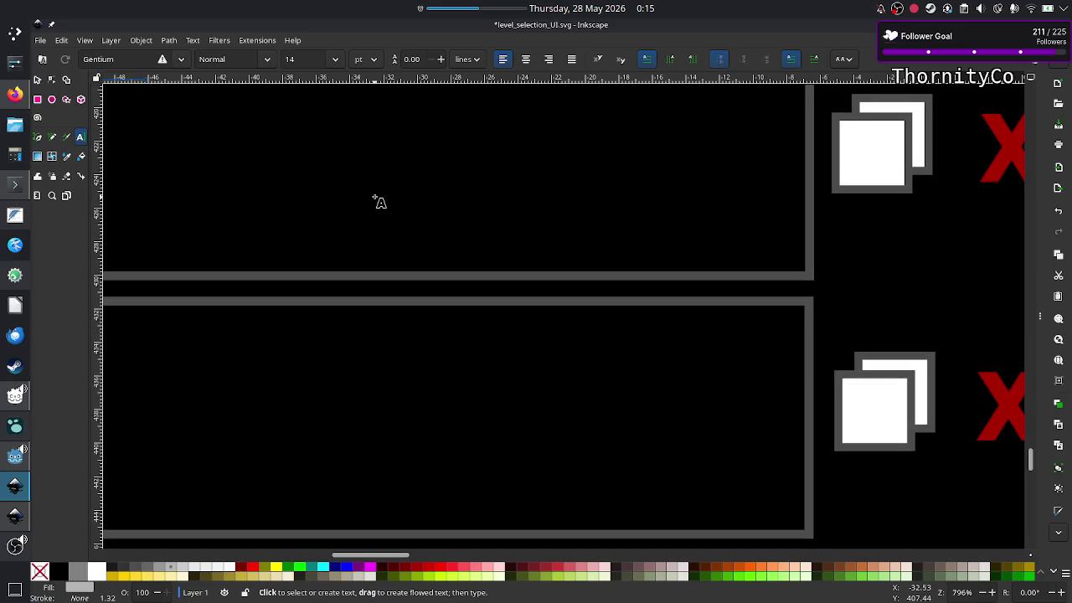
{"action": "scroll", "coordinate": [379, 202], "scroll_direction": "down", "scroll_amount": 1, "text": "ctrl"}
{"action": "scroll", "coordinate": [379, 201], "scroll_direction": "down", "scroll_amount": 2, "text": "ctrl"}
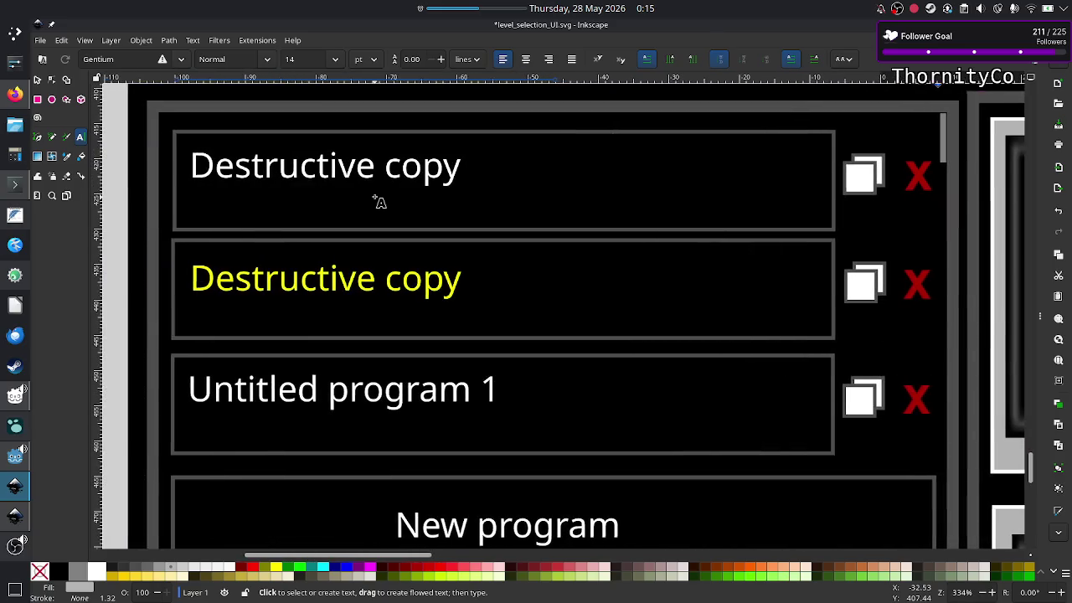
{"action": "scroll", "coordinate": [379, 202], "scroll_direction": "left", "scroll_amount": 1}
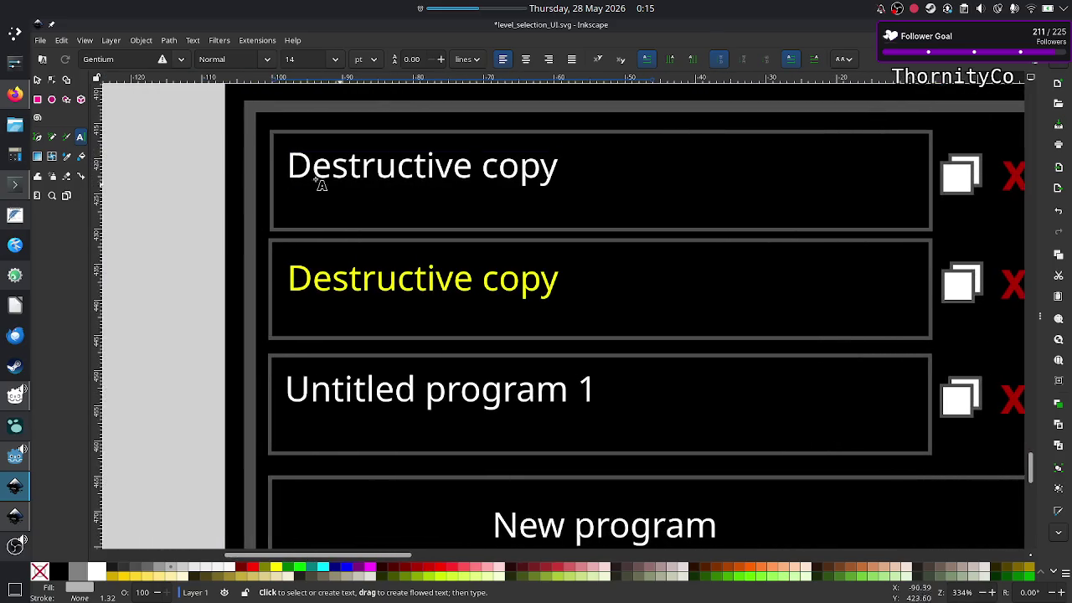
Nudge both Destructive copy labels and the Untitled program 1 label upward
{"action": "left_click", "coordinate": [38, 80]}
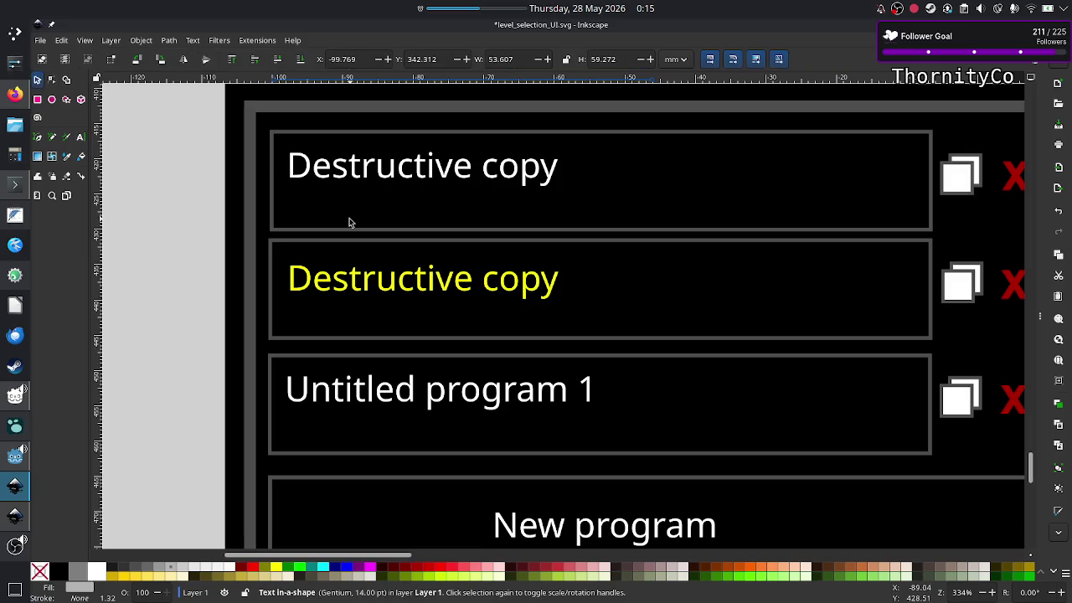
{"action": "left_click", "coordinate": [409, 174]}
{"action": "key", "text": "Up"}
{"action": "key", "text": "Up"}
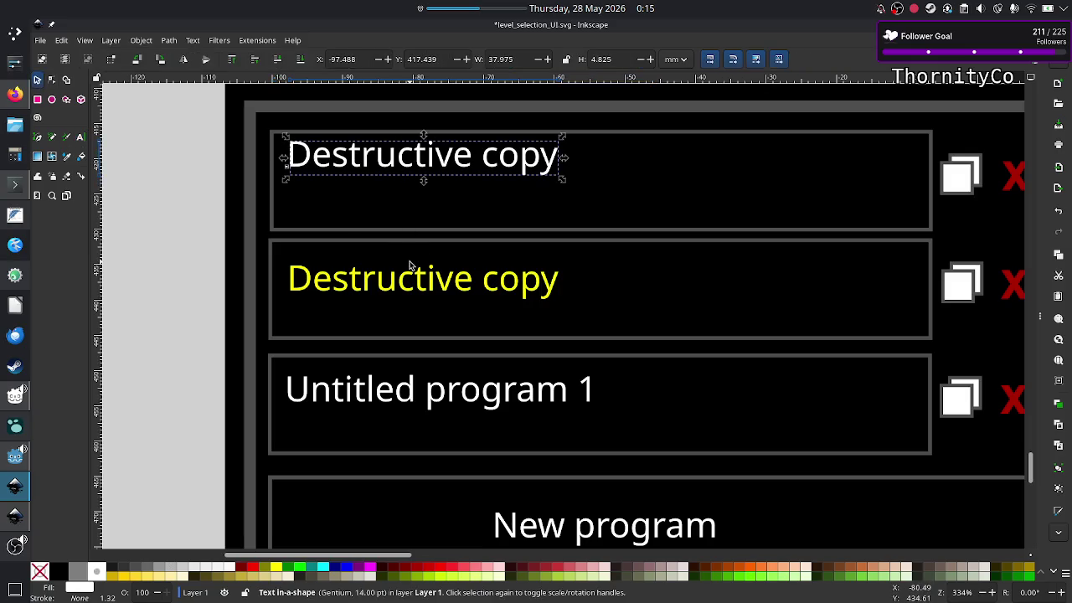
{"action": "left_click", "coordinate": [417, 281]}
{"action": "key", "text": "Up"}
{"action": "key", "text": "Up"}
{"action": "key", "text": "Up"}
{"action": "key", "text": "Up"}
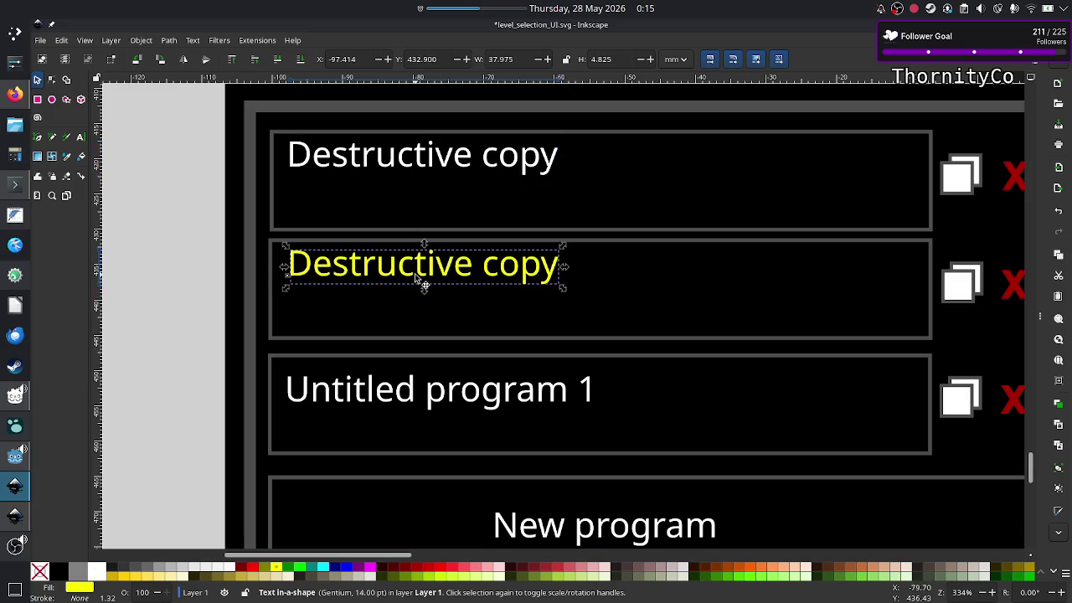
{"action": "left_click", "coordinate": [411, 403]}
{"action": "key", "text": "Up"}
{"action": "key", "text": "Up"}
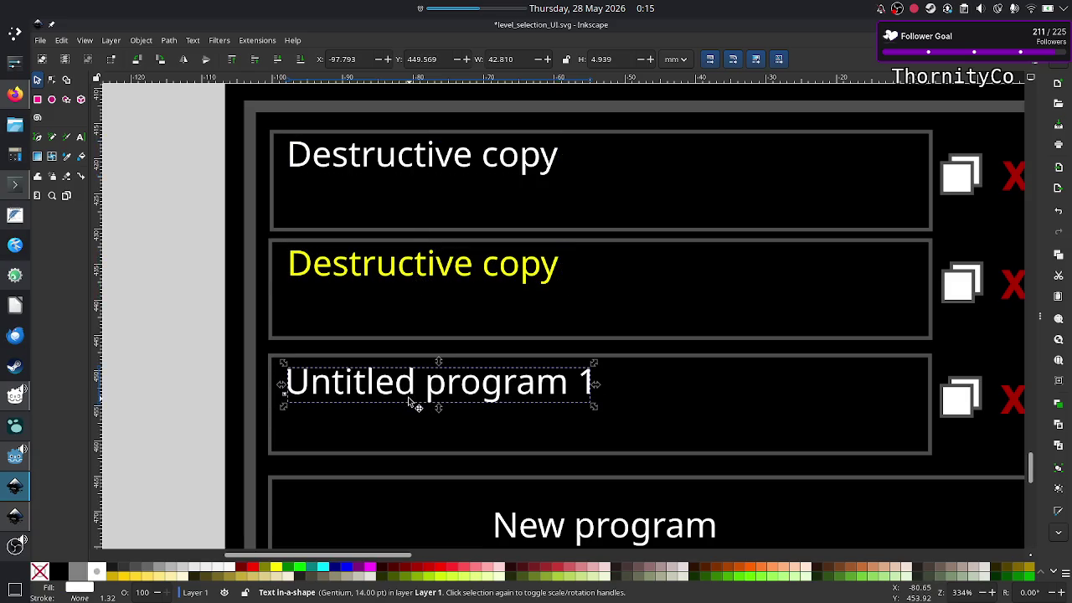
{"action": "key", "text": "Up"}
{"action": "key", "text": "Down"}
{"action": "key", "text": "Down"}
{"action": "key", "text": "Down"}
{"action": "key", "text": "Down"}
{"action": "key", "text": "Down"}
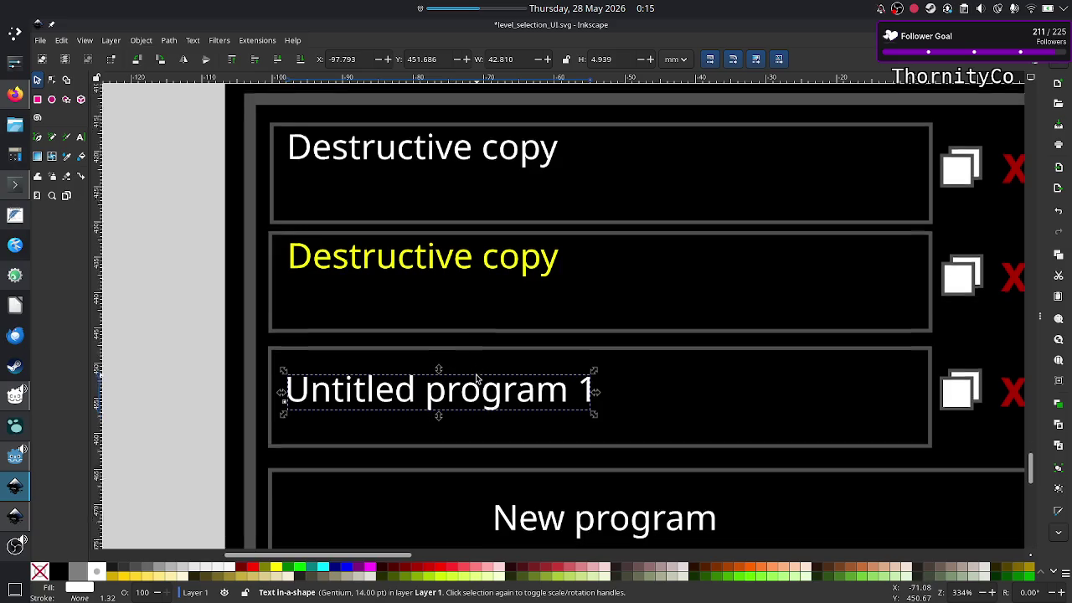
Nudge the New program label right to centre it in its button
{"action": "scroll", "coordinate": [478, 379], "scroll_direction": "down", "scroll_amount": 6}
{"action": "scroll", "coordinate": [477, 378], "scroll_direction": "up", "scroll_amount": 1}
{"action": "scroll", "coordinate": [478, 379], "scroll_direction": "up", "scroll_amount": 1}
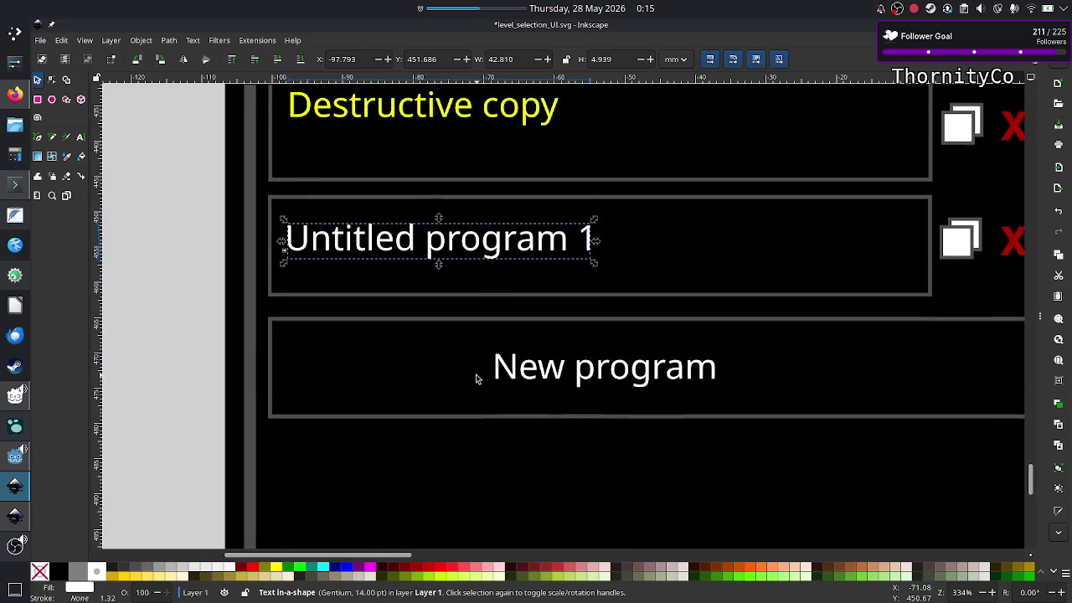
{"action": "scroll", "coordinate": [579, 379], "scroll_direction": "down", "scroll_amount": 1, "text": "ctrl"}
{"action": "left_click", "coordinate": [603, 377]}
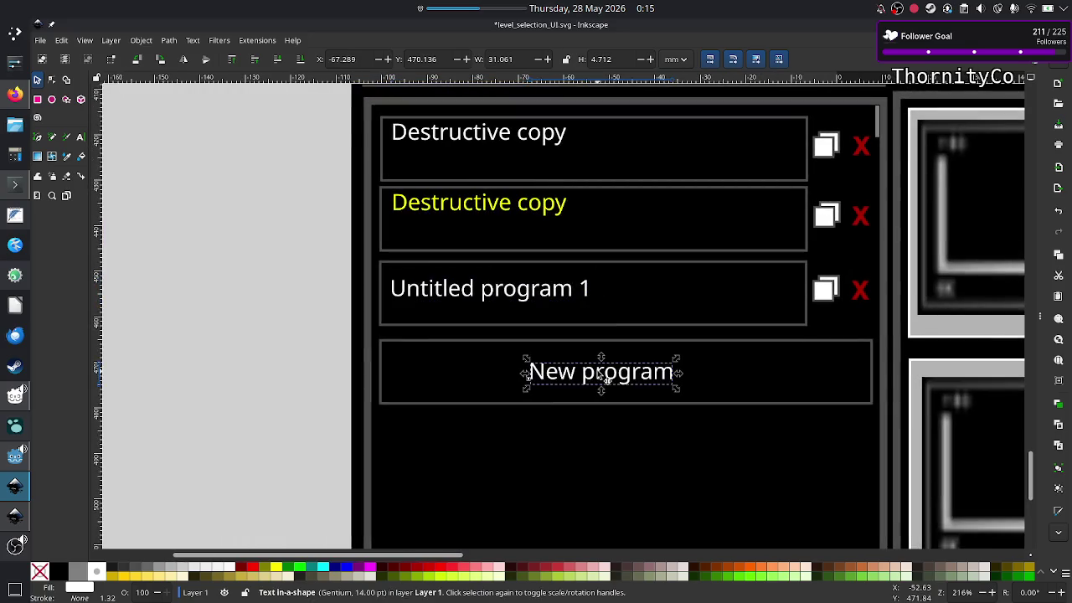
{"action": "key", "text": "Right"}
{"action": "key", "text": "Right"}
{"action": "key", "text": "Right"}
{"action": "key", "text": "Right"}
{"action": "key", "text": "Right"}
{"action": "key", "text": "Right"}
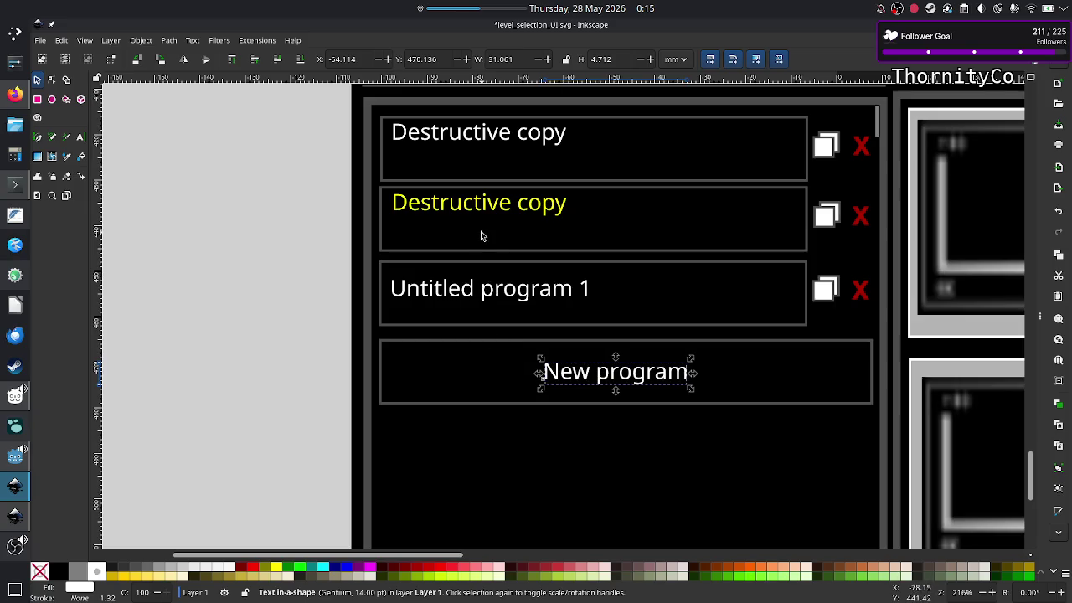
{"action": "scroll", "coordinate": [481, 237], "scroll_direction": "up", "scroll_amount": 2}
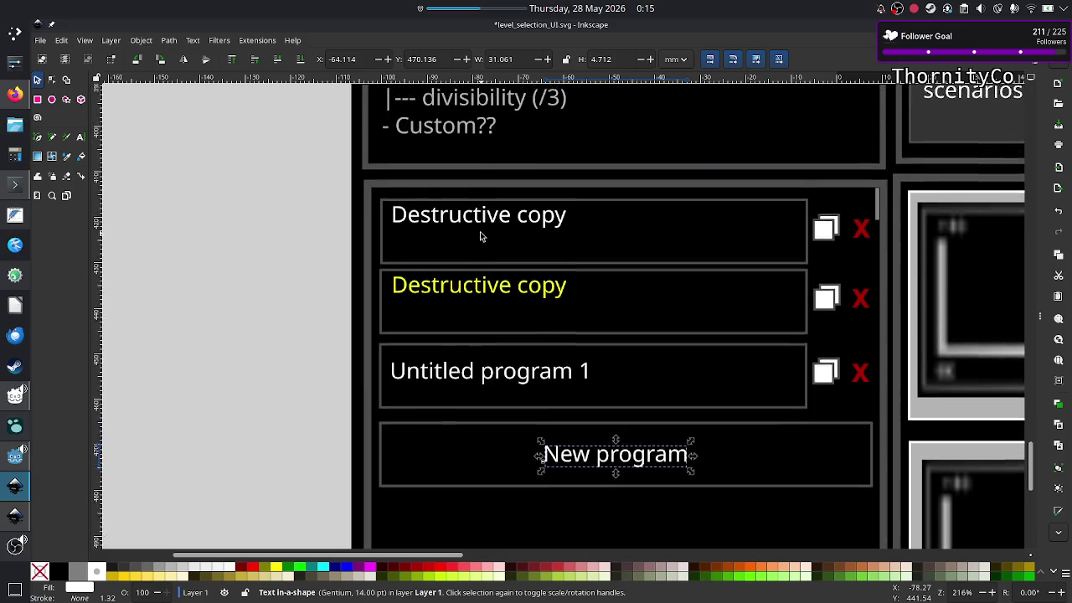
{"action": "scroll", "coordinate": [481, 236], "scroll_direction": "up", "scroll_amount": 2}
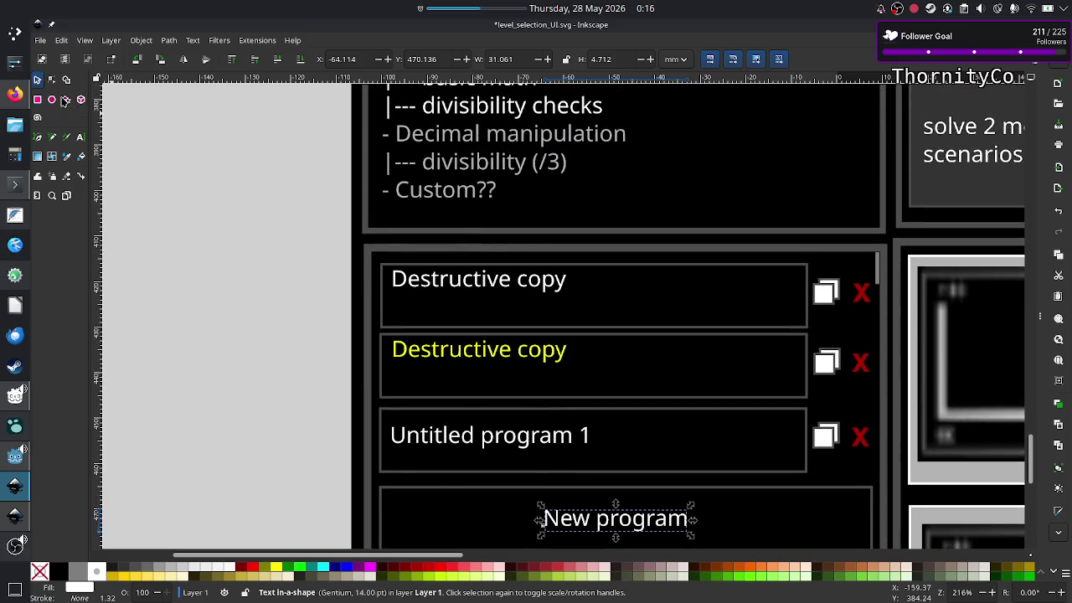
Stretch the first Destructive copy text frame downward, then bring up level_UI_concepts.svg
{"action": "left_click", "coordinate": [79, 137]}
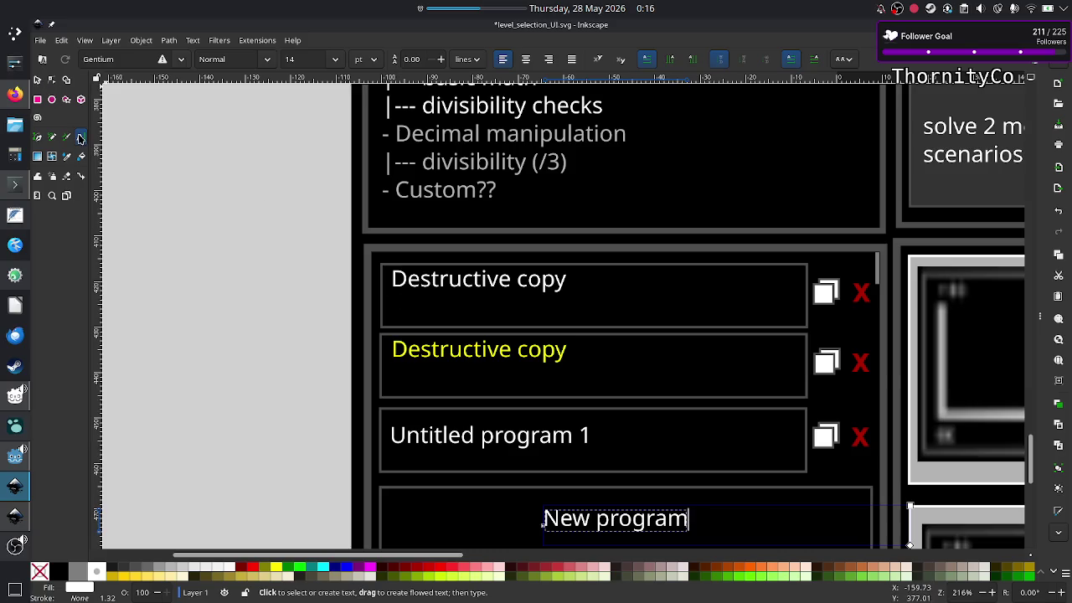
{"action": "left_click", "coordinate": [563, 280]}
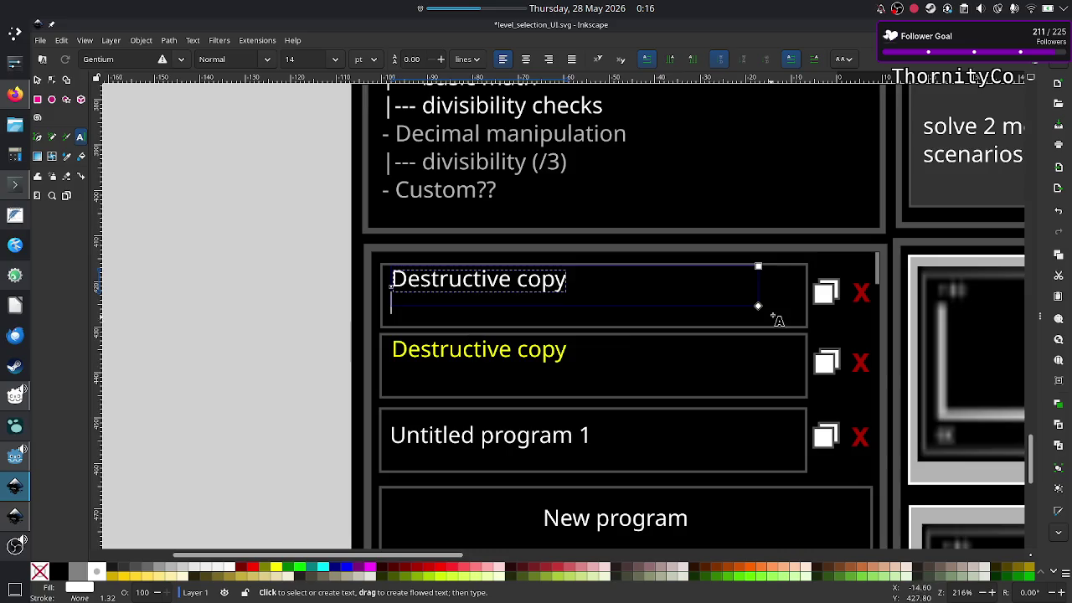
{"action": "left_click_drag", "start_coordinate": [758, 308], "coordinate": [759, 323]}
{"action": "left_click", "coordinate": [14, 525]}
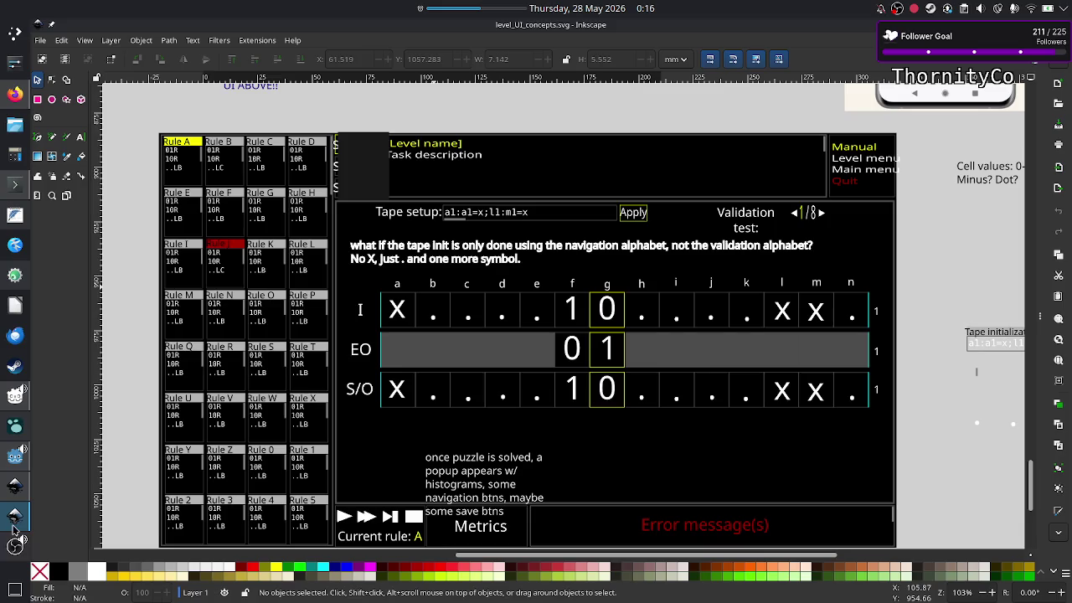
Zoom onto the Godot Level scene's stats panel, comparing it with the level-selection mockup
{"action": "left_click", "coordinate": [12, 460]}
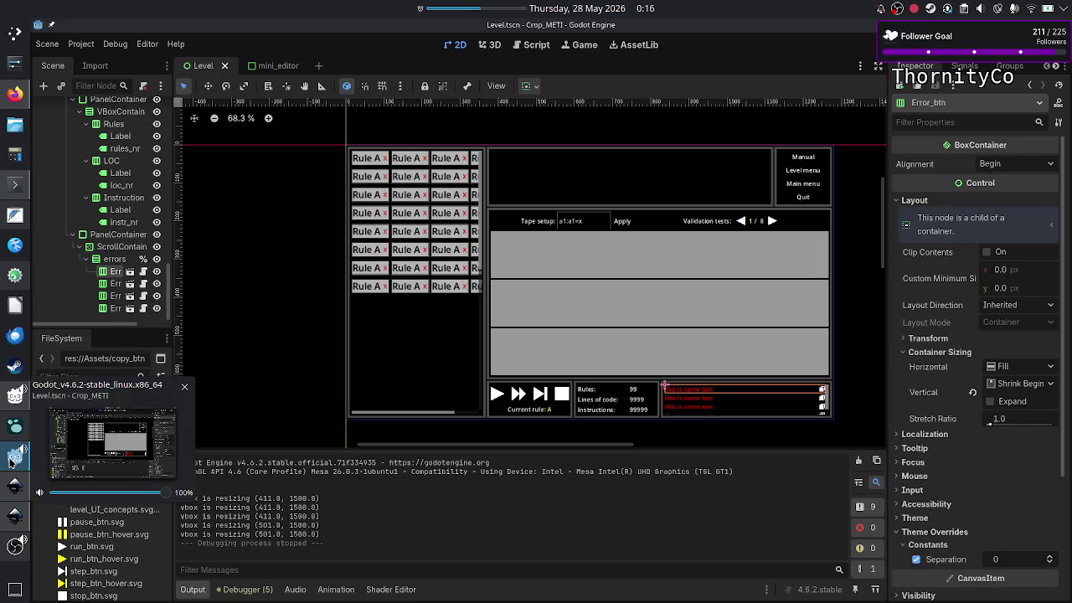
{"action": "scroll", "coordinate": [666, 388], "scroll_direction": "up", "scroll_amount": 1}
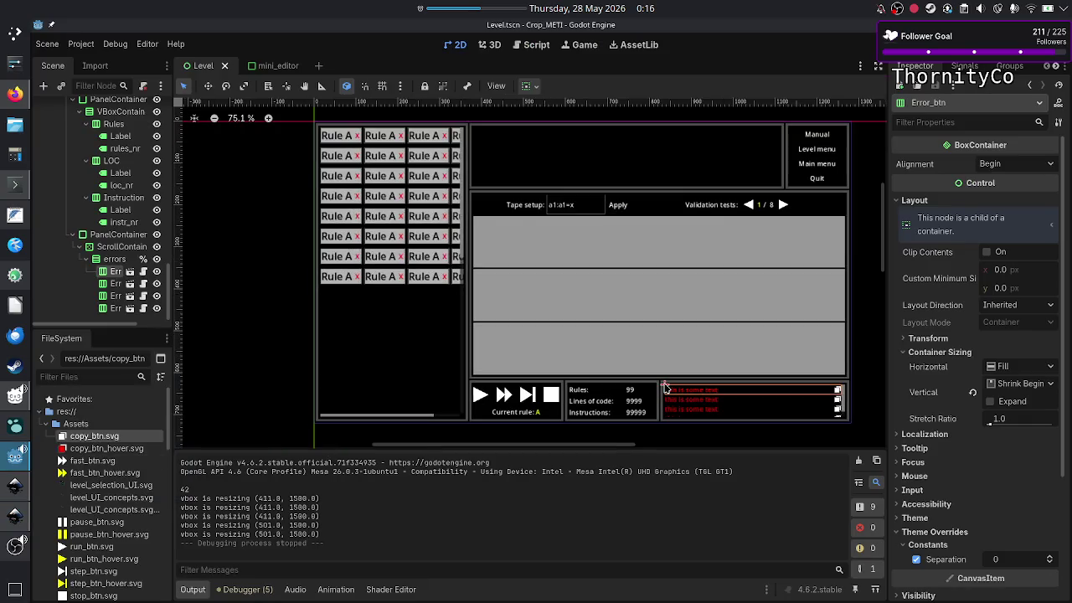
{"action": "scroll", "coordinate": [666, 388], "scroll_direction": "up", "scroll_amount": 3}
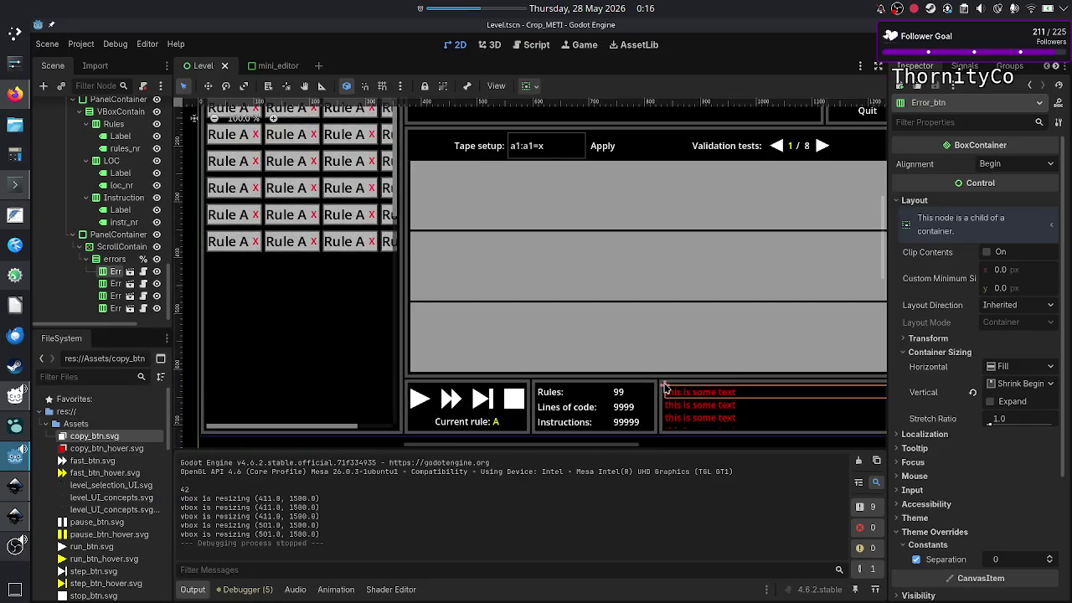
{"action": "key", "text": "alt+Tab"}
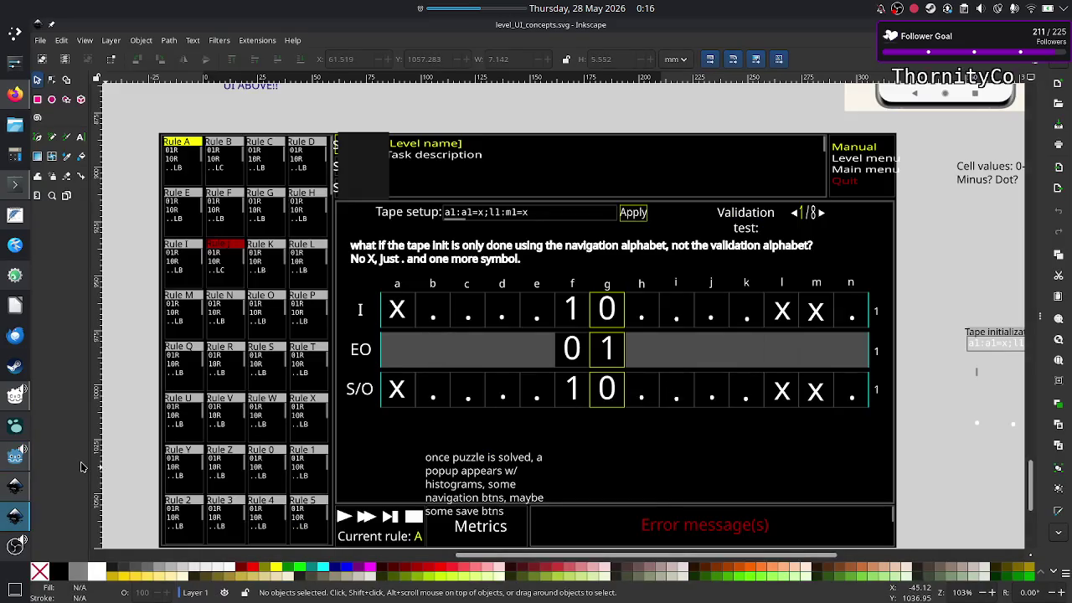
{"action": "left_click", "coordinate": [20, 487]}
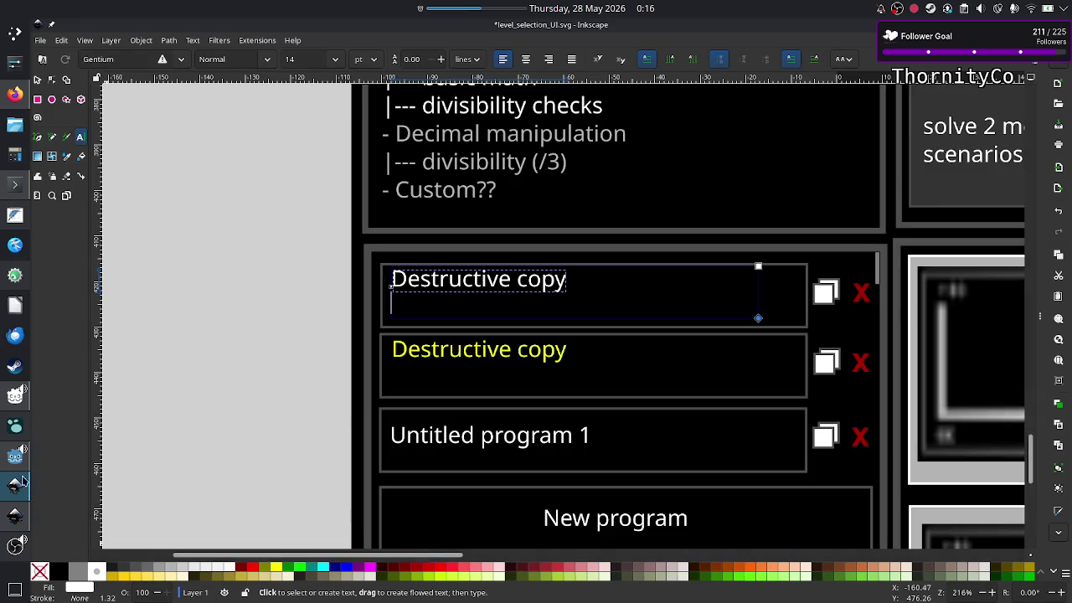
{"action": "left_click", "coordinate": [14, 459]}
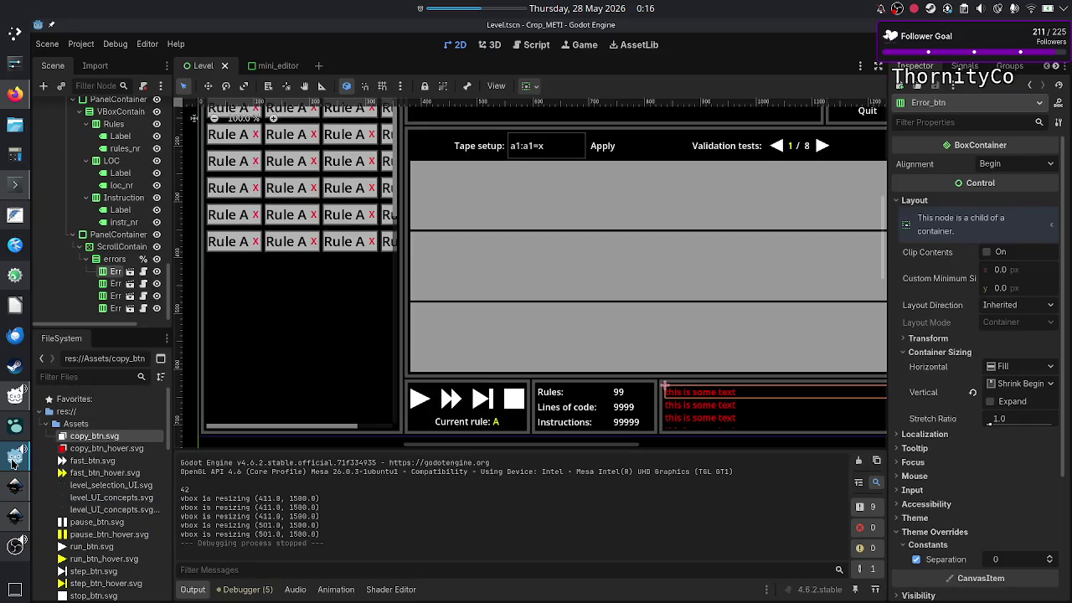
{"action": "left_click", "coordinate": [14, 487]}
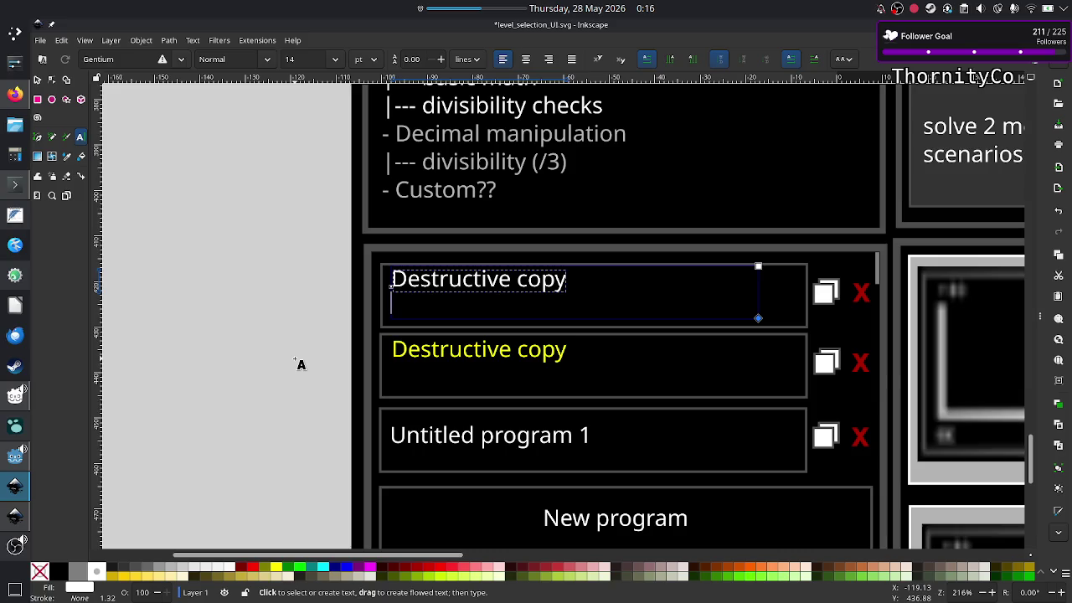
Start a second line under the first Destructive copy entry and enlarge its frame
{"action": "key", "text": "Return"}
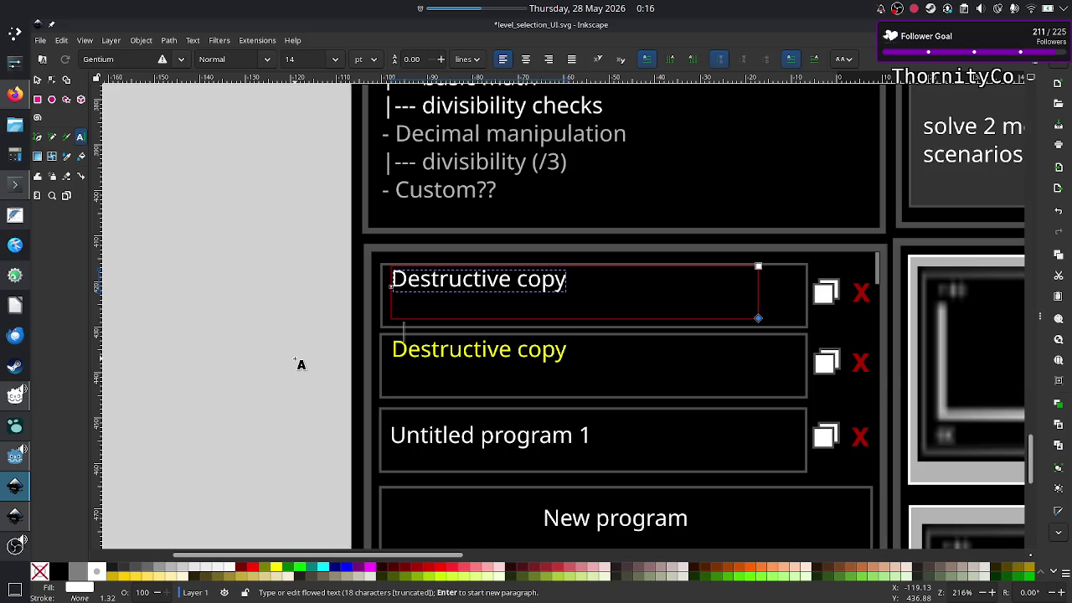
{"action": "type", "text": "Lines:"}
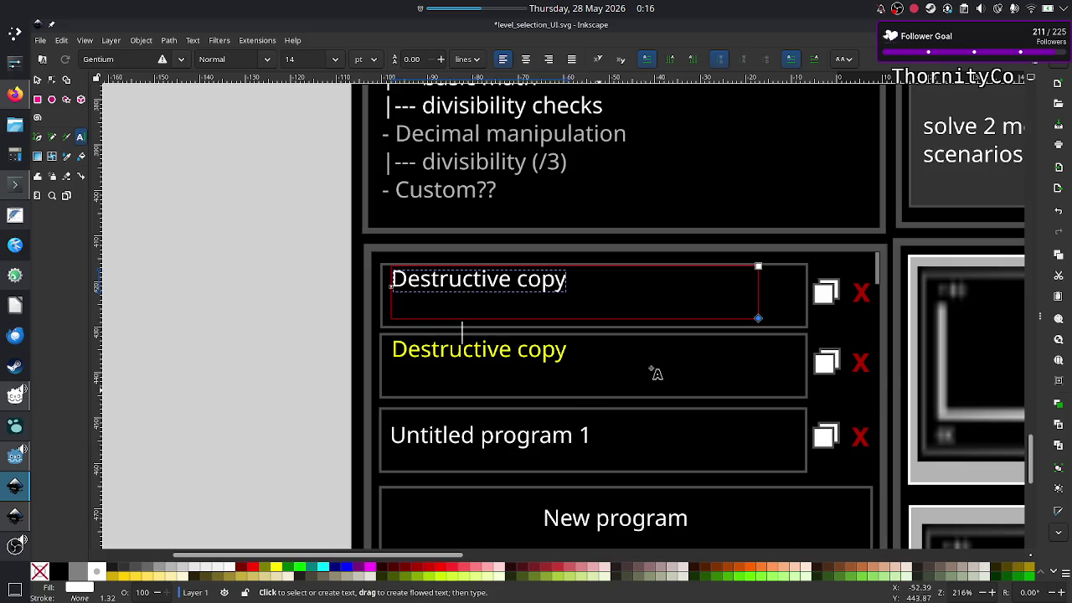
{"action": "left_click_drag", "start_coordinate": [758, 320], "coordinate": [759, 328]}
{"action": "type", "text": "3 rules"}
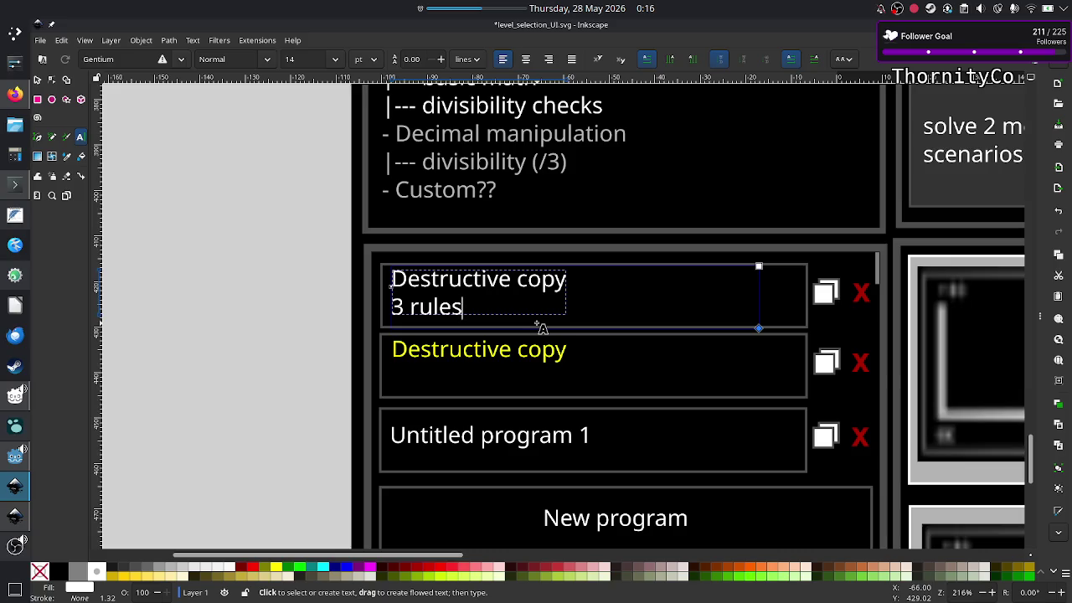
{"action": "type", "text": ","}
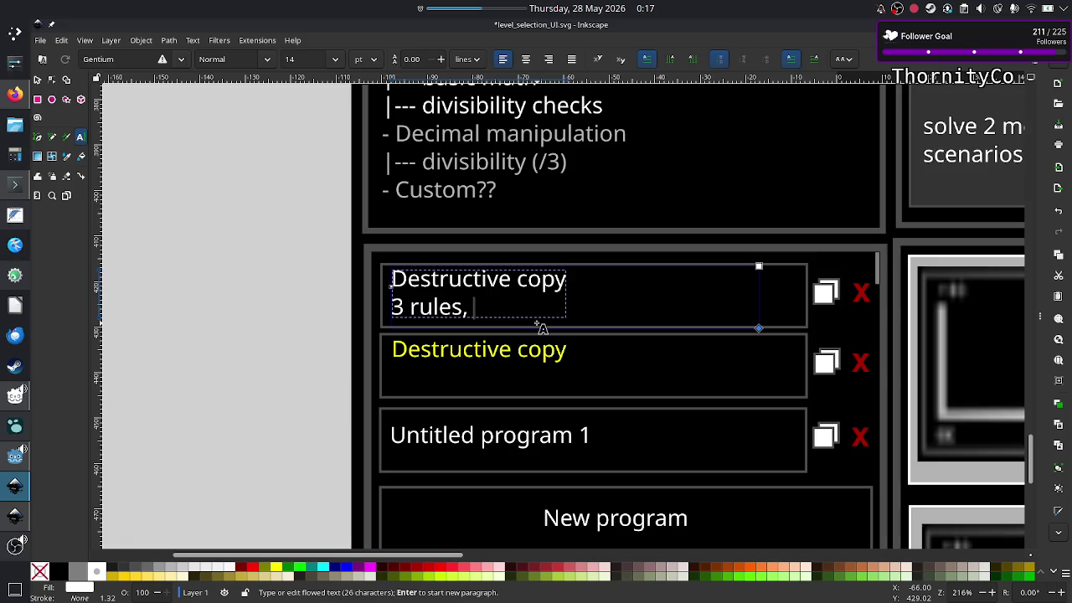
{"action": "key", "text": "alt+Tab"}
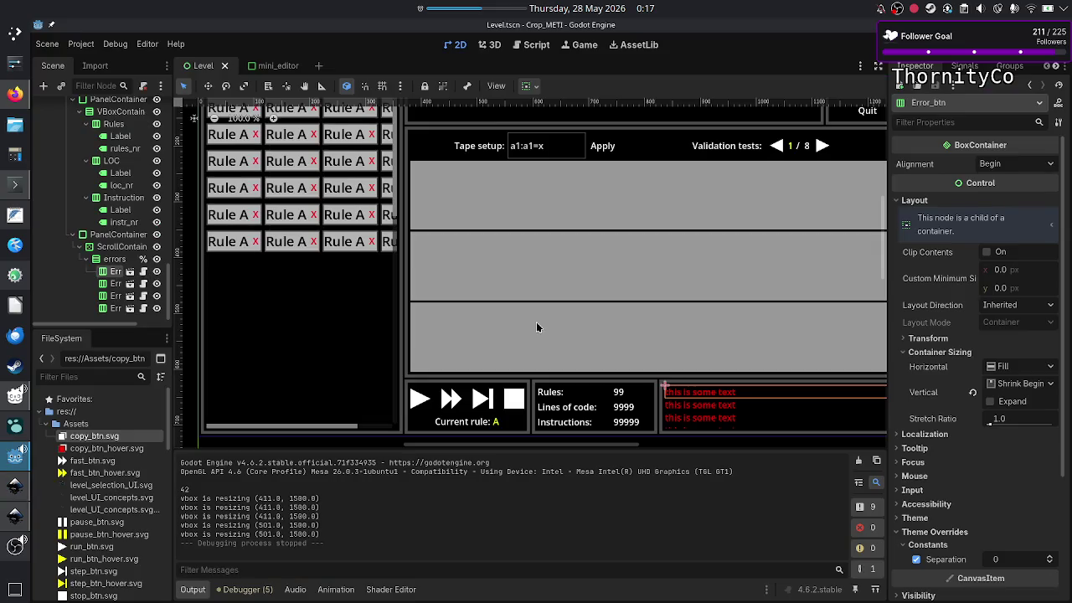
{"action": "key", "text": "alt+Tab"}
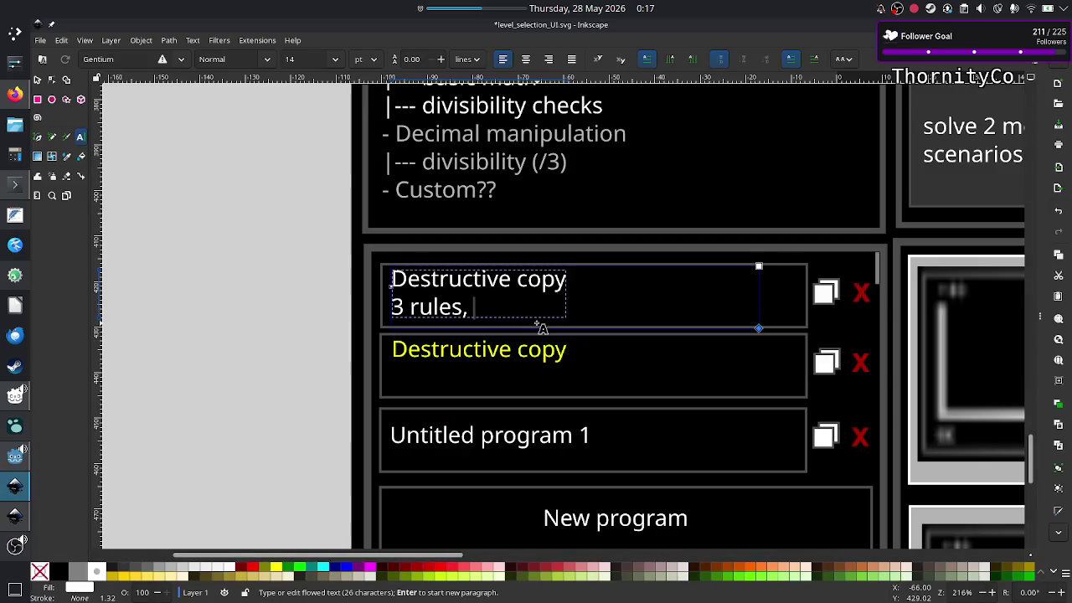
Finish the stats line as '3 rules, 28 LOC, 56 instructions', checking counts in Godot
{"action": "type", "text": "2"}
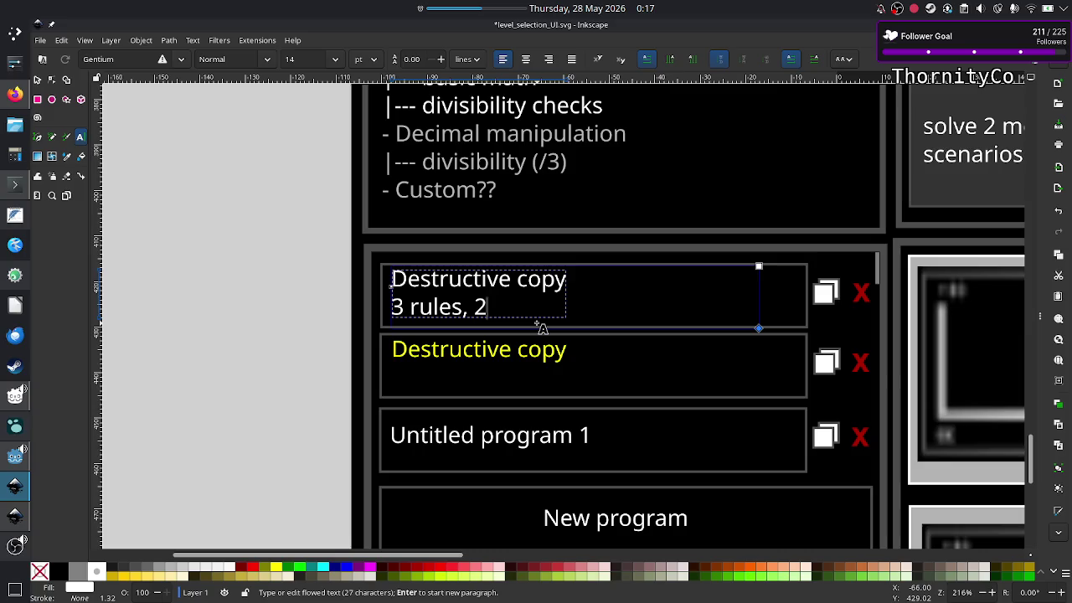
{"action": "type", "text": "8"}
{"action": "type", "text": " LOC"}
{"action": "type", "text": ","}
{"action": "key", "text": "alt+Tab"}
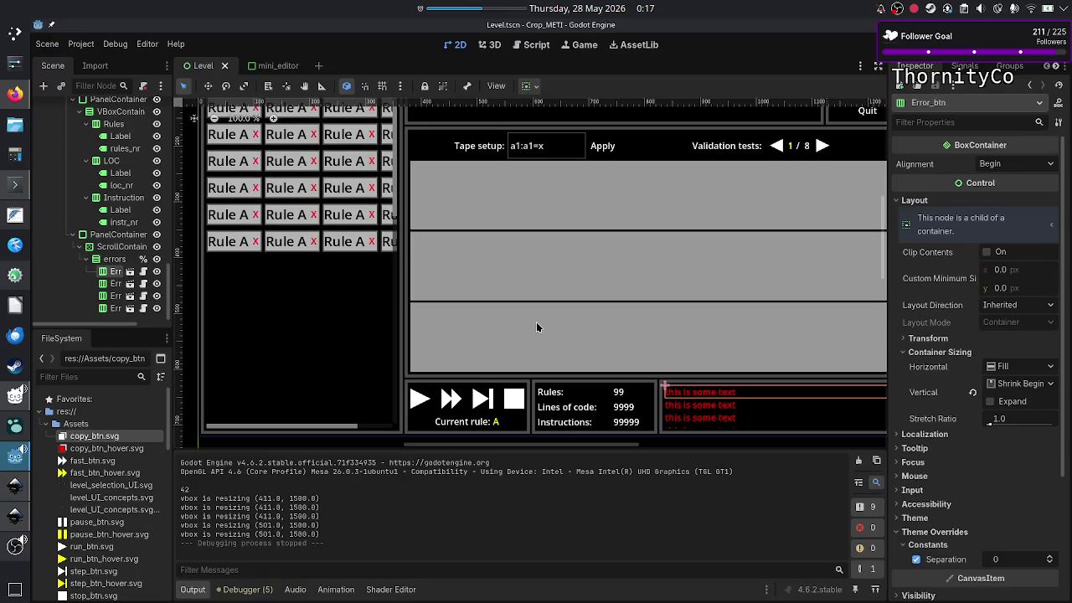
{"action": "key", "text": "alt+Tab"}
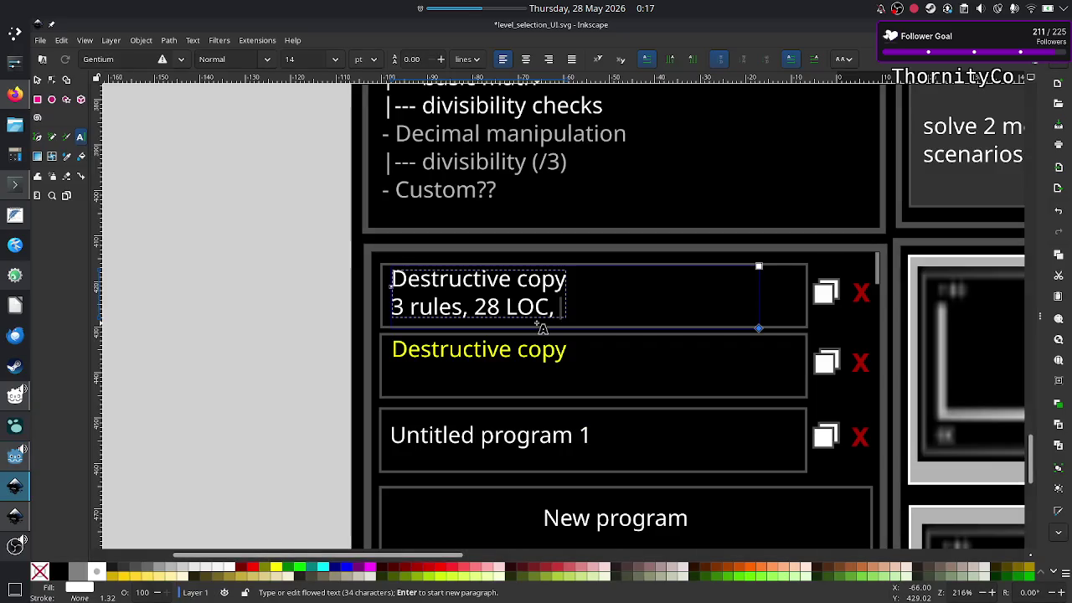
{"action": "type", "text": "2"}
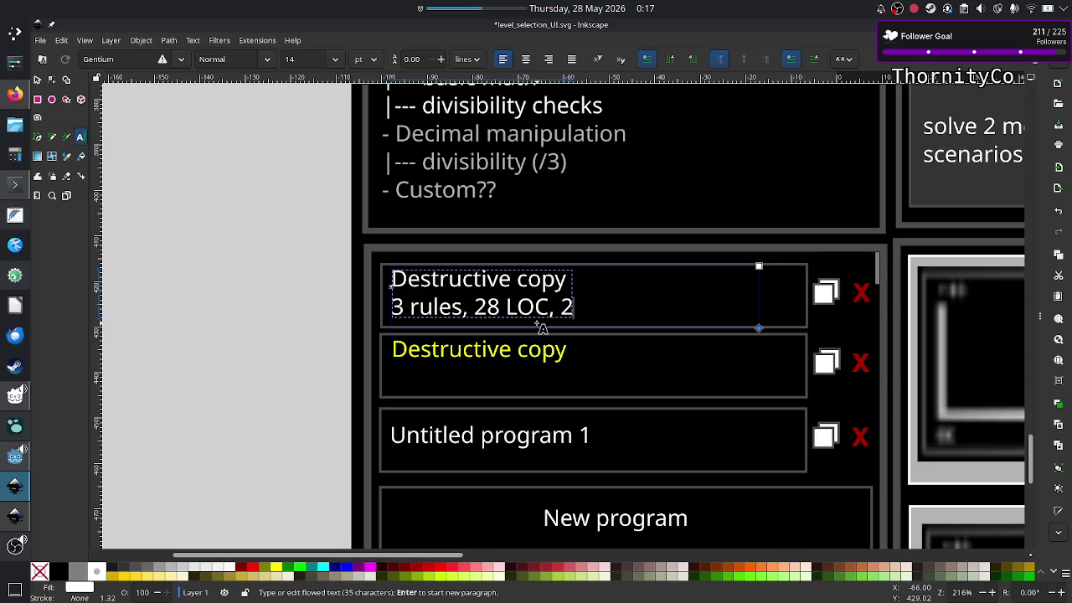
{"action": "type", "text": "8"}
{"action": "key", "text": "BackSpace"}
{"action": "key", "text": "BackSpace"}
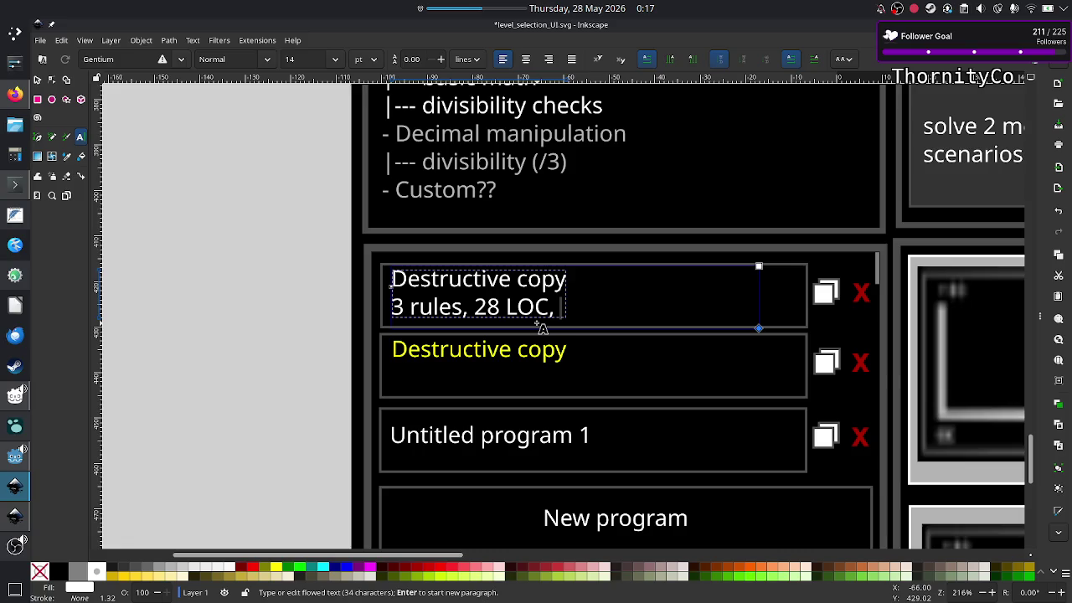
{"action": "type", "text": "67"}
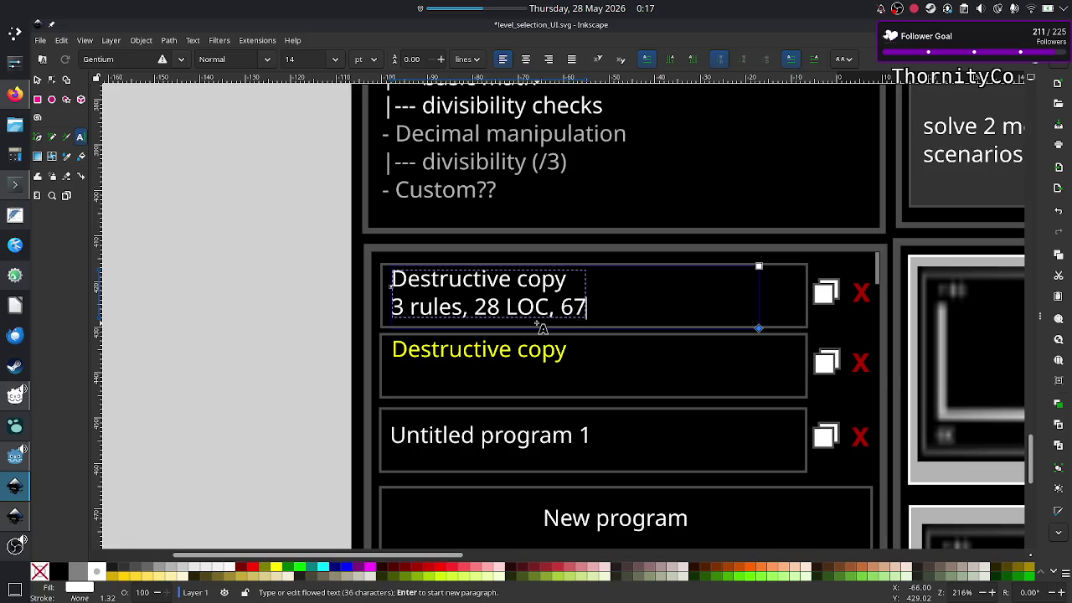
{"action": "key", "text": "BackSpace"}
{"action": "key", "text": "BackSpace"}
{"action": "type", "text": "5"}
{"action": "type", "text": "6 in"}
{"action": "type", "text": "structions"}
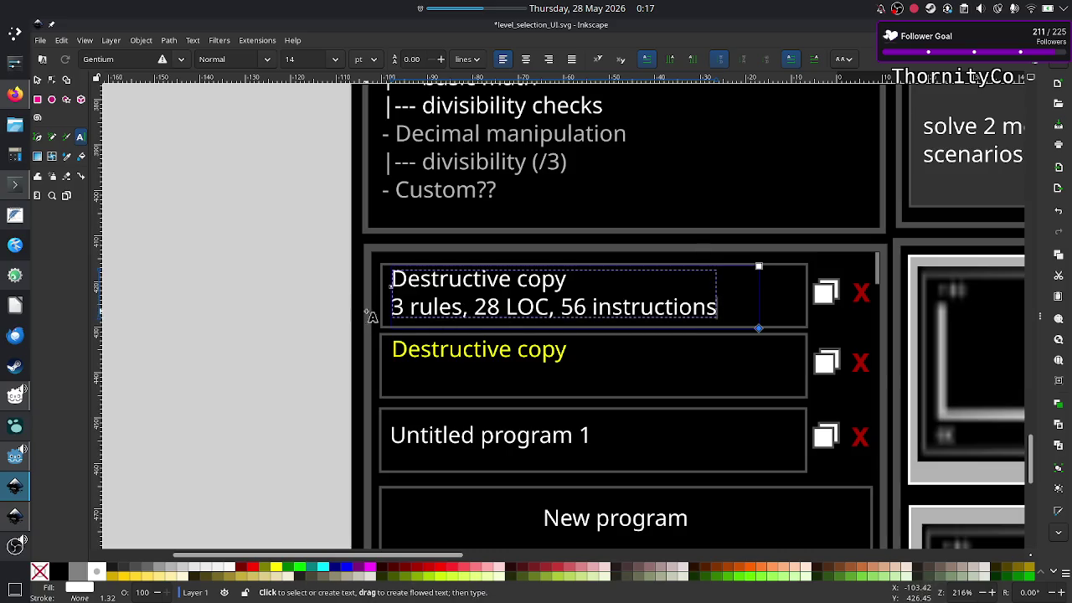
Select the stats line and set its font size to 12 pt
{"action": "key", "text": "shift+Left"}
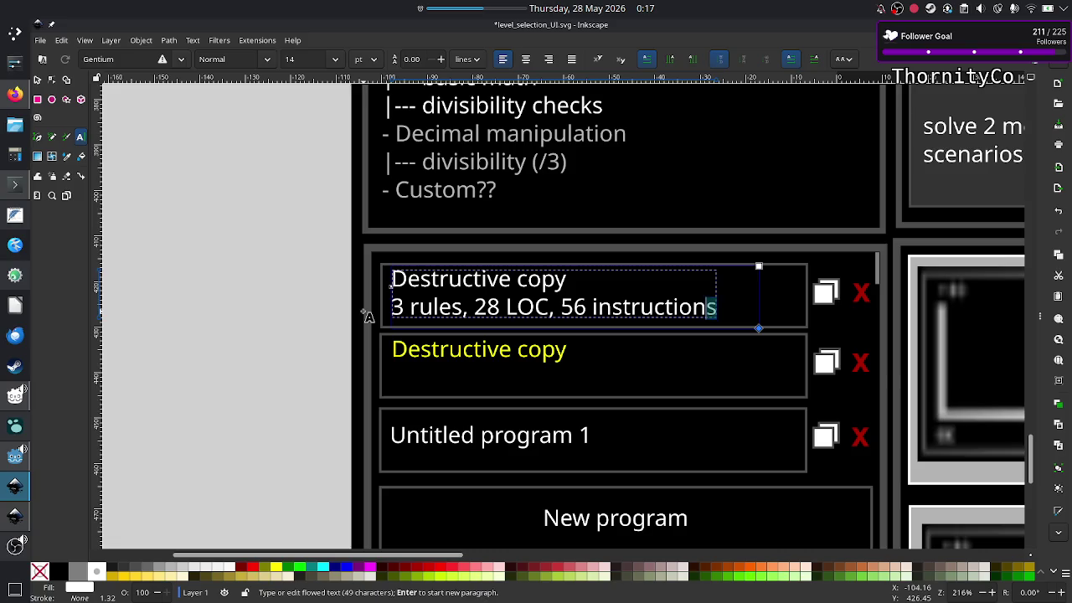
{"action": "key", "text": "shift+Left"}
{"action": "key", "text": "shift+Left"}
{"action": "key", "text": "shift+Left"}
{"action": "key", "text": "shift+Left"}
{"action": "key", "text": "shift+Left"}
{"action": "key", "text": "shift+Left"}
{"action": "key", "text": "shift+Left"}
{"action": "key", "text": "shift+Left"}
{"action": "key", "text": "shift+Left"}
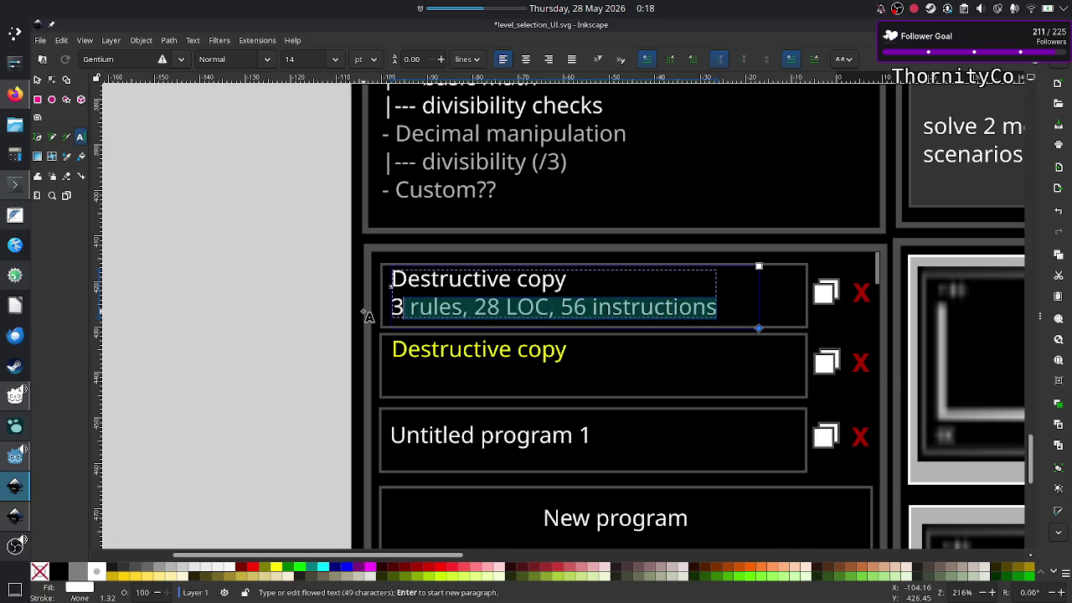
{"action": "key", "text": "shift+Left"}
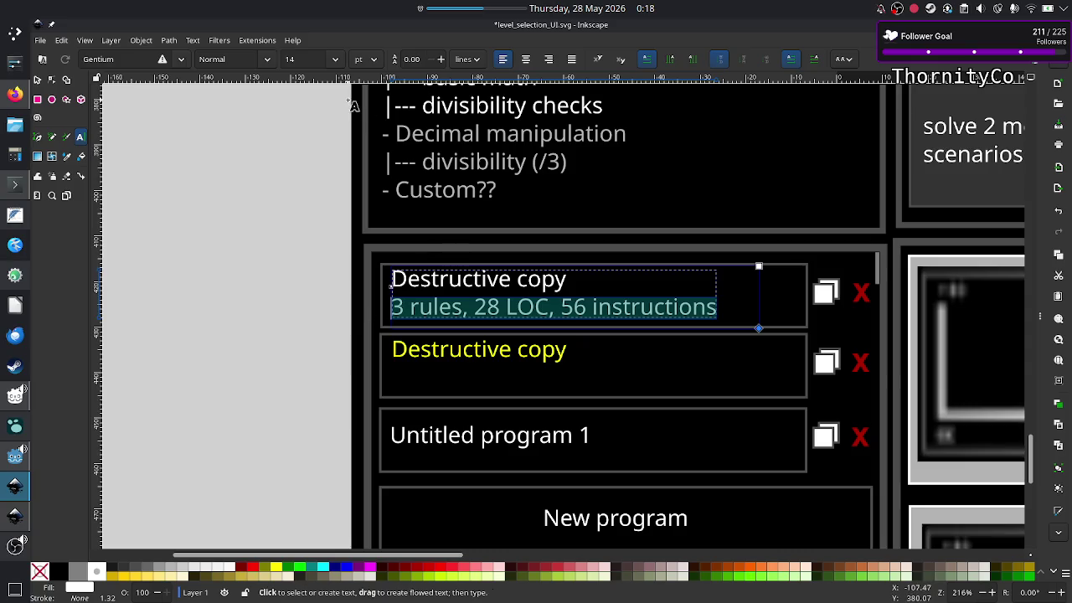
{"action": "left_click", "coordinate": [335, 63]}
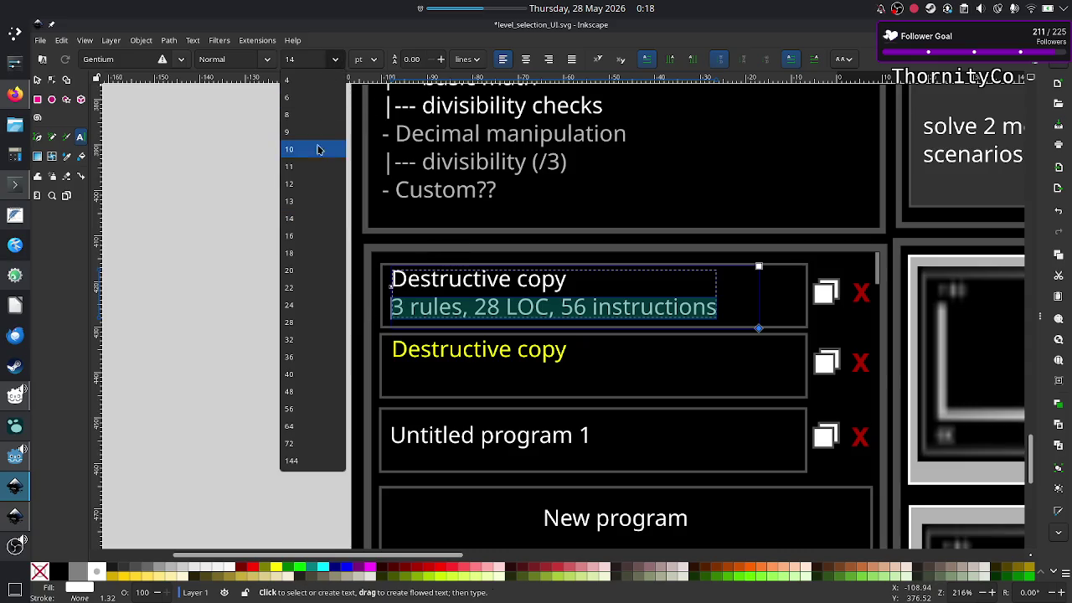
{"action": "left_click", "coordinate": [316, 190]}
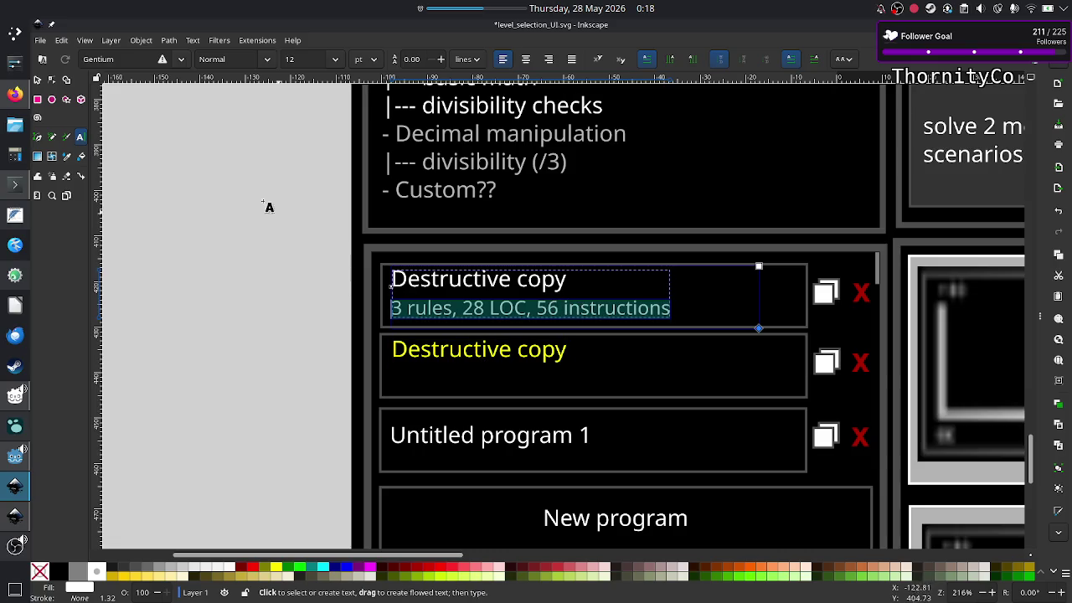
{"action": "left_click", "coordinate": [571, 351]}
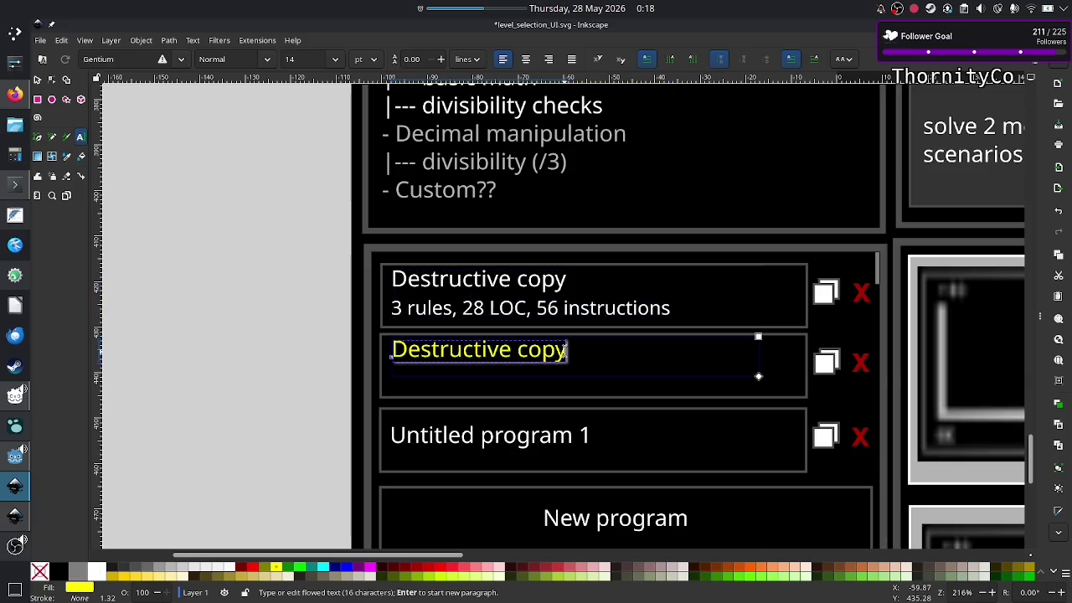
Make the yellow card's '3 rules, 28 LOC, 56 instructions' line white at 12 pt
{"action": "key", "text": "Return"}
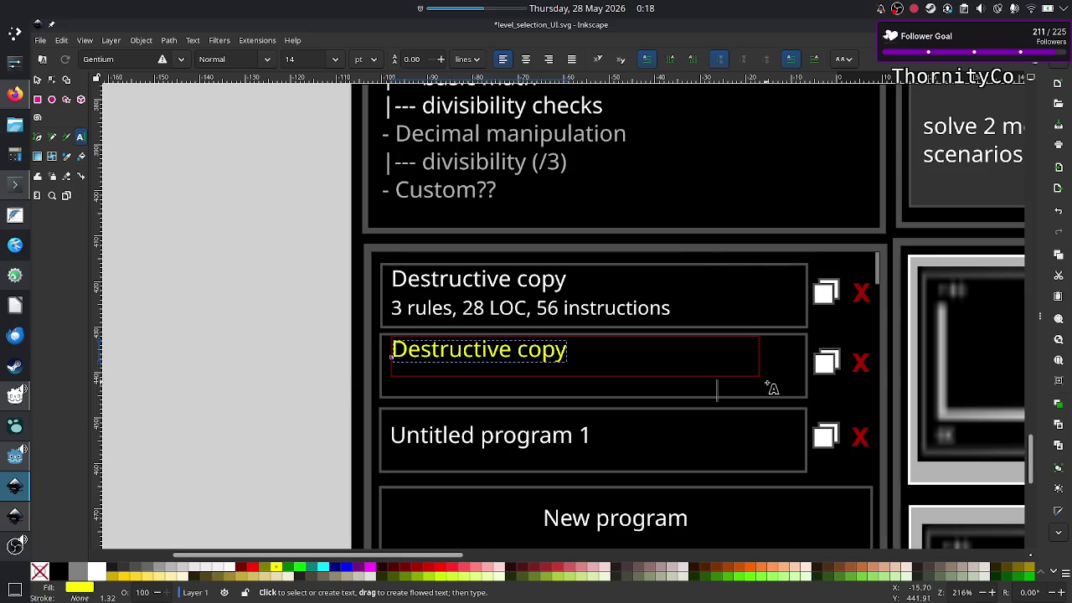
{"action": "left_click", "coordinate": [544, 350]}
{"action": "left_click_drag", "start_coordinate": [758, 377], "coordinate": [760, 394]}
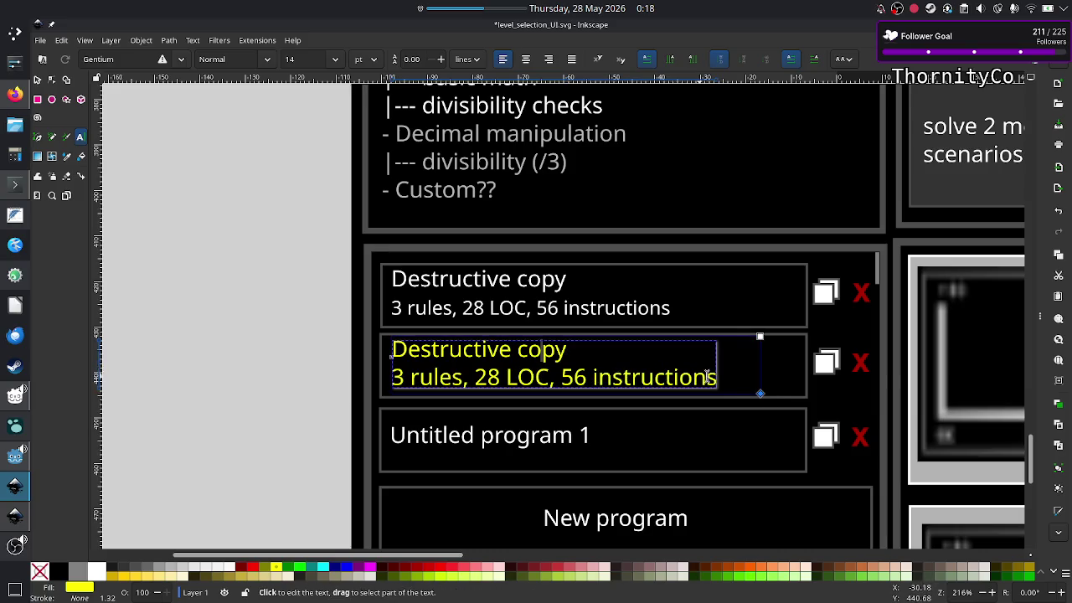
{"action": "left_click_drag", "start_coordinate": [716, 378], "coordinate": [404, 373]}
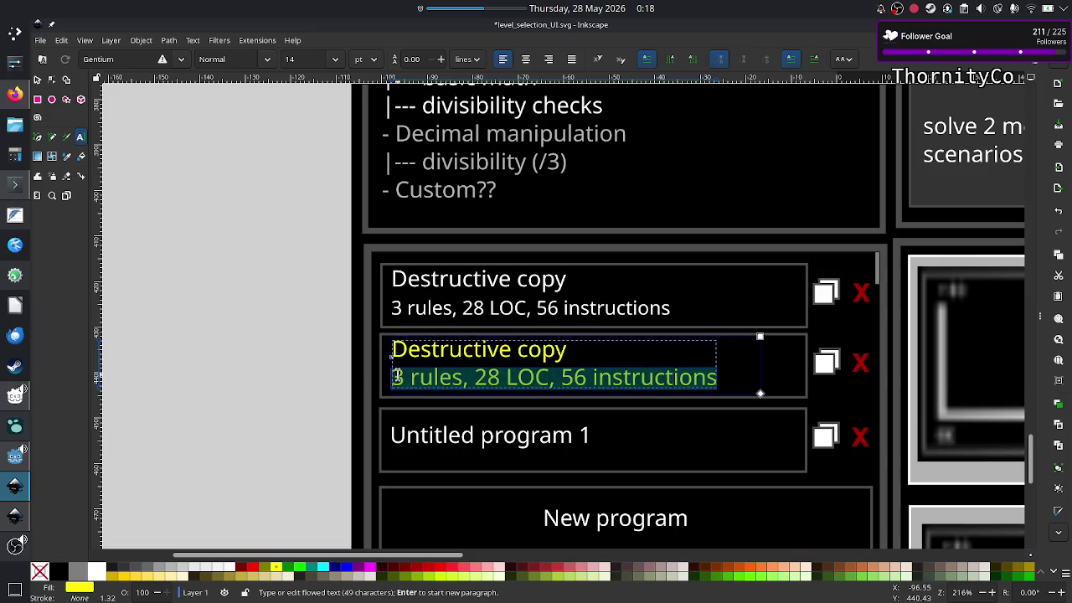
{"action": "left_click_drag", "start_coordinate": [404, 373], "coordinate": [392, 374]}
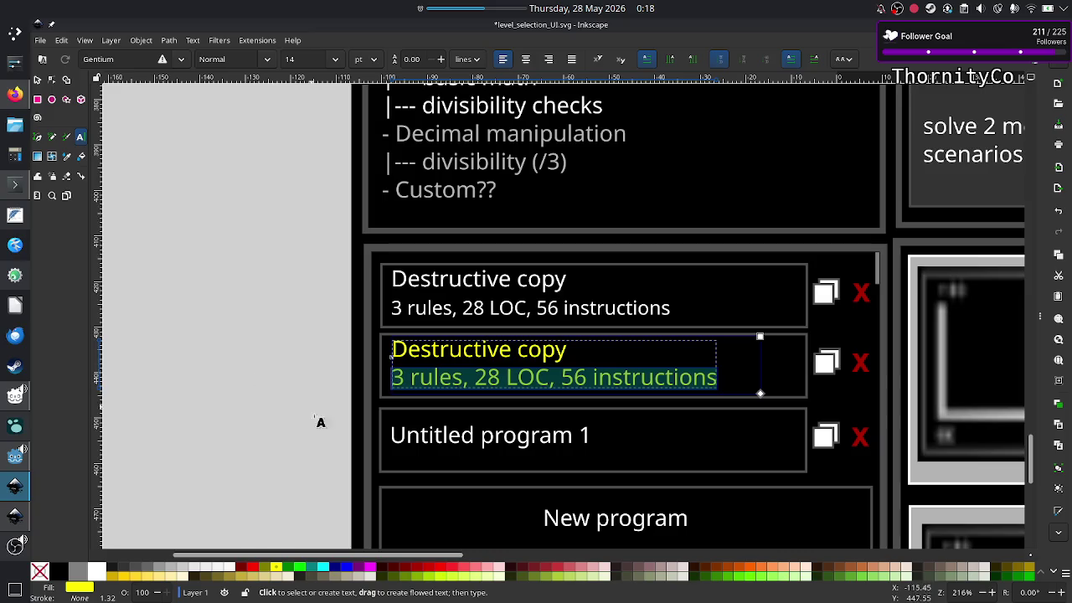
{"action": "left_click", "coordinate": [99, 571]}
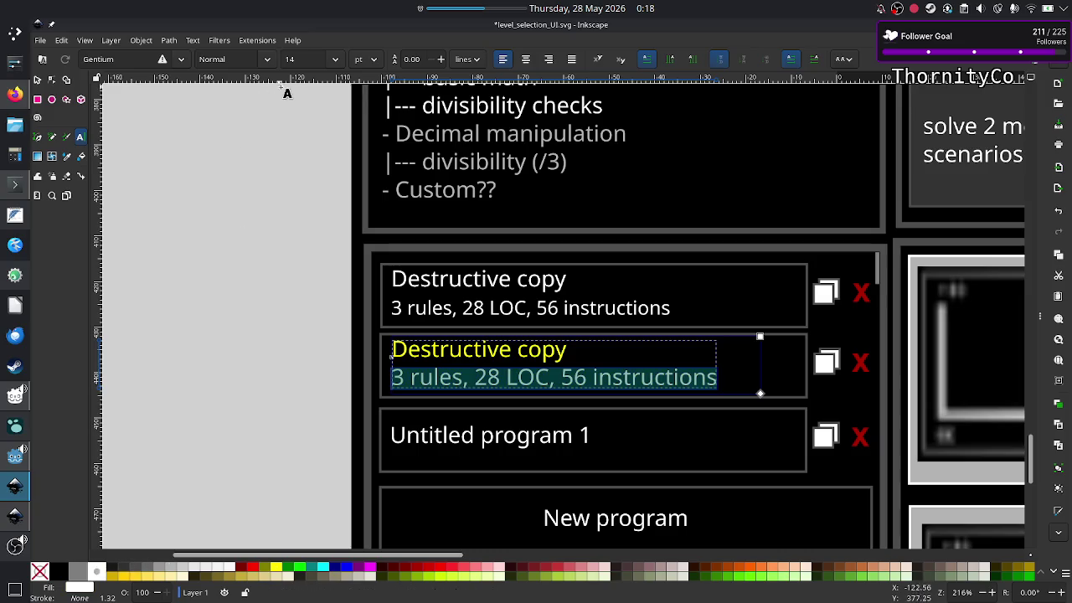
{"action": "left_click", "coordinate": [335, 60]}
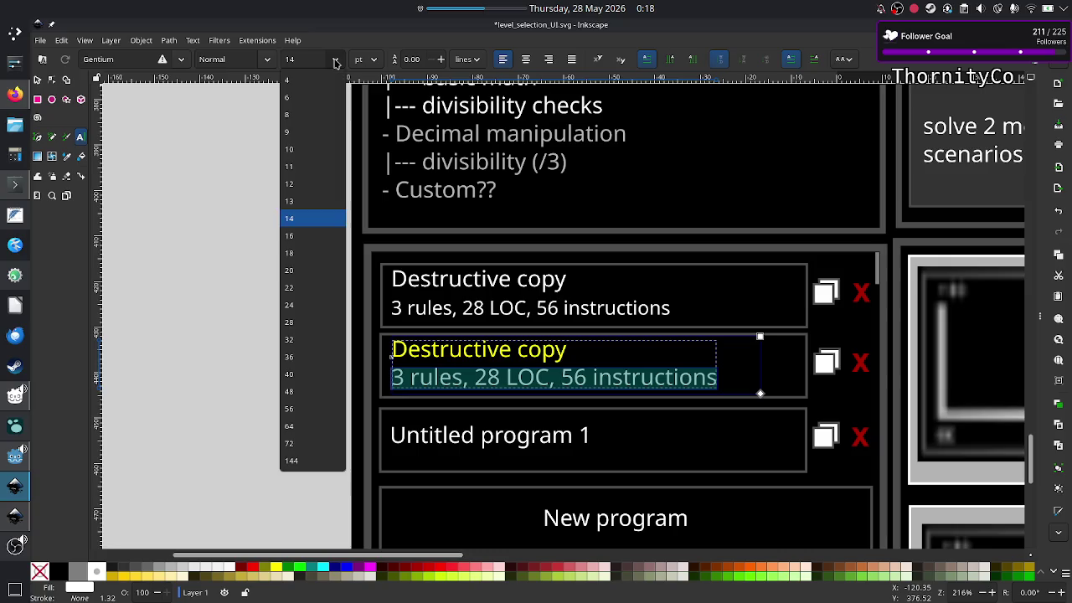
{"action": "left_click", "coordinate": [317, 184]}
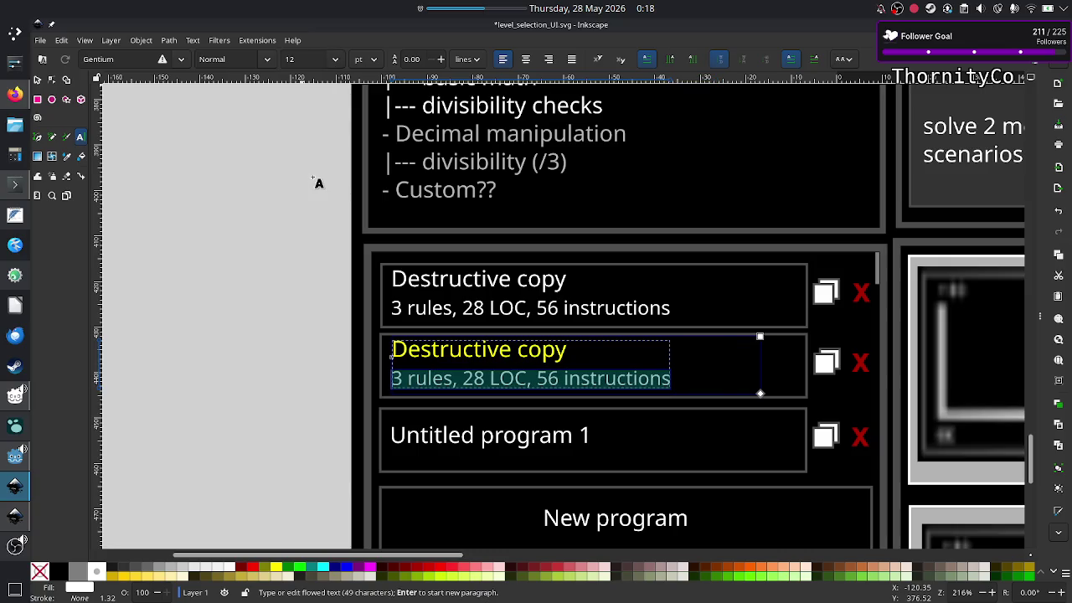
{"action": "left_click", "coordinate": [38, 81]}
{"action": "left_click", "coordinate": [236, 258]}
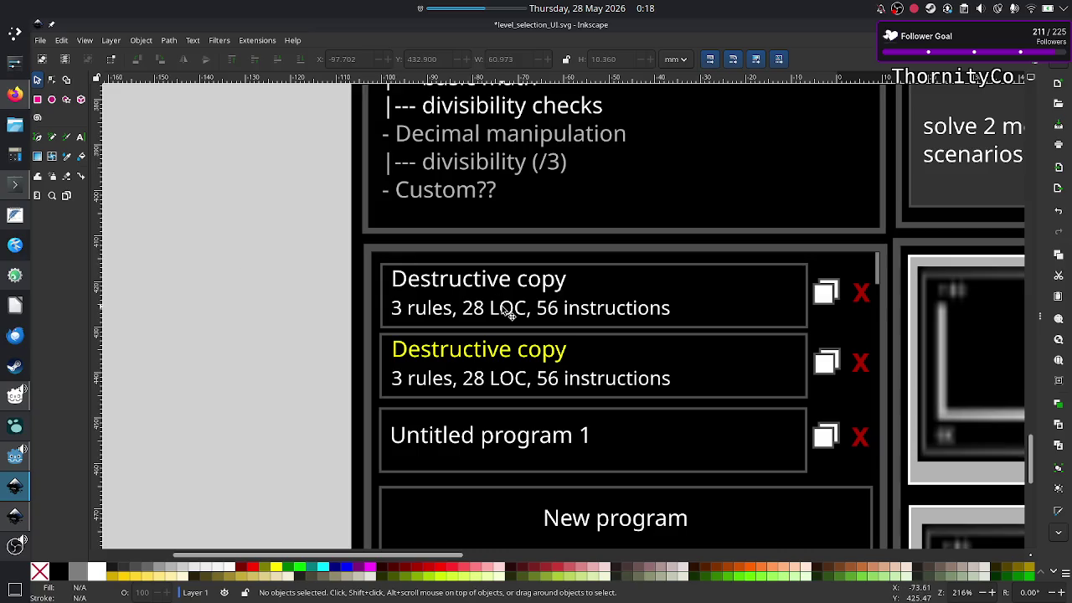
Scroll the canvas to view the whole level-selection mockup, then save the document
{"action": "scroll", "coordinate": [636, 320], "scroll_direction": "right", "scroll_amount": 2}
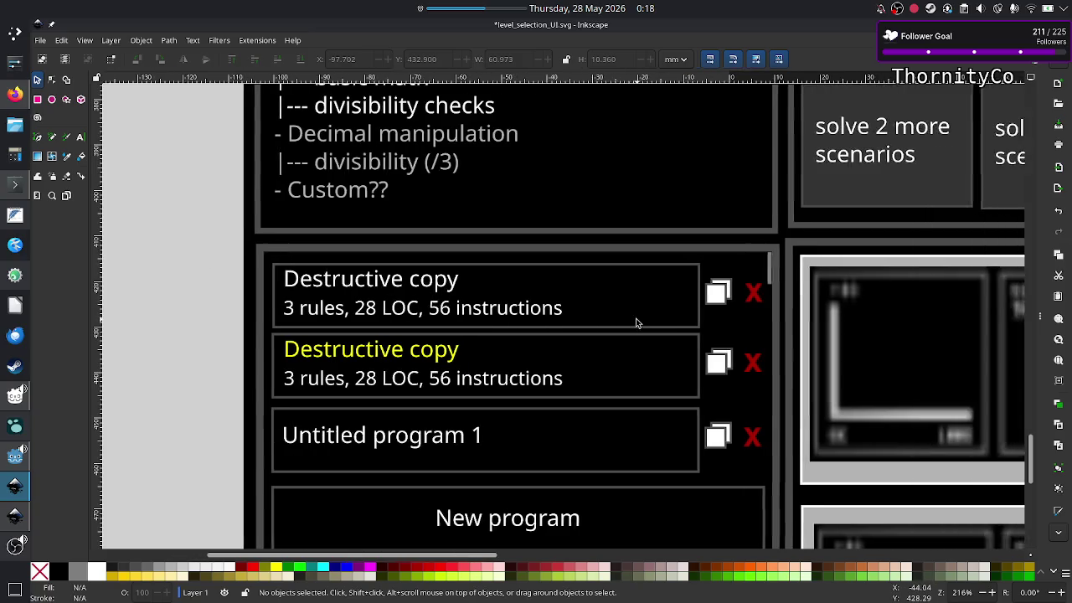
{"action": "scroll", "coordinate": [635, 320], "scroll_direction": "right", "scroll_amount": 8}
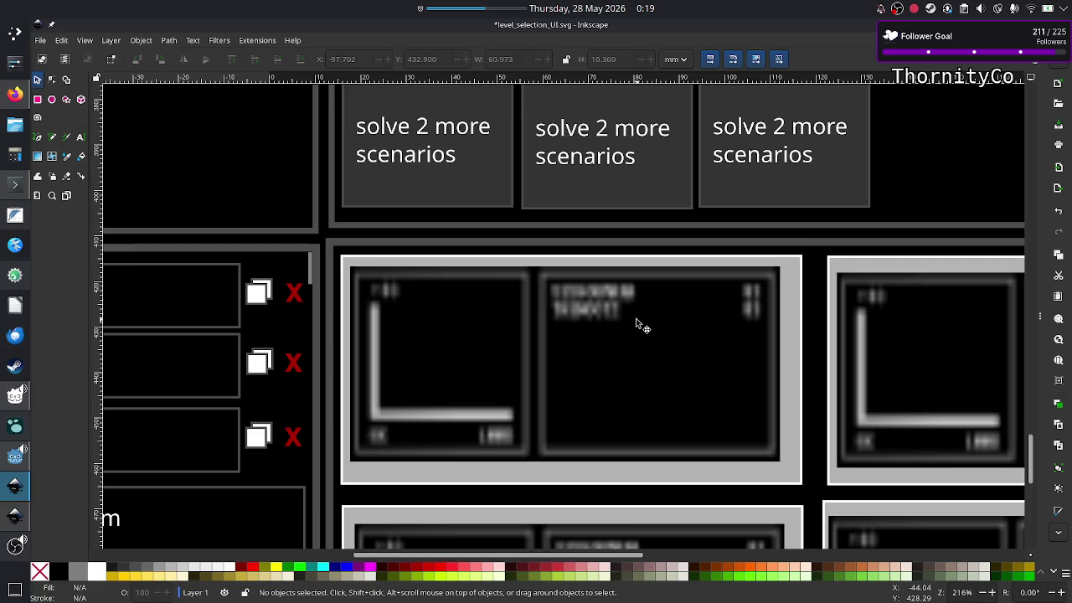
{"action": "scroll", "coordinate": [642, 327], "scroll_direction": "down", "scroll_amount": 1}
{"action": "scroll", "coordinate": [642, 326], "scroll_direction": "down", "scroll_amount": 2}
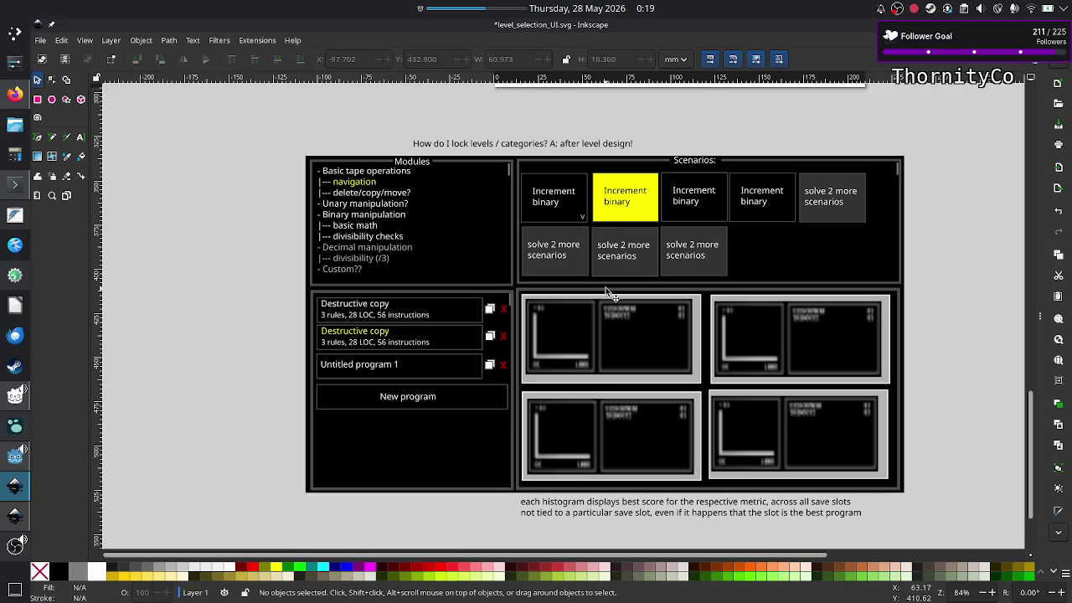
{"action": "key", "text": "ctrl+s"}
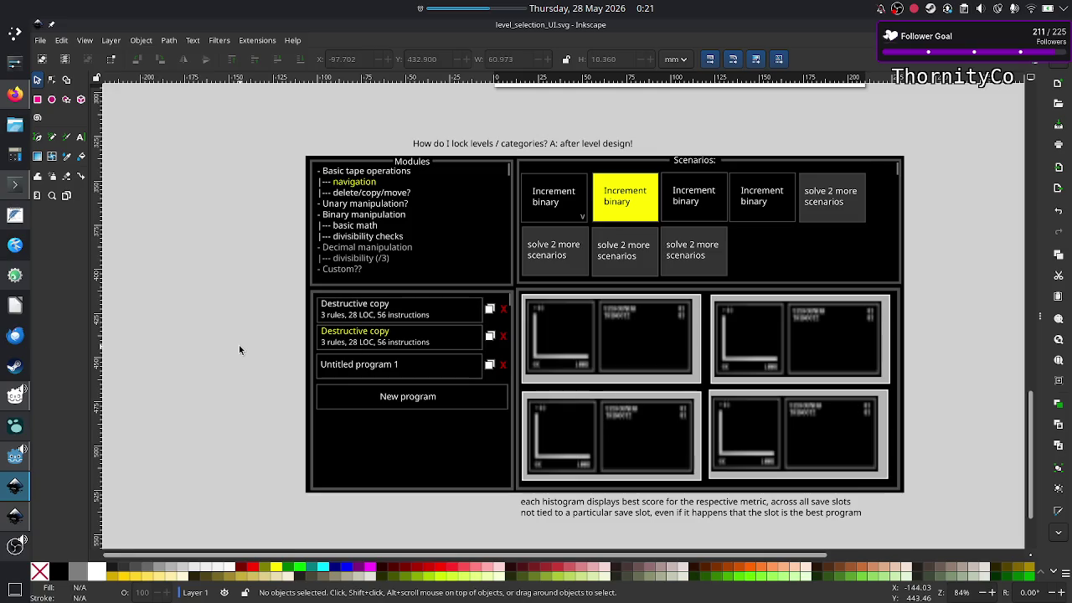
Save level_selection_UI.svg again with Ctrl+S
{"action": "key", "text": "ctrl+s"}
Switch to Discord's #streaming channel and enlarge the stream schedule image
{"action": "left_click", "coordinate": [10, 107]}
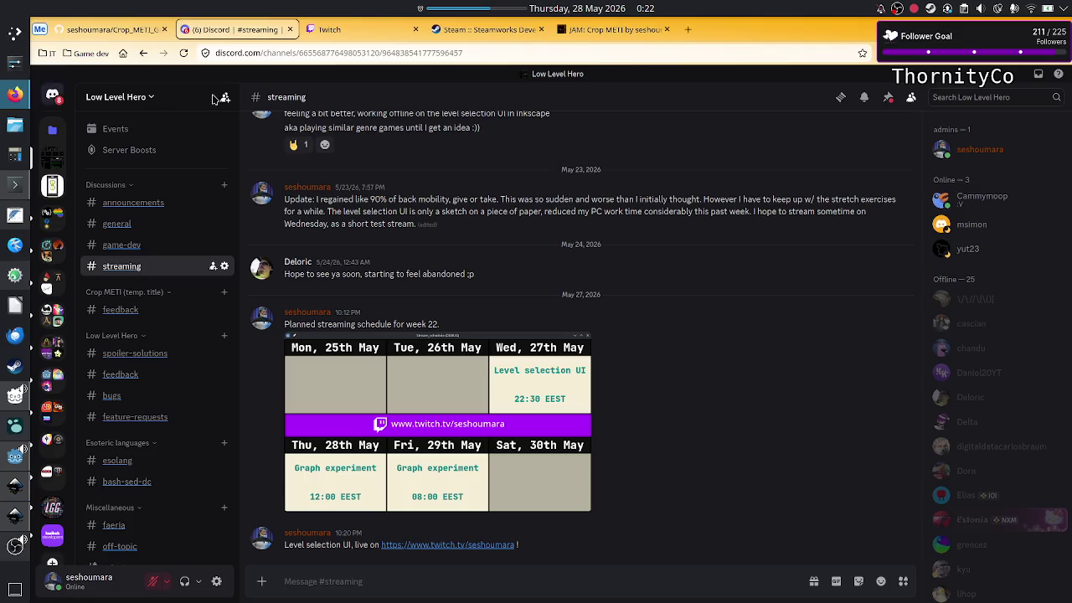
{"action": "left_click", "coordinate": [401, 405]}
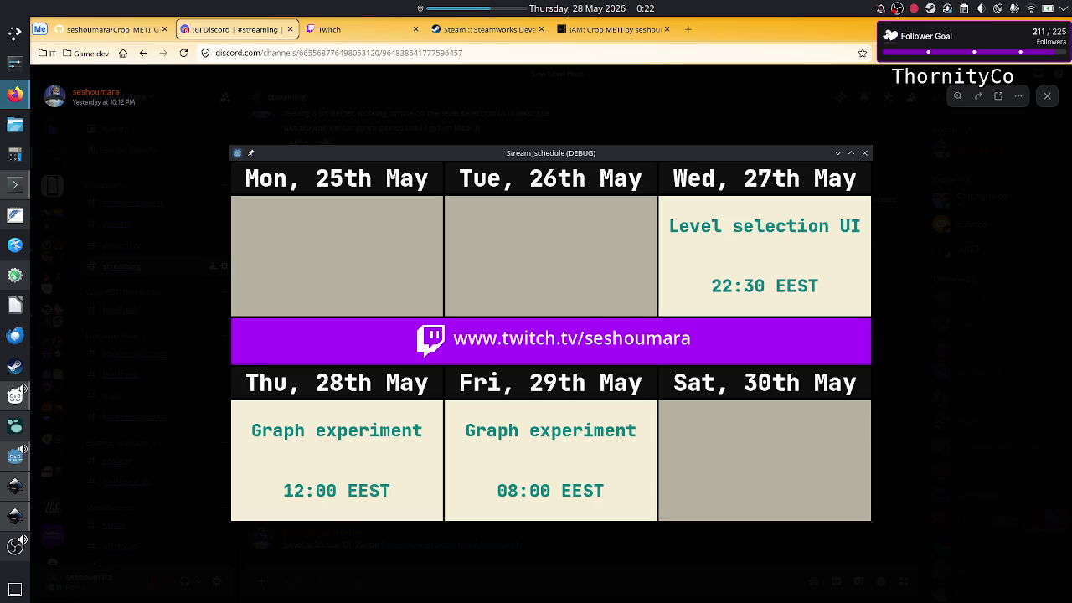
Return from Discord to the level_selection_UI.svg mockup in Inkscape
{"action": "key", "text": "alt+Tab"}
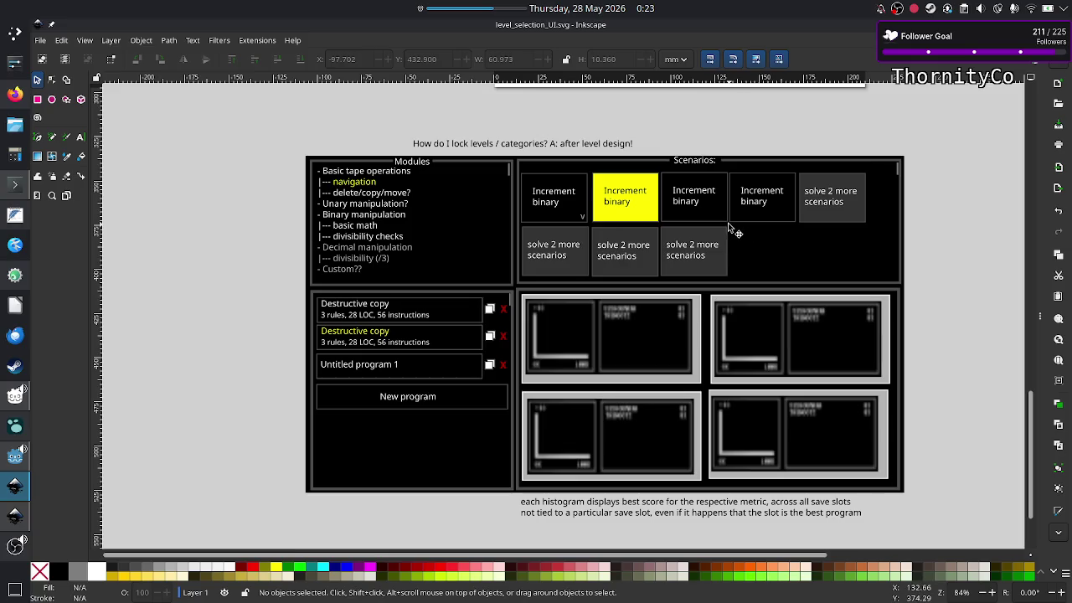
Scroll up to the reference game screenshots, then back down to the scenario grid
{"action": "scroll", "coordinate": [730, 230], "scroll_direction": "up", "scroll_amount": 2}
{"action": "scroll", "coordinate": [730, 230], "scroll_direction": "up", "scroll_amount": 10}
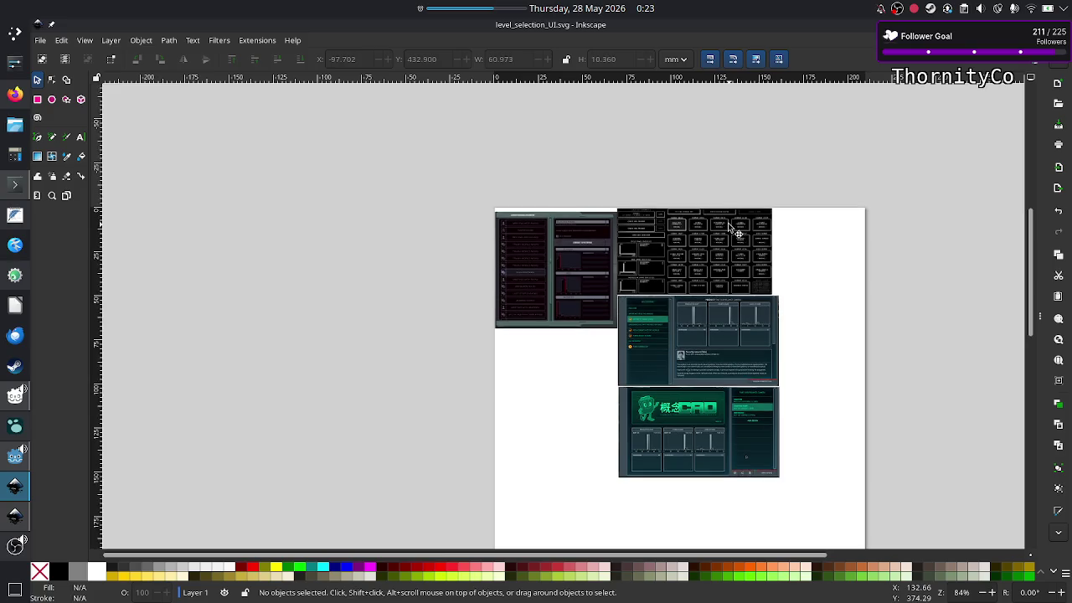
{"action": "scroll", "coordinate": [725, 237], "scroll_direction": "up", "scroll_amount": 1}
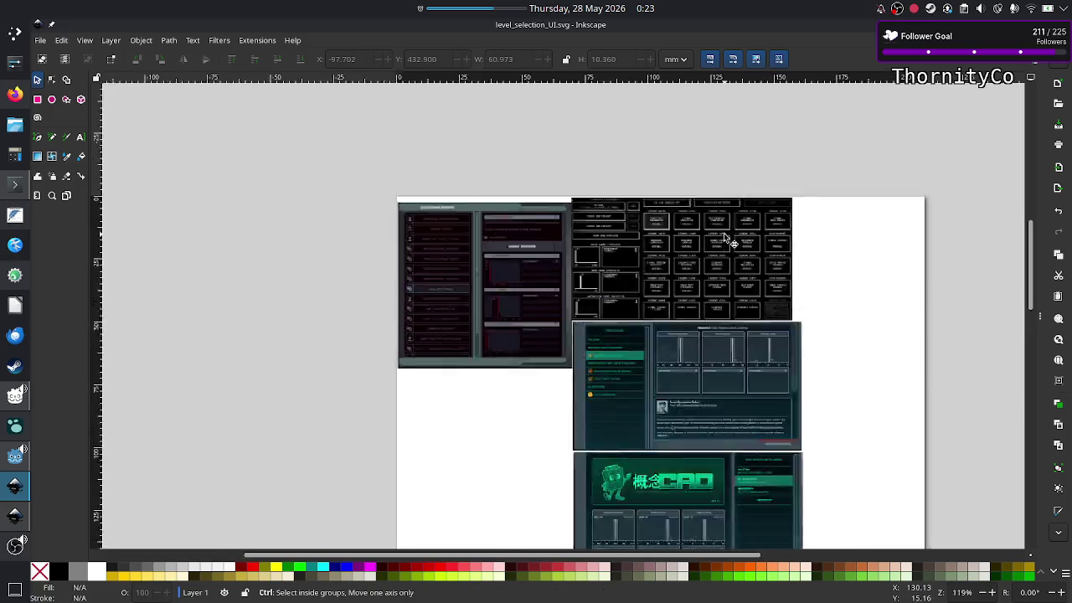
{"action": "scroll", "coordinate": [725, 237], "scroll_direction": "up", "scroll_amount": 4}
{"action": "scroll", "coordinate": [725, 237], "scroll_direction": "down", "scroll_amount": 1}
{"action": "scroll", "coordinate": [725, 237], "scroll_direction": "down", "scroll_amount": 1}
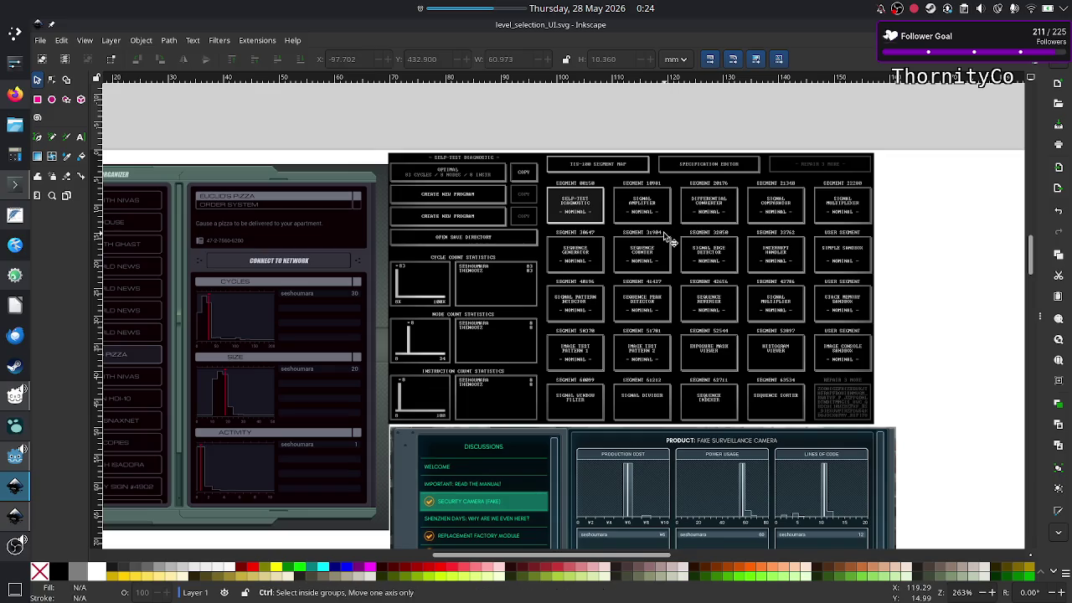
{"action": "scroll", "coordinate": [663, 231], "scroll_direction": "down", "scroll_amount": 3}
{"action": "scroll", "coordinate": [663, 231], "scroll_direction": "down", "scroll_amount": 3}
{"action": "scroll", "coordinate": [663, 231], "scroll_direction": "down", "scroll_amount": 5}
{"action": "scroll", "coordinate": [663, 231], "scroll_direction": "down", "scroll_amount": 5}
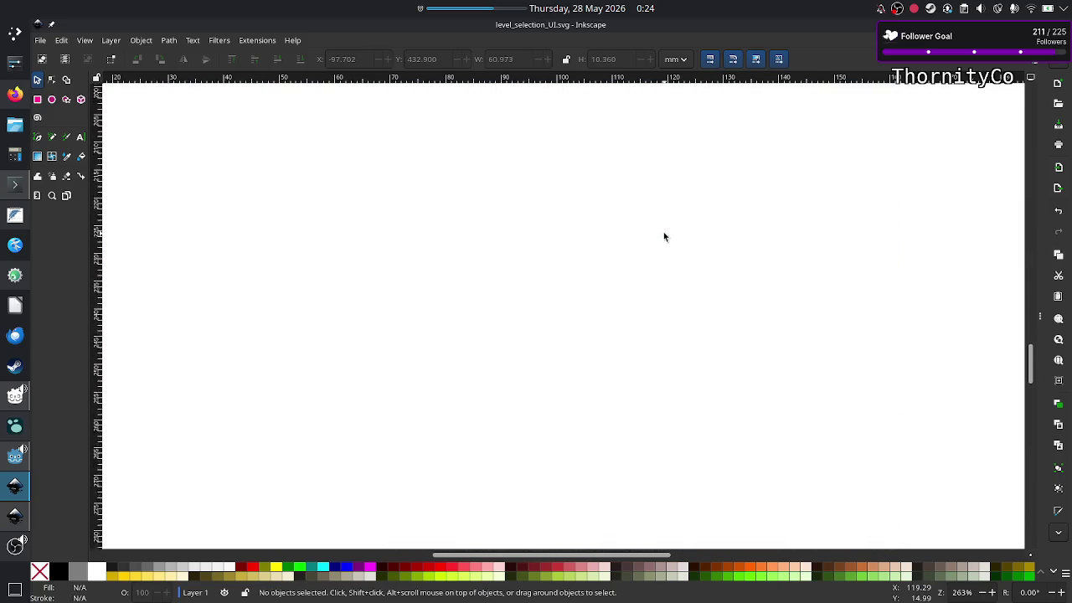
{"action": "scroll", "coordinate": [663, 232], "scroll_direction": "down", "scroll_amount": 5}
{"action": "scroll", "coordinate": [663, 231], "scroll_direction": "down", "scroll_amount": 5}
Pan around the mockup to review the save-slot list and histogram cards
{"action": "scroll", "coordinate": [663, 232], "scroll_direction": "down", "scroll_amount": 2}
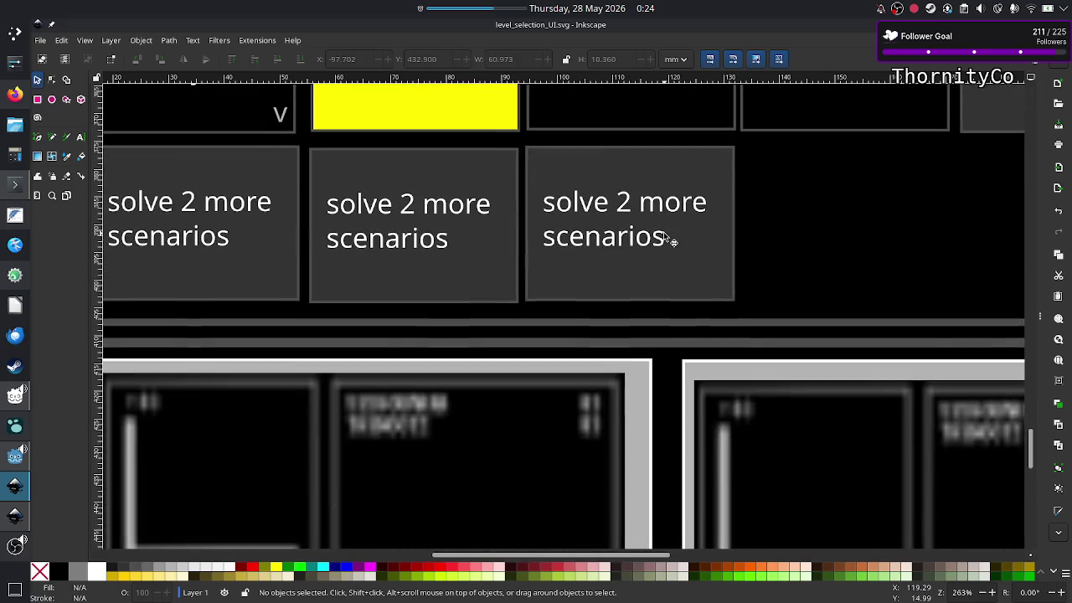
{"action": "scroll", "coordinate": [675, 239], "scroll_direction": "down", "scroll_amount": 2, "text": "ctrl"}
{"action": "scroll", "coordinate": [670, 239], "scroll_direction": "up", "scroll_amount": 5}
{"action": "scroll", "coordinate": [670, 240], "scroll_direction": "down", "scroll_amount": 2}
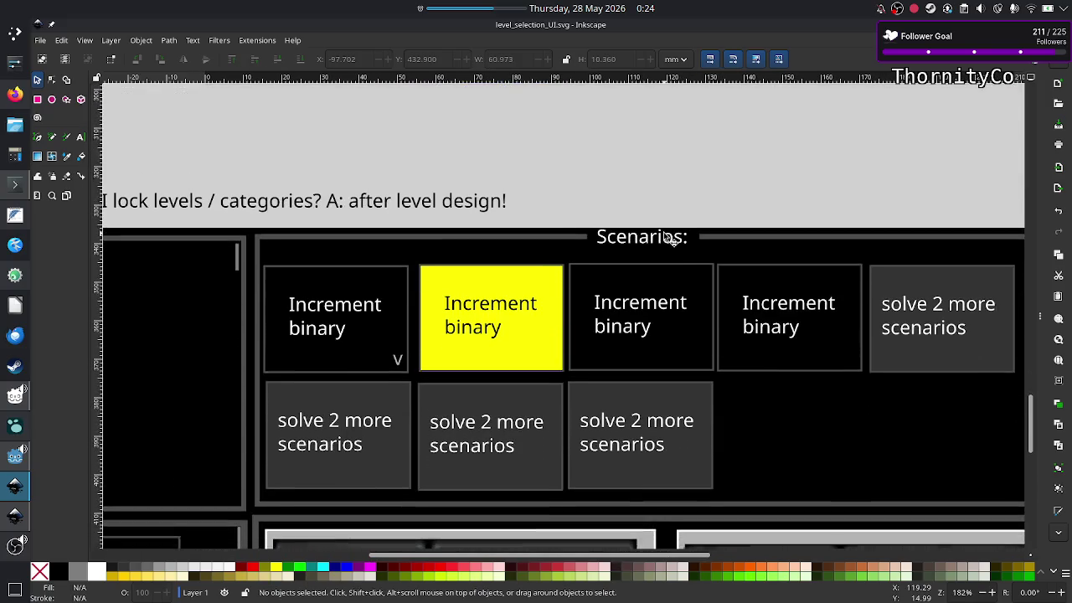
{"action": "scroll", "coordinate": [521, 295], "scroll_direction": "left", "scroll_amount": 10}
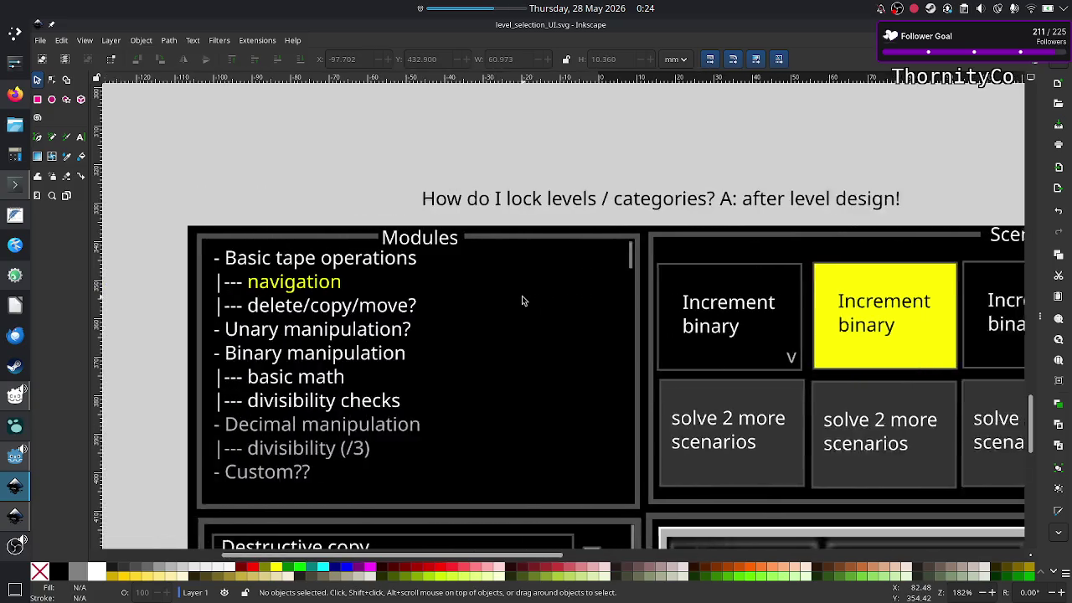
{"action": "scroll", "coordinate": [522, 296], "scroll_direction": "left", "scroll_amount": 2}
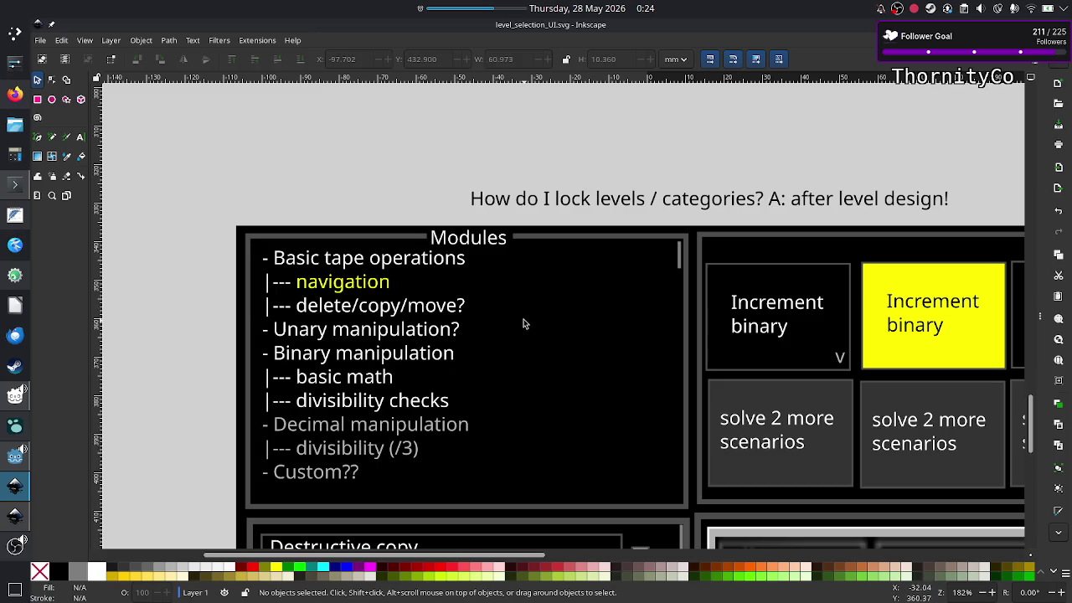
{"action": "scroll", "coordinate": [524, 321], "scroll_direction": "down", "scroll_amount": 2, "text": "ctrl"}
{"action": "scroll", "coordinate": [586, 335], "scroll_direction": "right", "scroll_amount": 5}
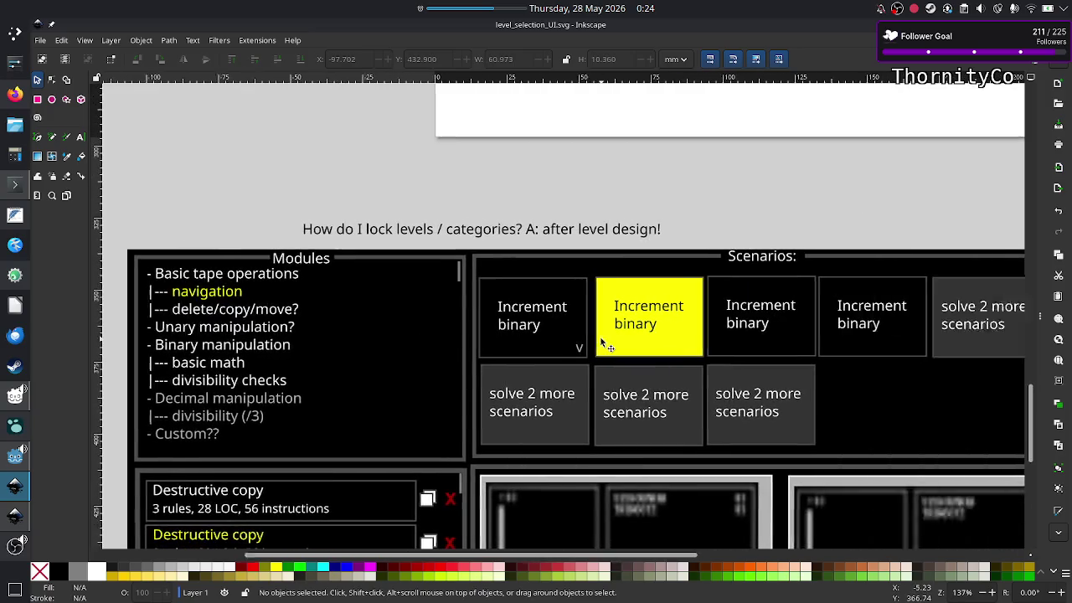
{"action": "scroll", "coordinate": [603, 340], "scroll_direction": "right", "scroll_amount": 5}
{"action": "scroll", "coordinate": [607, 341], "scroll_direction": "left", "scroll_amount": 4}
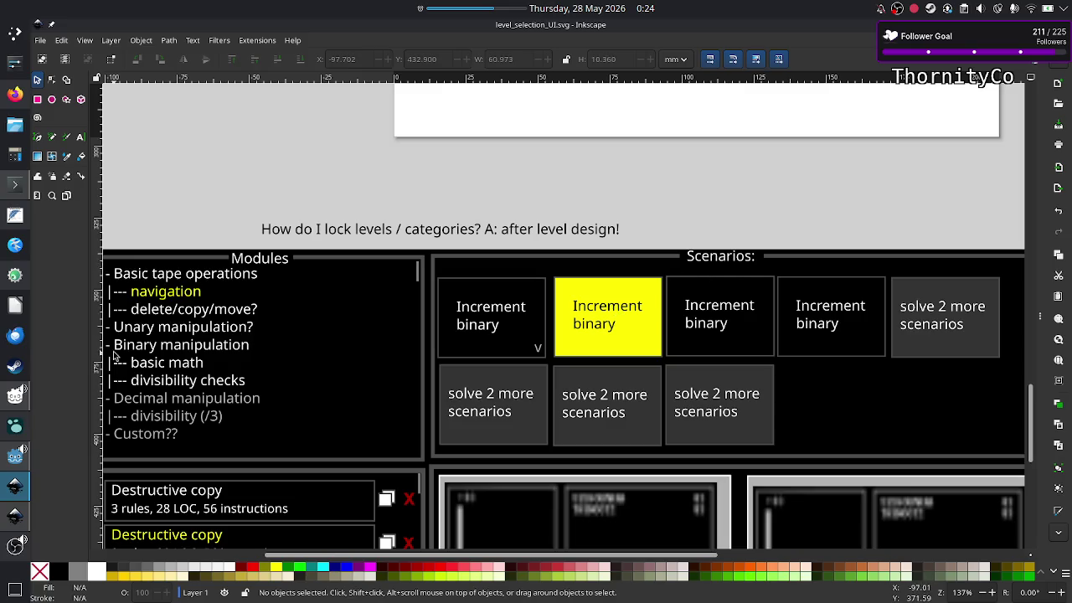
{"action": "scroll", "coordinate": [536, 282], "scroll_direction": "down", "scroll_amount": 5}
{"action": "scroll", "coordinate": [503, 282], "scroll_direction": "left", "scroll_amount": 3}
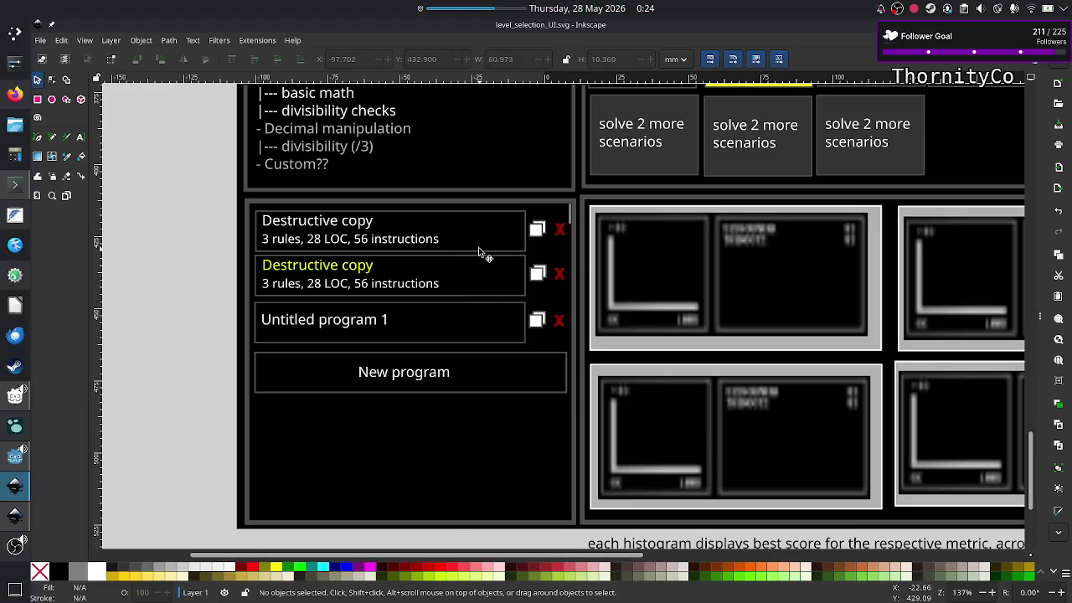
{"action": "scroll", "coordinate": [546, 268], "scroll_direction": "right", "scroll_amount": 8}
{"action": "scroll", "coordinate": [545, 268], "scroll_direction": "left", "scroll_amount": 8}
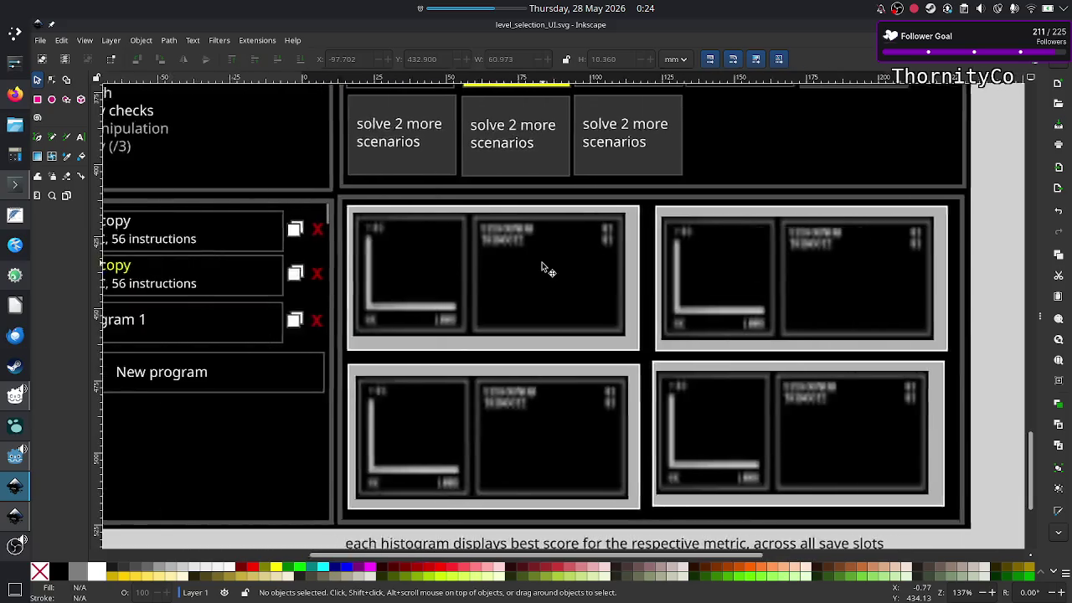
{"action": "scroll", "coordinate": [545, 268], "scroll_direction": "right", "scroll_amount": 1}
{"action": "scroll", "coordinate": [546, 268], "scroll_direction": "right", "scroll_amount": 3}
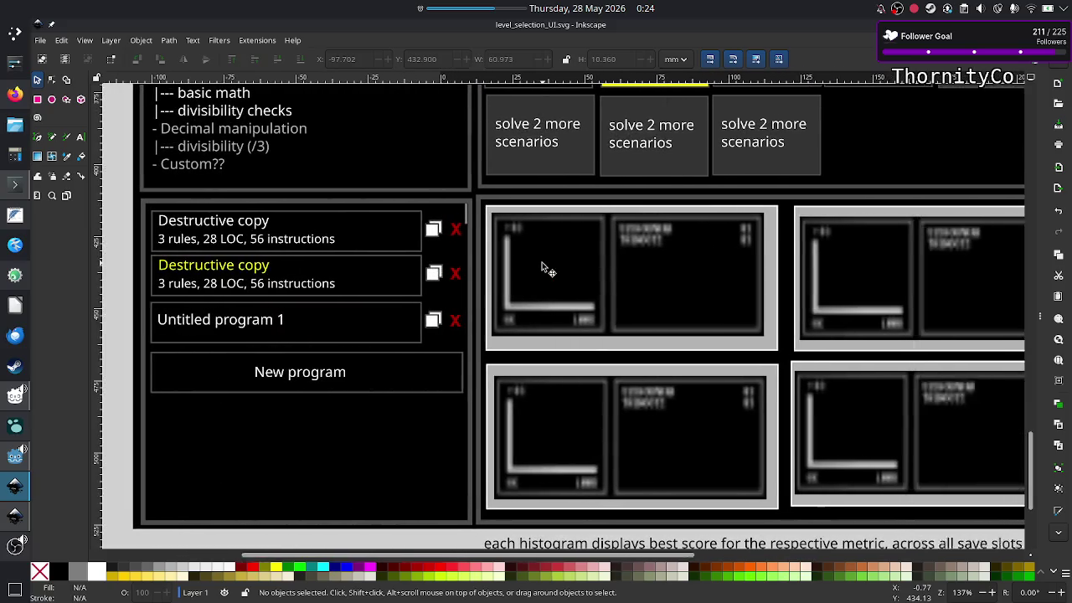
{"action": "scroll", "coordinate": [545, 268], "scroll_direction": "right", "scroll_amount": 3}
{"action": "scroll", "coordinate": [545, 268], "scroll_direction": "right", "scroll_amount": 3}
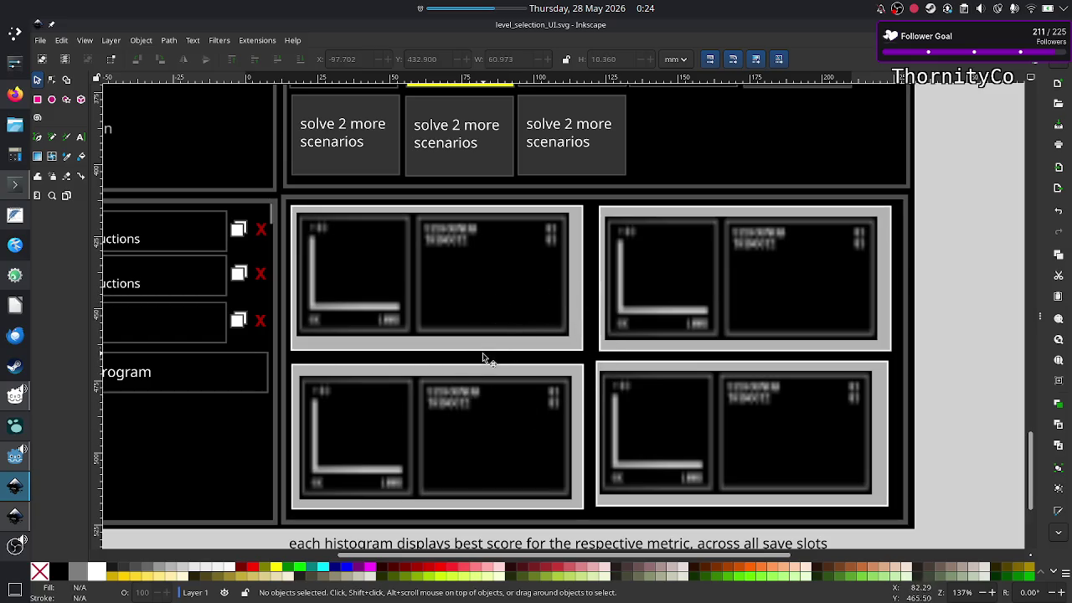
{"action": "scroll", "coordinate": [492, 358], "scroll_direction": "up", "scroll_amount": 2}
{"action": "scroll", "coordinate": [494, 361], "scroll_direction": "up", "scroll_amount": 5}
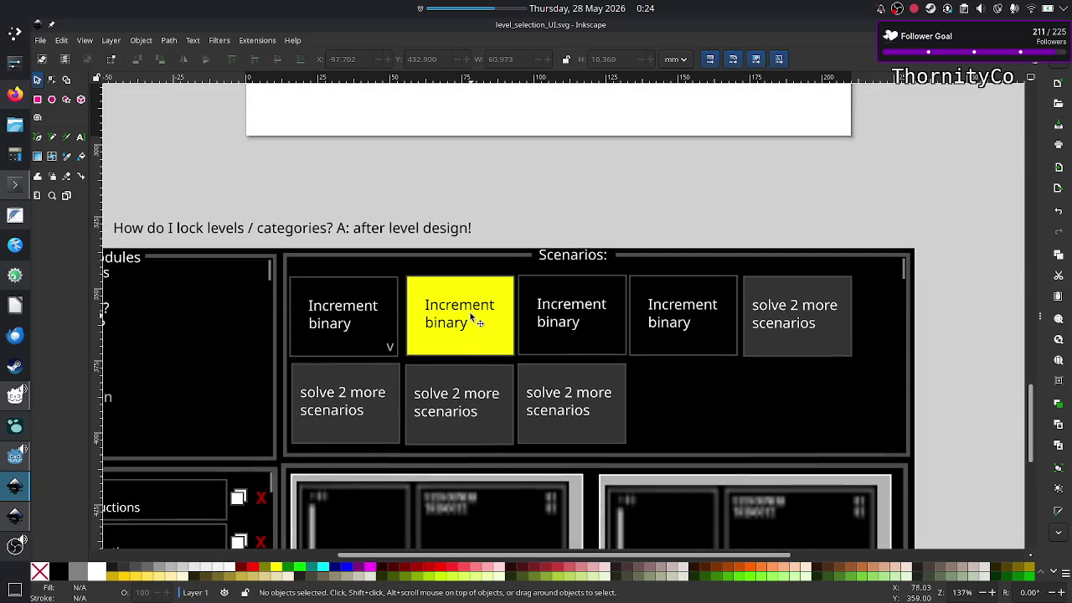
{"action": "scroll", "coordinate": [471, 319], "scroll_direction": "down", "scroll_amount": 2}
{"action": "scroll", "coordinate": [470, 322], "scroll_direction": "down", "scroll_amount": 9}
{"action": "scroll", "coordinate": [470, 324], "scroll_direction": "left", "scroll_amount": 7}
{"action": "scroll", "coordinate": [471, 327], "scroll_direction": "left", "scroll_amount": 1}
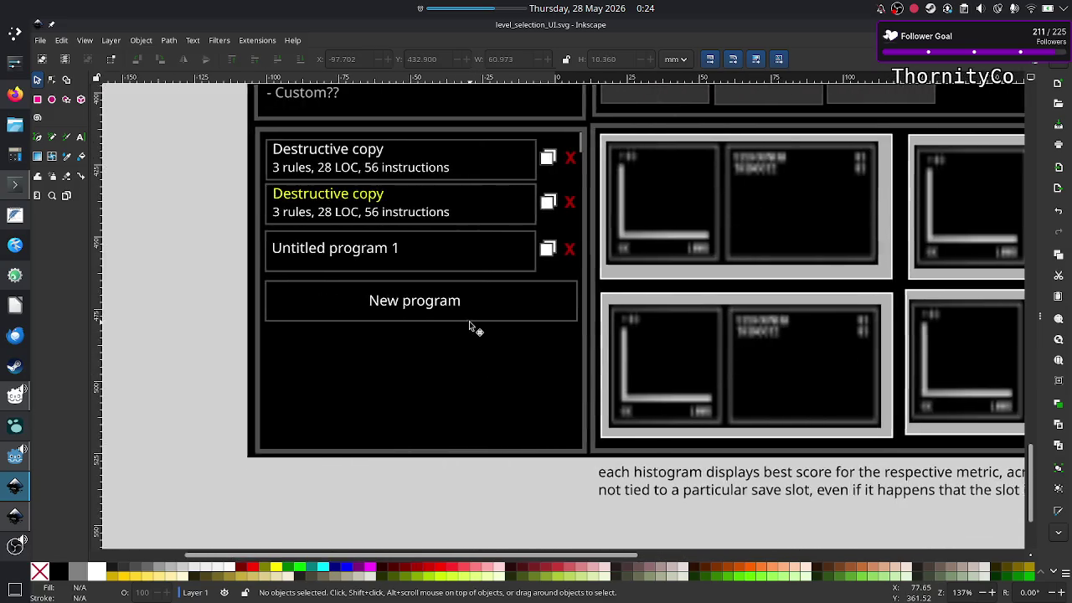
{"action": "scroll", "coordinate": [470, 325], "scroll_direction": "left", "scroll_amount": 2}
{"action": "scroll", "coordinate": [470, 325], "scroll_direction": "up", "scroll_amount": 2}
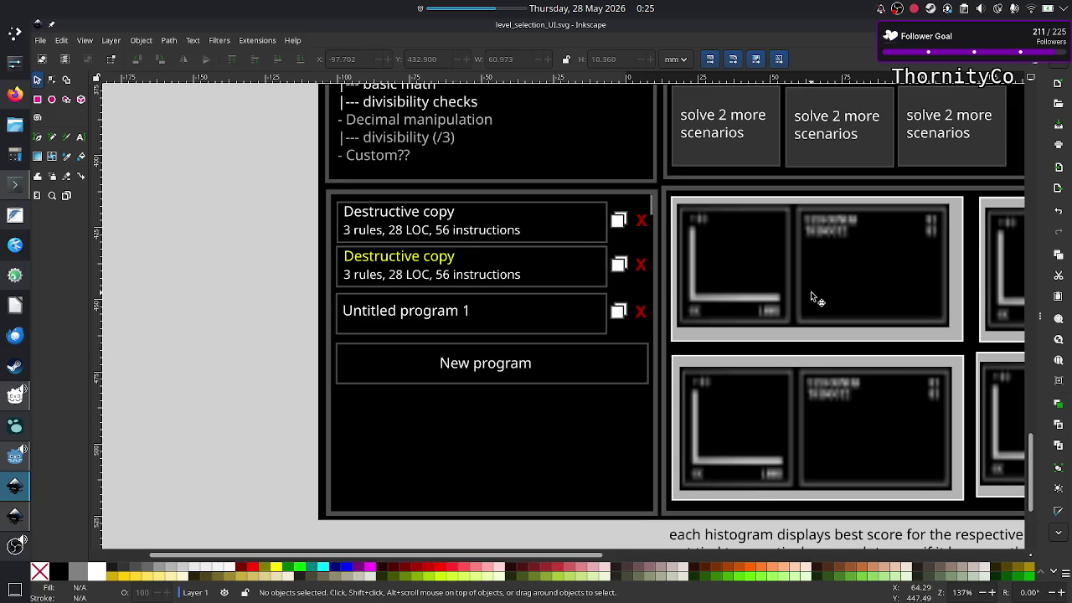
{"action": "scroll", "coordinate": [811, 299], "scroll_direction": "right", "scroll_amount": 4}
{"action": "scroll", "coordinate": [811, 298], "scroll_direction": "right", "scroll_amount": 6}
{"action": "scroll", "coordinate": [812, 294], "scroll_direction": "left", "scroll_amount": 2}
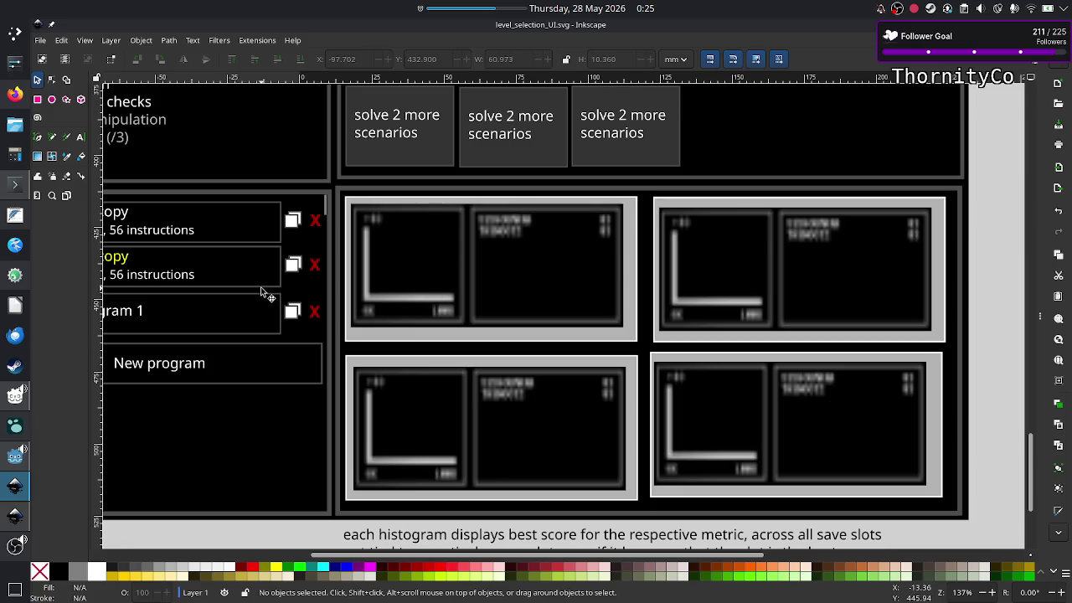
{"action": "scroll", "coordinate": [263, 261], "scroll_direction": "up", "scroll_amount": 4}
{"action": "scroll", "coordinate": [265, 259], "scroll_direction": "down", "scroll_amount": 5}
{"action": "scroll", "coordinate": [267, 259], "scroll_direction": "left", "scroll_amount": 1}
{"action": "scroll", "coordinate": [267, 259], "scroll_direction": "left", "scroll_amount": 6}
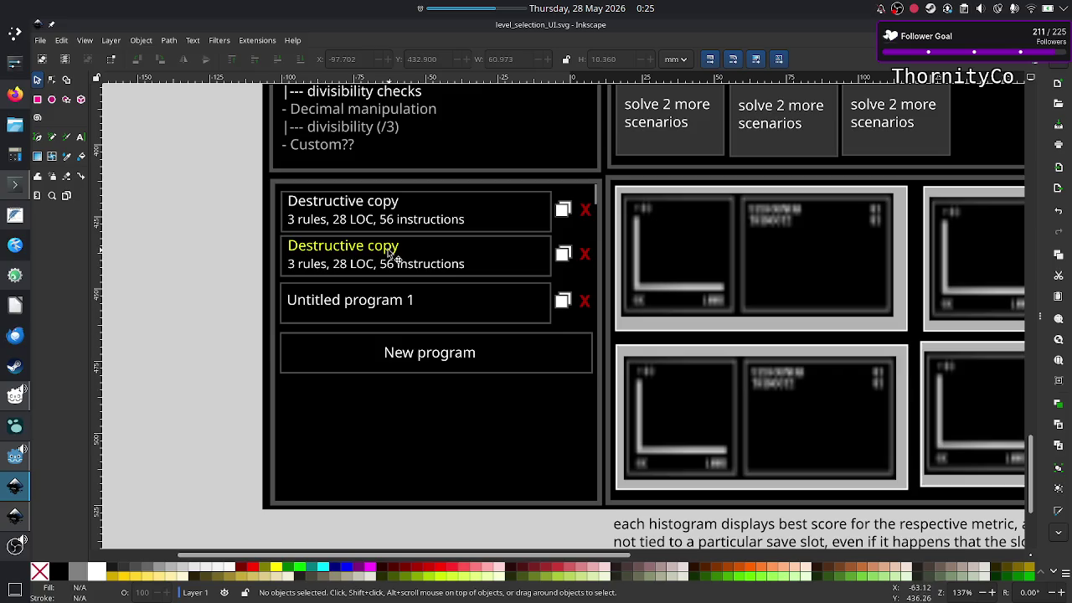
{"action": "left_click", "coordinate": [7, 520]}
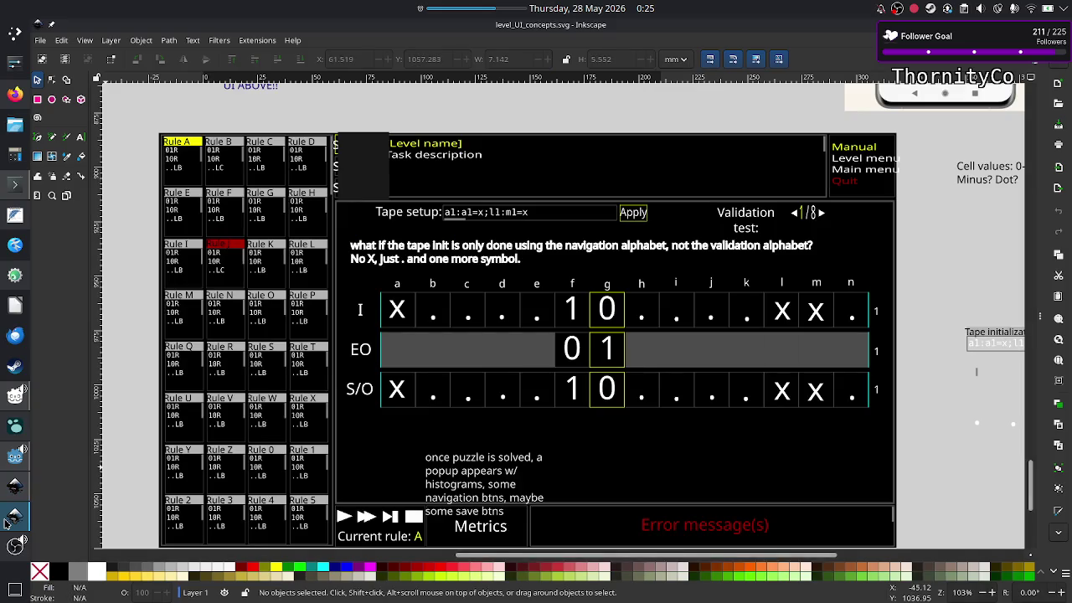
{"action": "left_click", "coordinate": [7, 520]}
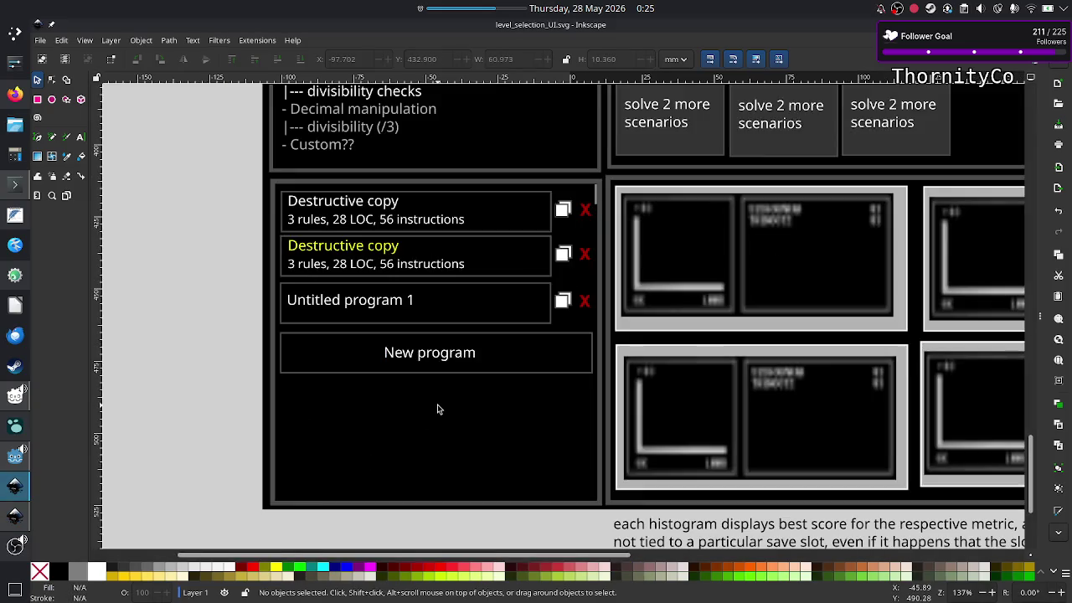
{"action": "scroll", "coordinate": [436, 408], "scroll_direction": "down", "scroll_amount": 2}
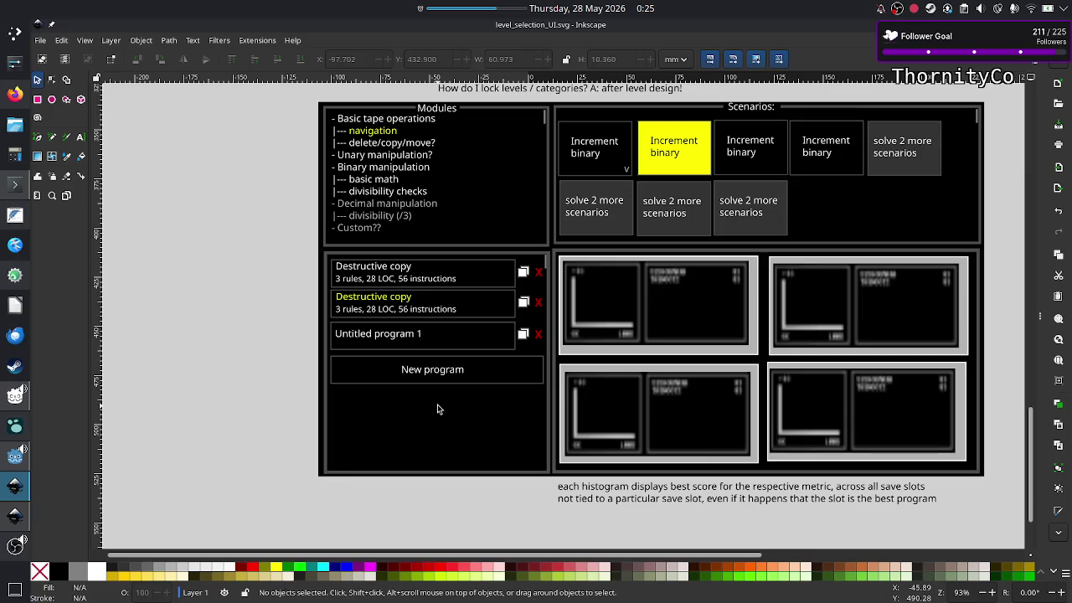
{"action": "key", "text": "5"}
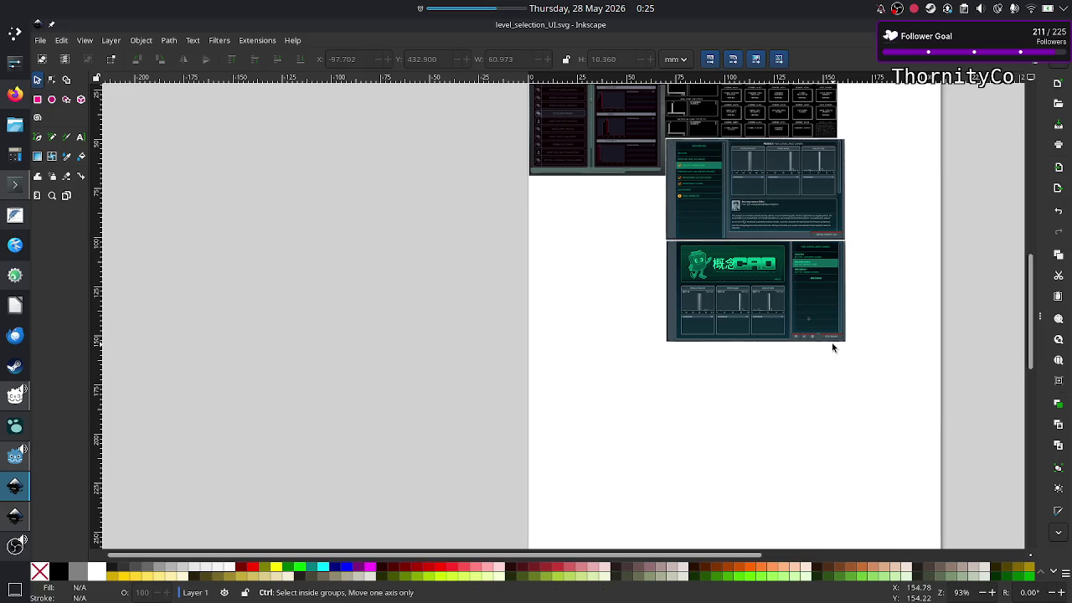
{"action": "scroll", "coordinate": [831, 342], "scroll_direction": "up", "scroll_amount": 10}
{"action": "scroll", "coordinate": [832, 346], "scroll_direction": "up", "scroll_amount": 1}
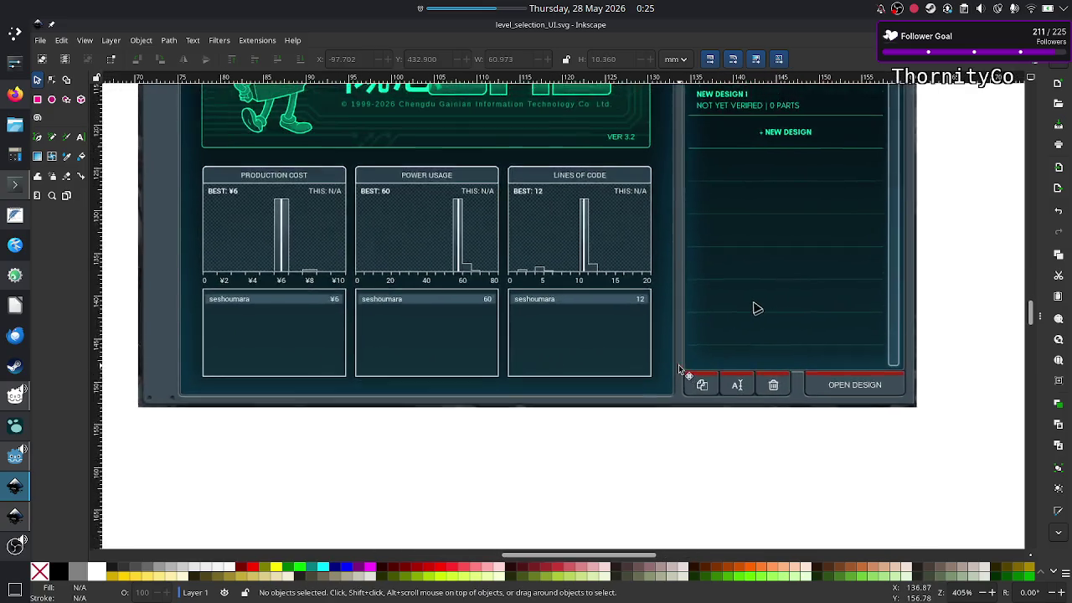
{"action": "scroll", "coordinate": [678, 368], "scroll_direction": "up", "scroll_amount": 3}
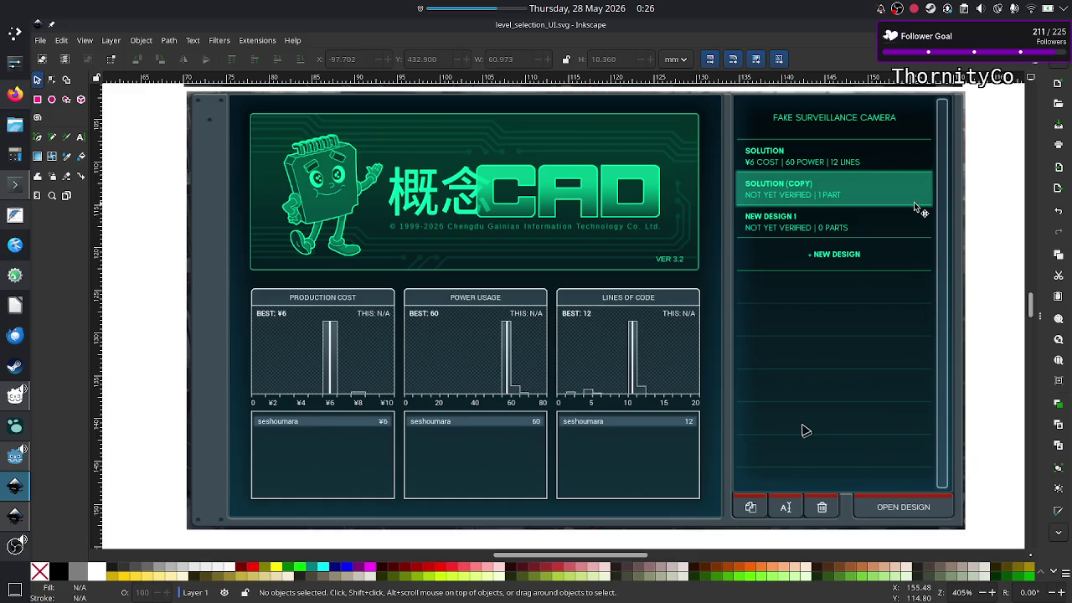
{"action": "scroll", "coordinate": [519, 344], "scroll_direction": "up", "scroll_amount": 5}
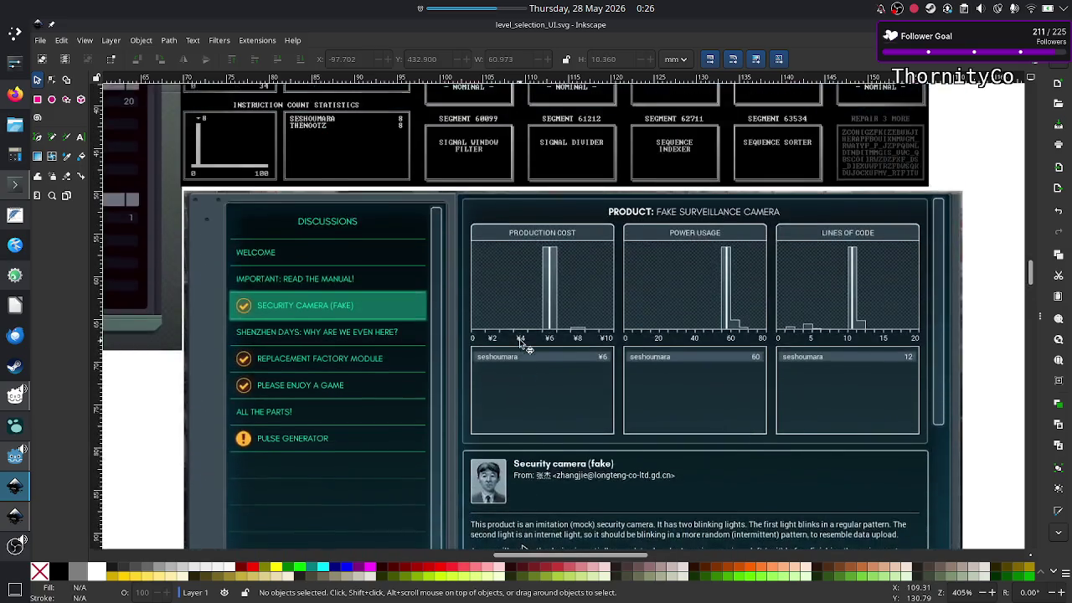
{"action": "scroll", "coordinate": [519, 344], "scroll_direction": "up", "scroll_amount": 4}
{"action": "scroll", "coordinate": [520, 343], "scroll_direction": "up", "scroll_amount": 1}
{"action": "scroll", "coordinate": [519, 343], "scroll_direction": "left", "scroll_amount": 10}
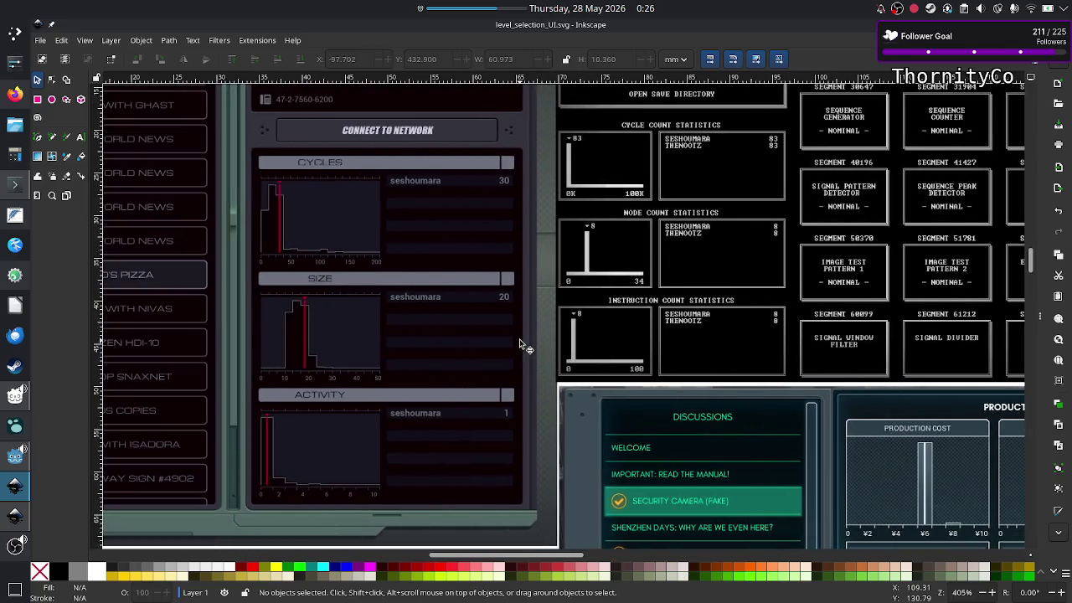
{"action": "scroll", "coordinate": [519, 344], "scroll_direction": "right", "scroll_amount": 1}
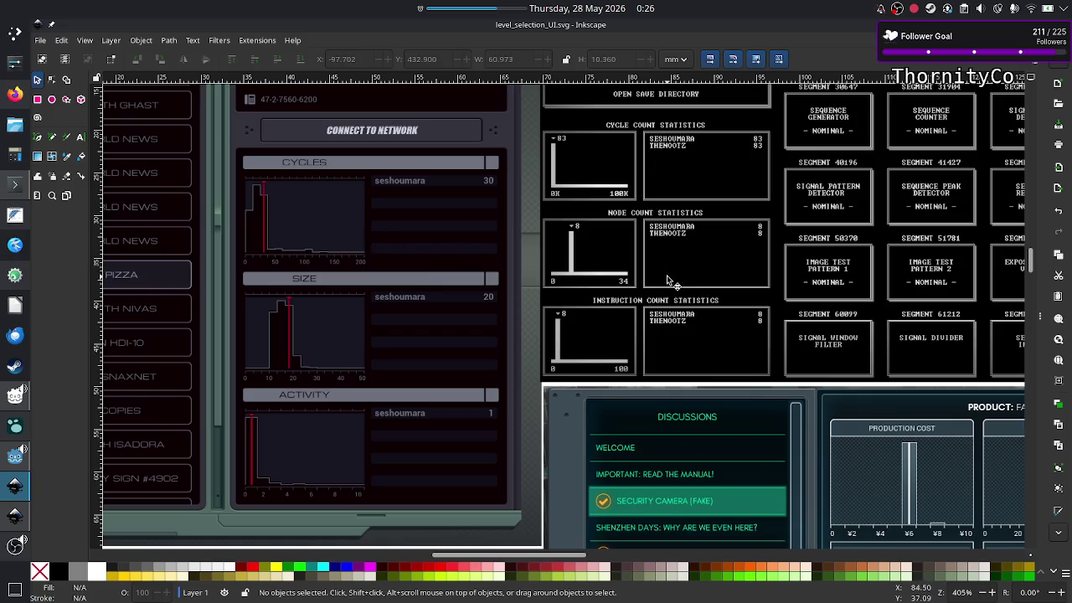
{"action": "scroll", "coordinate": [668, 280], "scroll_direction": "down", "scroll_amount": 4}
{"action": "scroll", "coordinate": [668, 280], "scroll_direction": "down", "scroll_amount": 4}
{"action": "scroll", "coordinate": [667, 280], "scroll_direction": "up", "scroll_amount": 10}
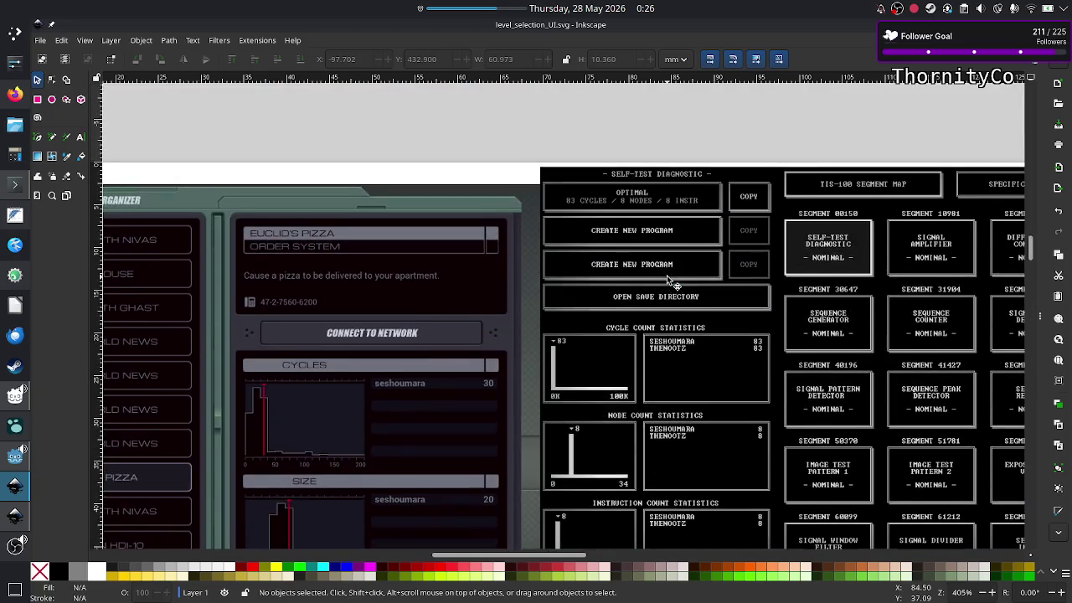
{"action": "scroll", "coordinate": [668, 280], "scroll_direction": "right", "scroll_amount": 2}
{"action": "scroll", "coordinate": [667, 280], "scroll_direction": "right", "scroll_amount": 5}
{"action": "scroll", "coordinate": [667, 280], "scroll_direction": "left", "scroll_amount": 6}
{"action": "scroll", "coordinate": [667, 280], "scroll_direction": "down", "scroll_amount": 2}
{"action": "scroll", "coordinate": [667, 280], "scroll_direction": "left", "scroll_amount": 1}
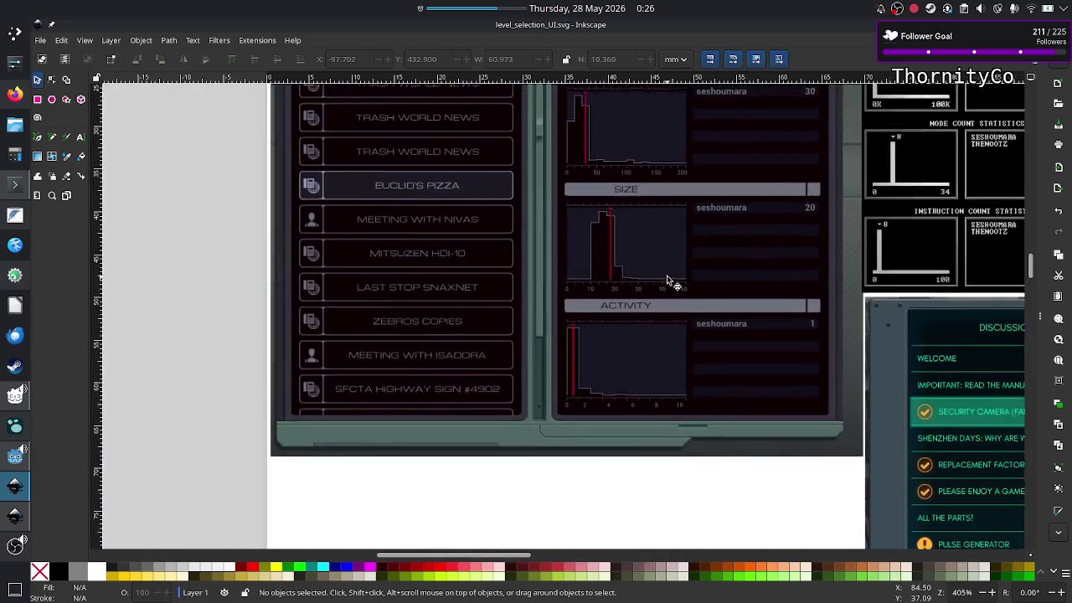
{"action": "scroll", "coordinate": [667, 280], "scroll_direction": "down", "scroll_amount": 3}
{"action": "scroll", "coordinate": [667, 279], "scroll_direction": "right", "scroll_amount": 5}
{"action": "scroll", "coordinate": [667, 279], "scroll_direction": "down", "scroll_amount": 4}
{"action": "scroll", "coordinate": [667, 280], "scroll_direction": "left", "scroll_amount": 7}
{"action": "scroll", "coordinate": [668, 280], "scroll_direction": "up", "scroll_amount": 2}
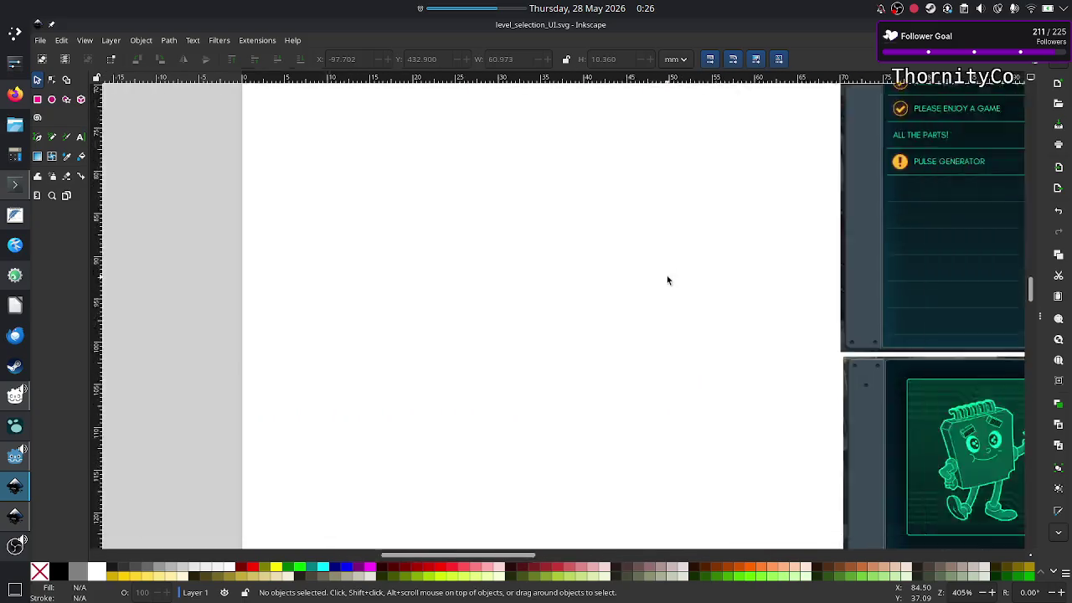
{"action": "scroll", "coordinate": [667, 280], "scroll_direction": "left", "scroll_amount": 3}
{"action": "scroll", "coordinate": [668, 280], "scroll_direction": "down", "scroll_amount": 4}
{"action": "scroll", "coordinate": [667, 280], "scroll_direction": "left", "scroll_amount": 1}
{"action": "scroll", "coordinate": [667, 279], "scroll_direction": "down", "scroll_amount": 5}
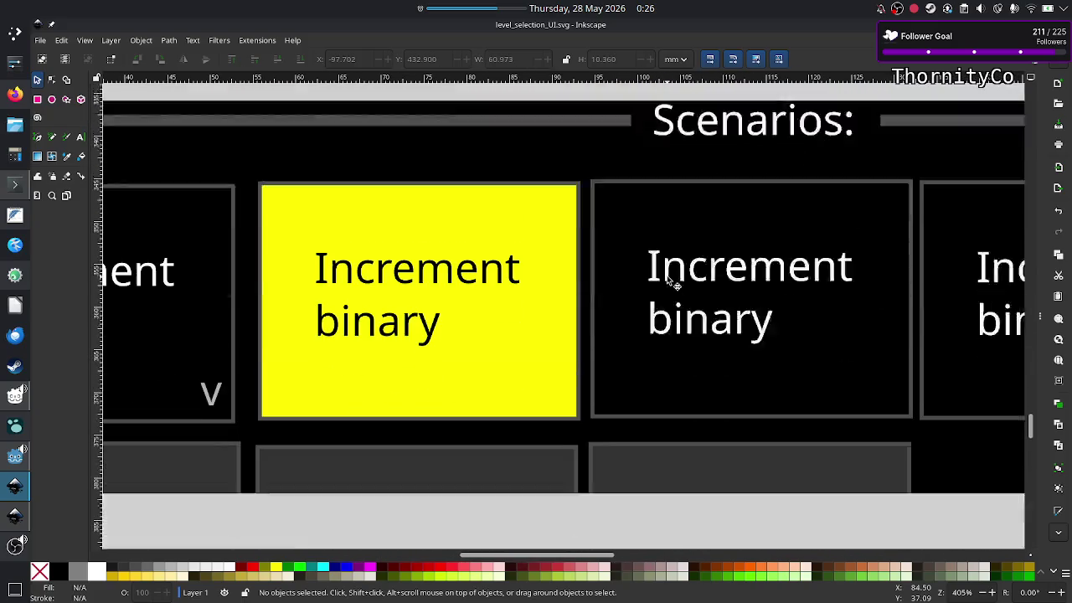
{"action": "scroll", "coordinate": [668, 279], "scroll_direction": "down", "scroll_amount": 1}
{"action": "scroll", "coordinate": [668, 279], "scroll_direction": "down", "scroll_amount": 3}
{"action": "scroll", "coordinate": [667, 279], "scroll_direction": "down", "scroll_amount": 1}
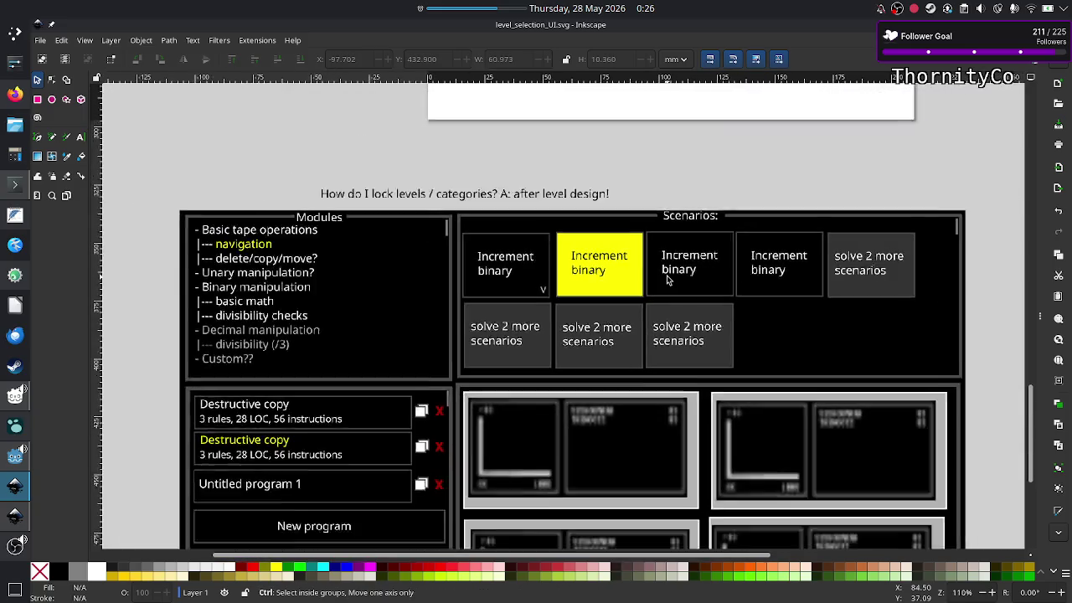
{"action": "scroll", "coordinate": [667, 279], "scroll_direction": "down", "scroll_amount": 4}
{"action": "scroll", "coordinate": [668, 279], "scroll_direction": "up", "scroll_amount": 4}
{"action": "scroll", "coordinate": [668, 279], "scroll_direction": "down", "scroll_amount": 2}
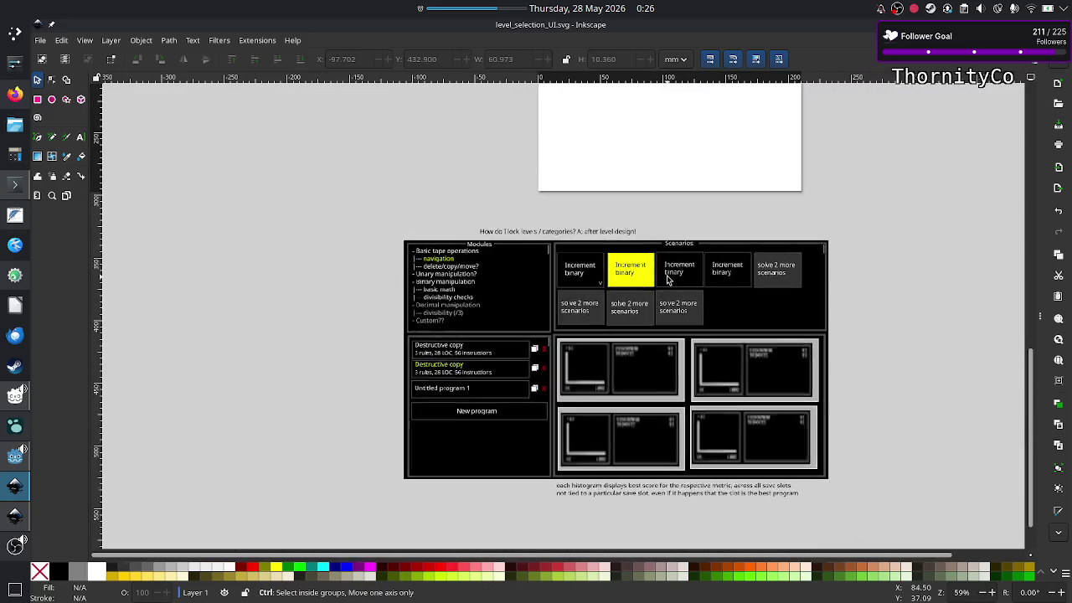
{"action": "scroll", "coordinate": [670, 268], "scroll_direction": "up", "scroll_amount": 1}
{"action": "scroll", "coordinate": [696, 239], "scroll_direction": "down", "scroll_amount": 3}
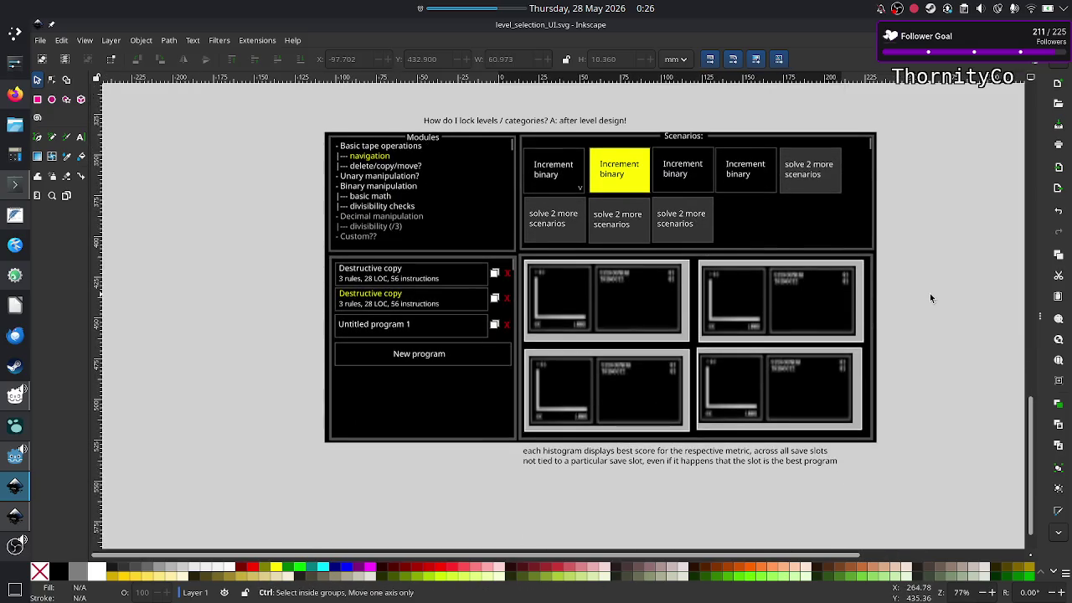
{"action": "scroll", "coordinate": [930, 298], "scroll_direction": "up", "scroll_amount": 1}
{"action": "scroll", "coordinate": [929, 298], "scroll_direction": "up", "scroll_amount": 1}
{"action": "scroll", "coordinate": [929, 298], "scroll_direction": "up", "scroll_amount": 1}
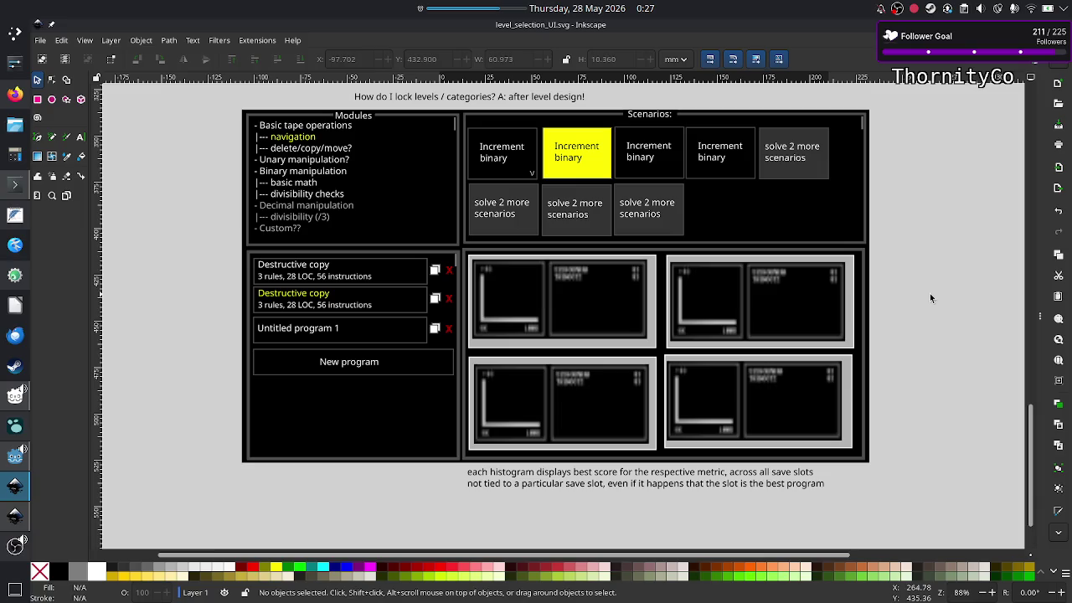
{"action": "left_click", "coordinate": [10, 521]}
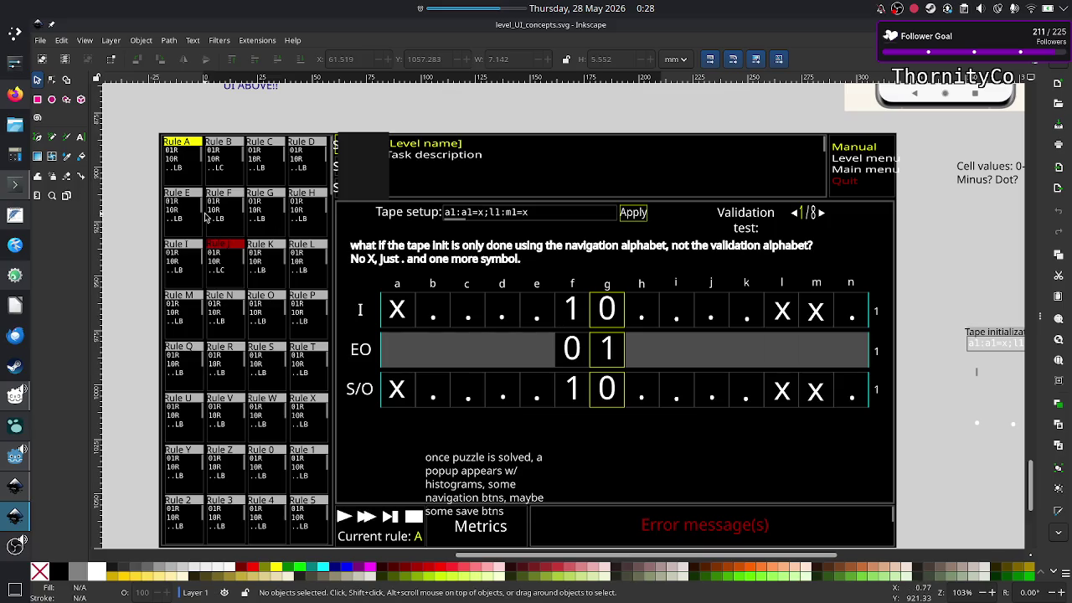
Pan over the rule grid and tape panels in level_UI_concepts.svg, then switch to the browser
{"action": "scroll", "coordinate": [206, 216], "scroll_direction": "up", "scroll_amount": 2}
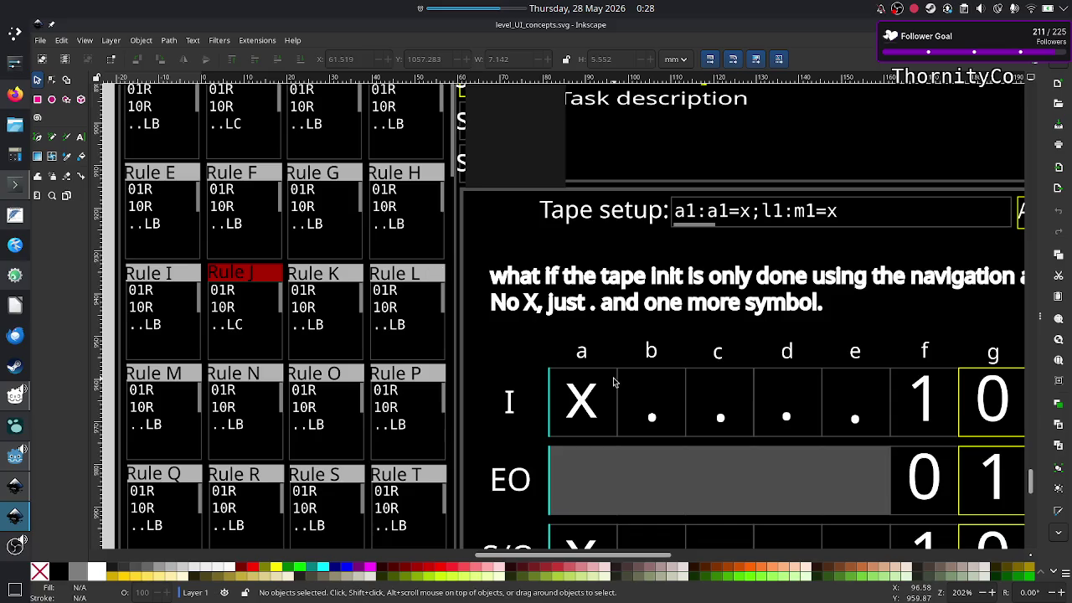
{"action": "scroll", "coordinate": [791, 415], "scroll_direction": "right", "scroll_amount": 4}
{"action": "scroll", "coordinate": [791, 415], "scroll_direction": "right", "scroll_amount": 1}
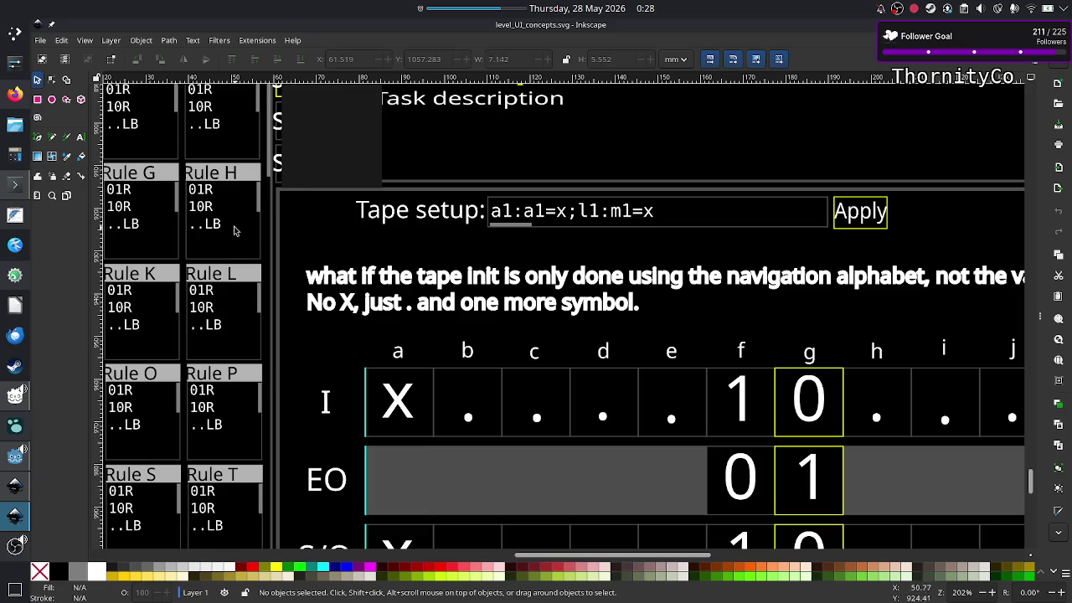
{"action": "scroll", "coordinate": [226, 224], "scroll_direction": "left", "scroll_amount": 5}
{"action": "scroll", "coordinate": [326, 216], "scroll_direction": "left", "scroll_amount": 3}
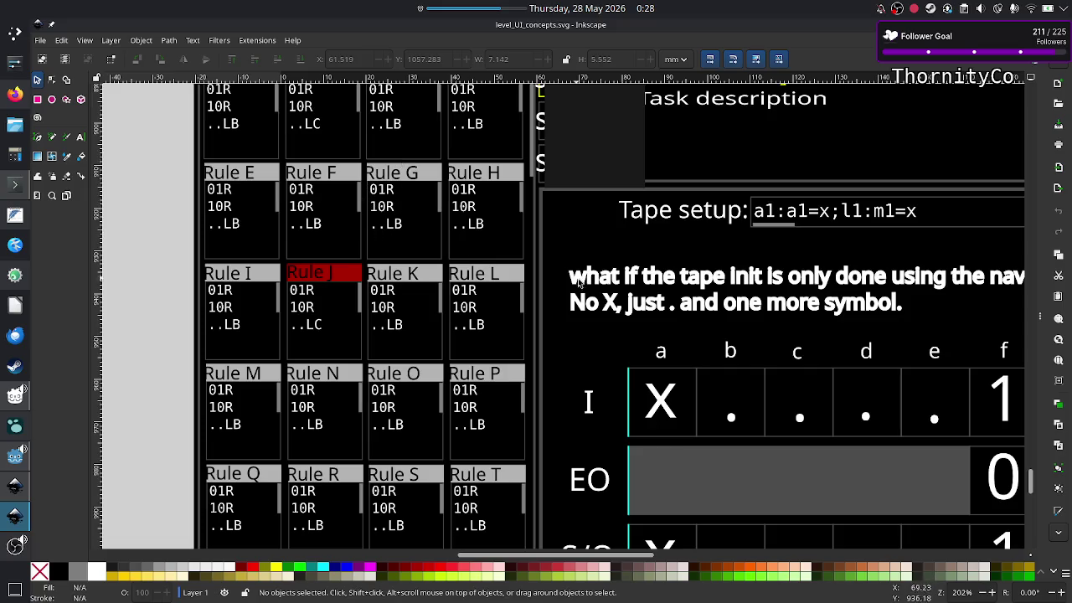
{"action": "scroll", "coordinate": [605, 291], "scroll_direction": "right", "scroll_amount": 5}
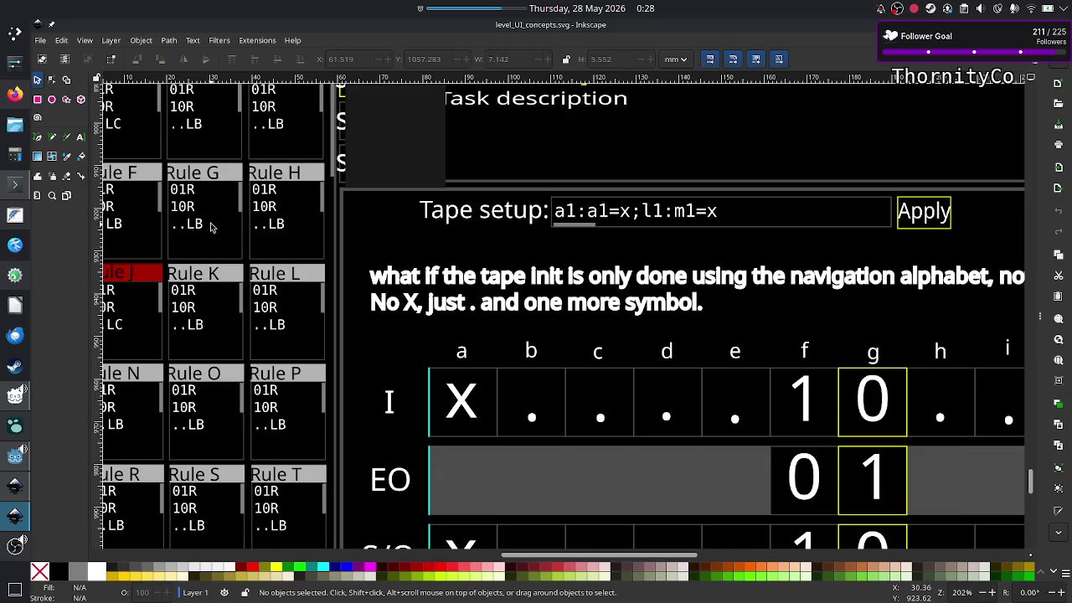
{"action": "scroll", "coordinate": [211, 226], "scroll_direction": "left", "scroll_amount": 5}
{"action": "scroll", "coordinate": [211, 226], "scroll_direction": "up", "scroll_amount": 3}
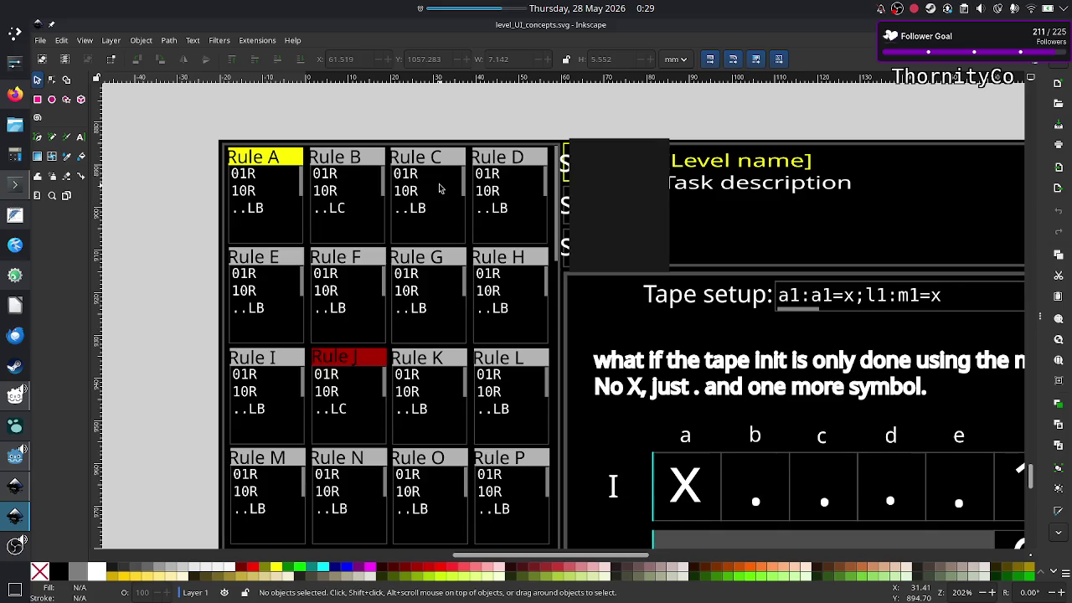
{"action": "scroll", "coordinate": [440, 189], "scroll_direction": "down", "scroll_amount": 4}
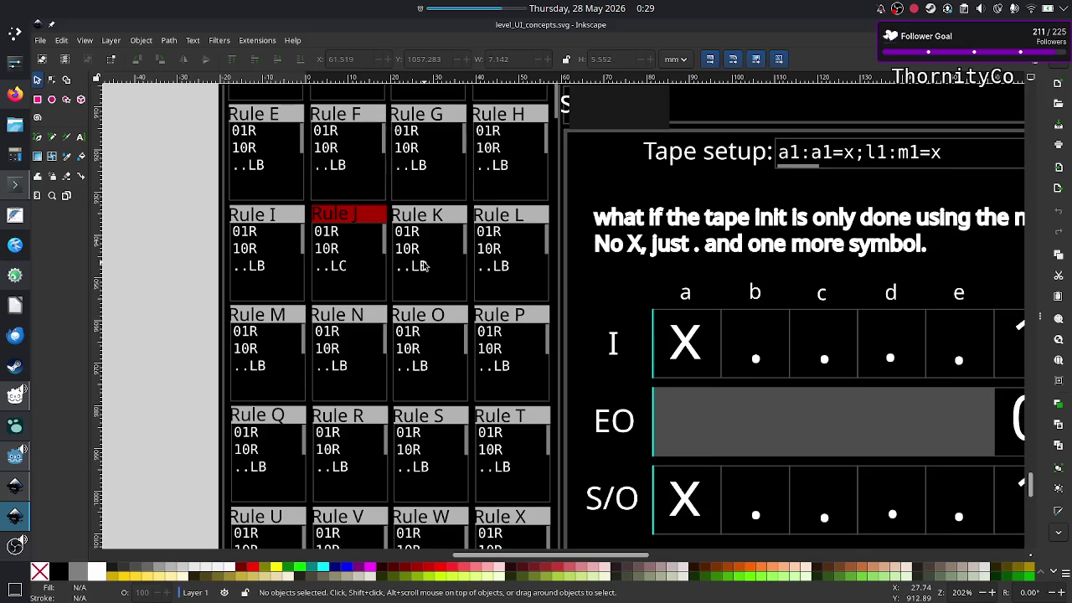
{"action": "scroll", "coordinate": [423, 265], "scroll_direction": "up", "scroll_amount": 3}
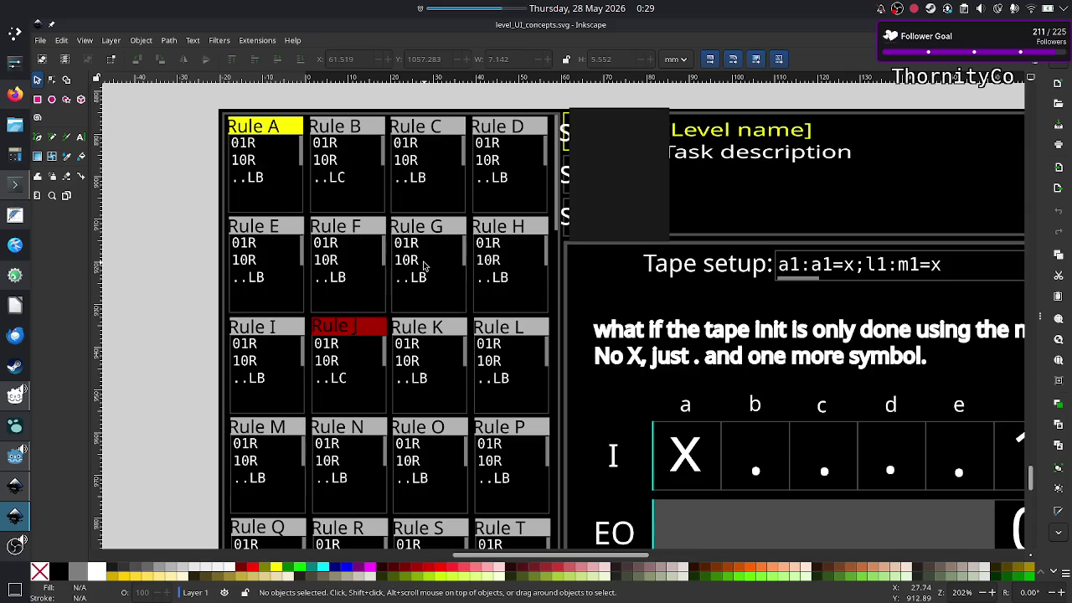
{"action": "scroll", "coordinate": [423, 265], "scroll_direction": "up", "scroll_amount": 4}
{"action": "scroll", "coordinate": [423, 267], "scroll_direction": "up", "scroll_amount": 2}
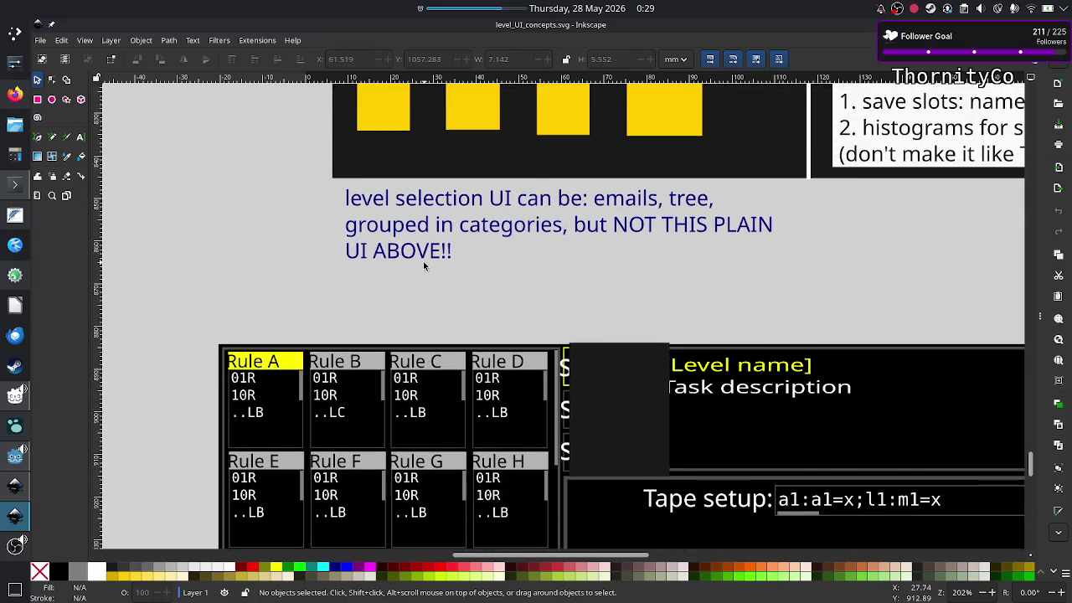
{"action": "scroll", "coordinate": [423, 266], "scroll_direction": "down", "scroll_amount": 3}
{"action": "scroll", "coordinate": [424, 266], "scroll_direction": "down", "scroll_amount": 2}
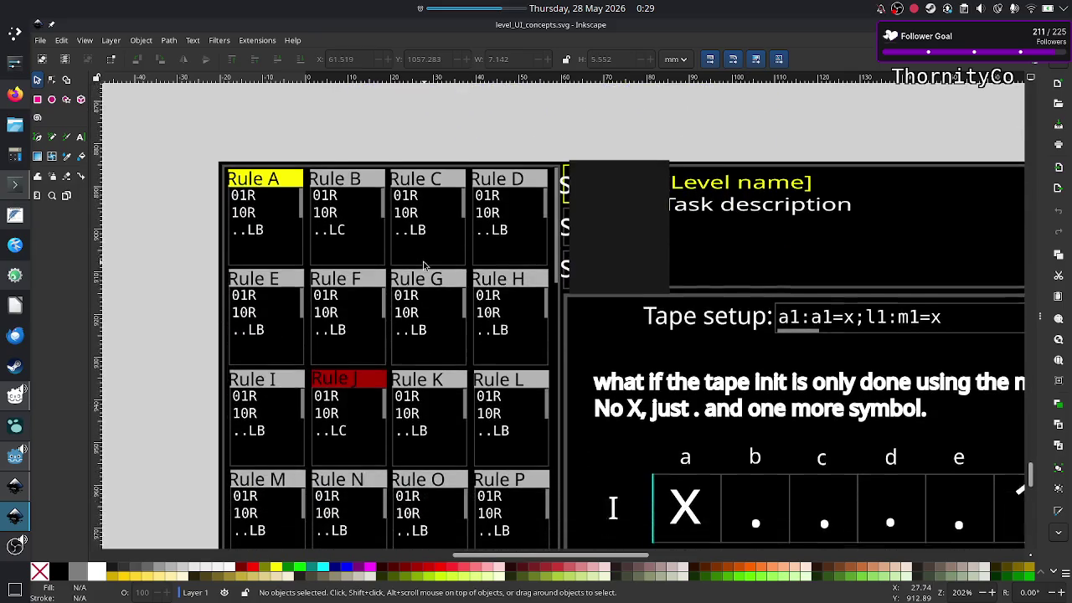
{"action": "scroll", "coordinate": [424, 266], "scroll_direction": "down", "scroll_amount": 1}
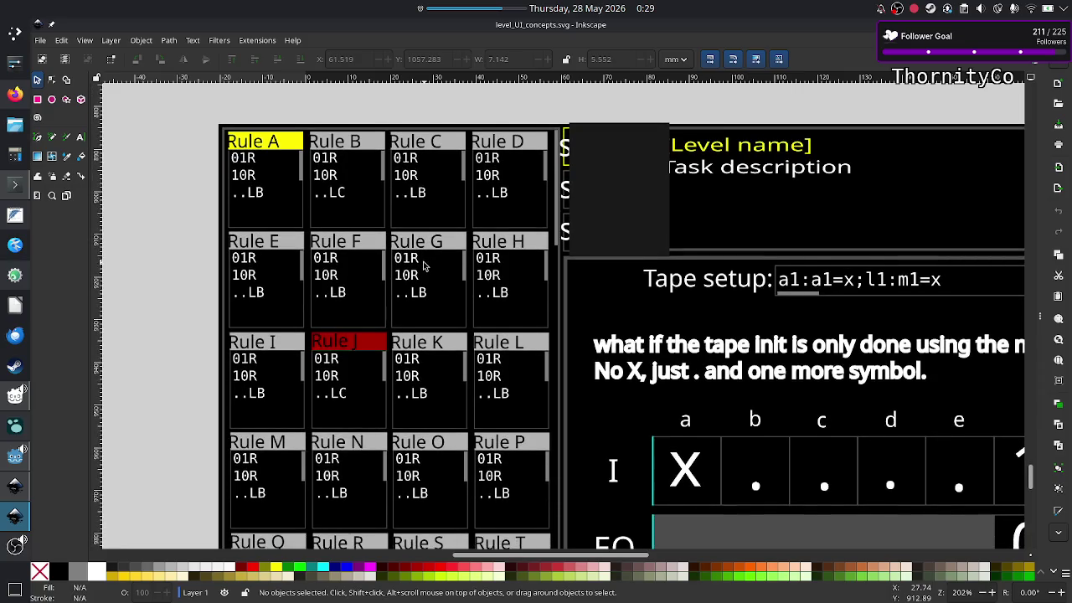
{"action": "scroll", "coordinate": [424, 266], "scroll_direction": "down", "scroll_amount": 1}
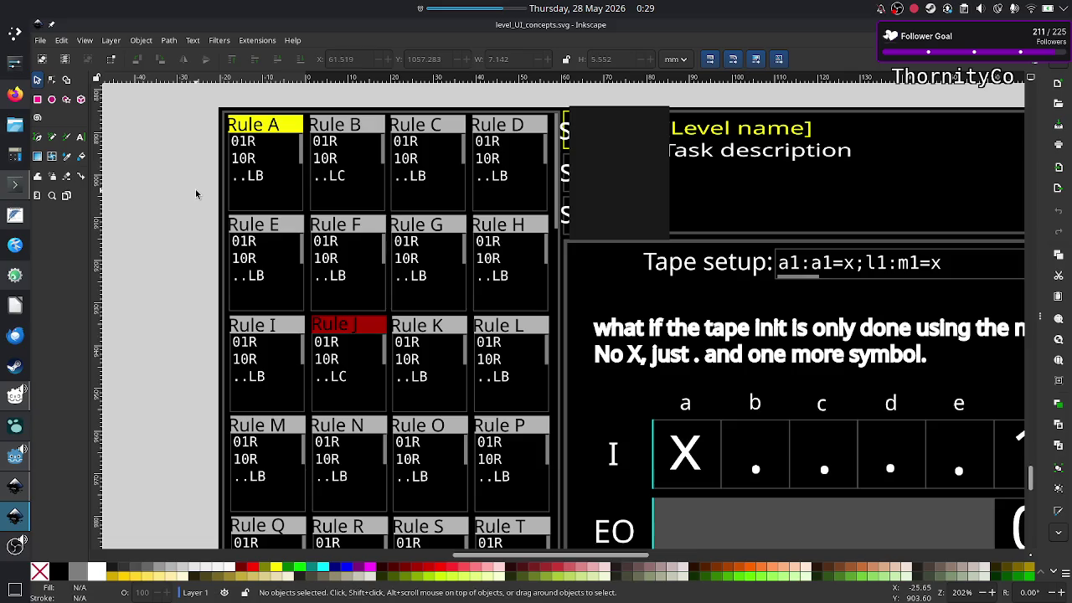
{"action": "left_click", "coordinate": [10, 93]}
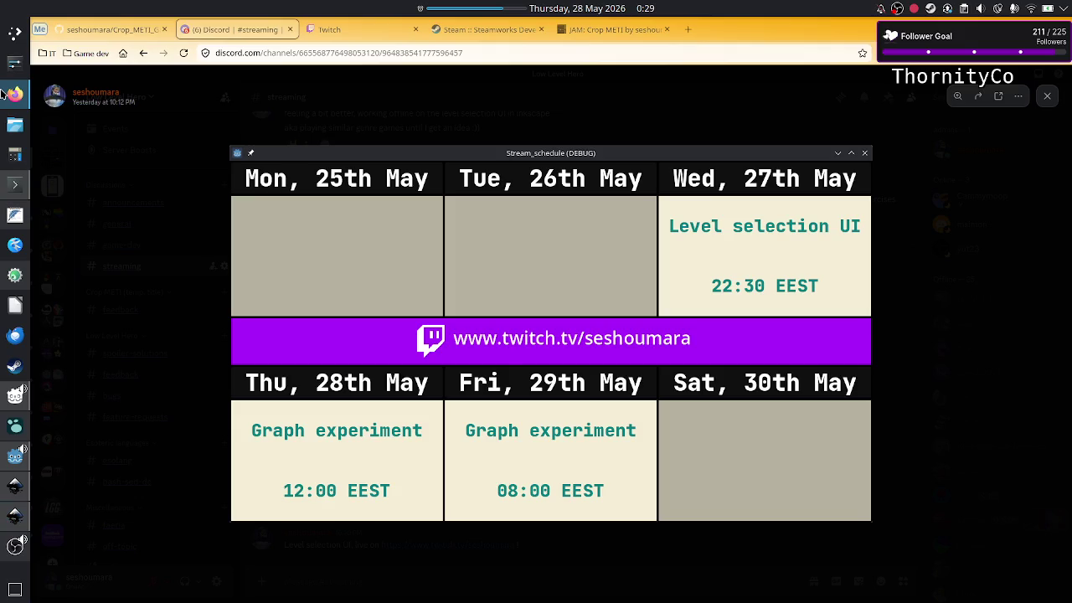
Search 'turing machine' in a new tab and open the Wikipedia article
{"action": "left_click", "coordinate": [687, 30]}
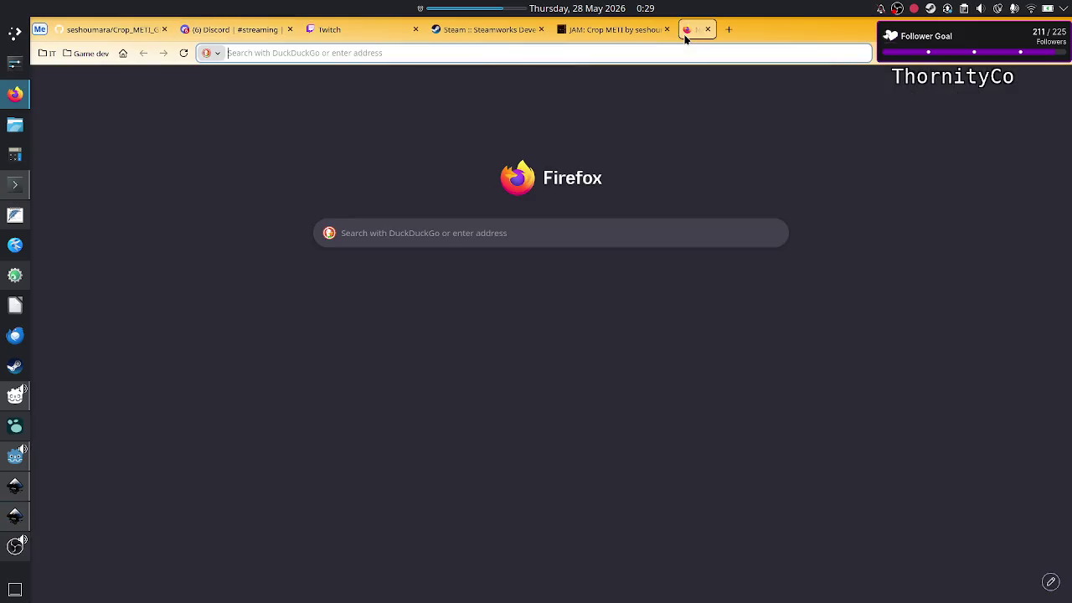
{"action": "type", "text": "turi"}
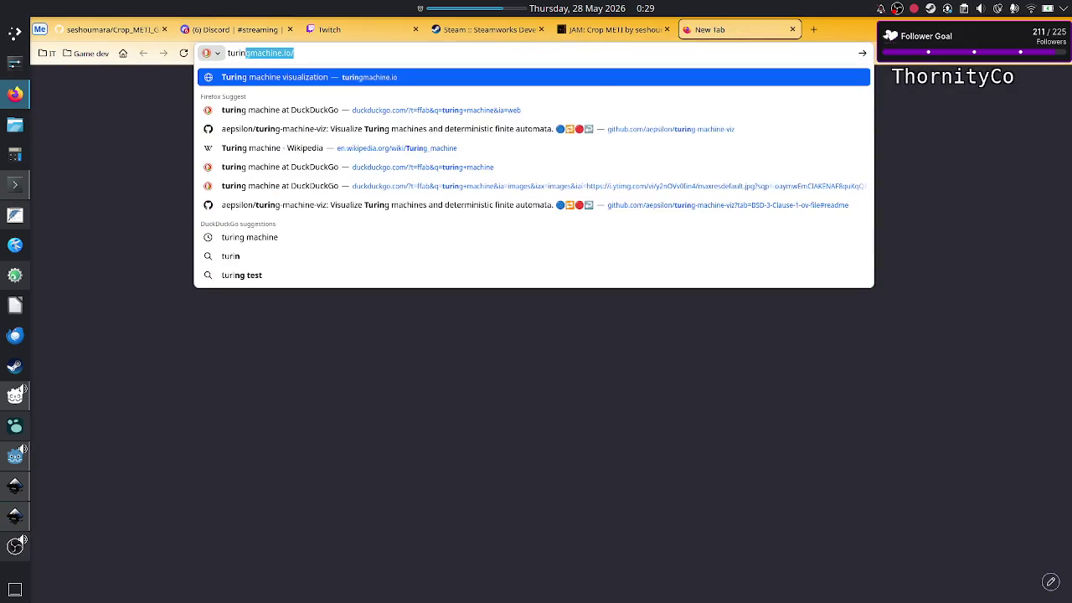
{"action": "type", "text": "ng machine"}
{"action": "key", "text": "Return"}
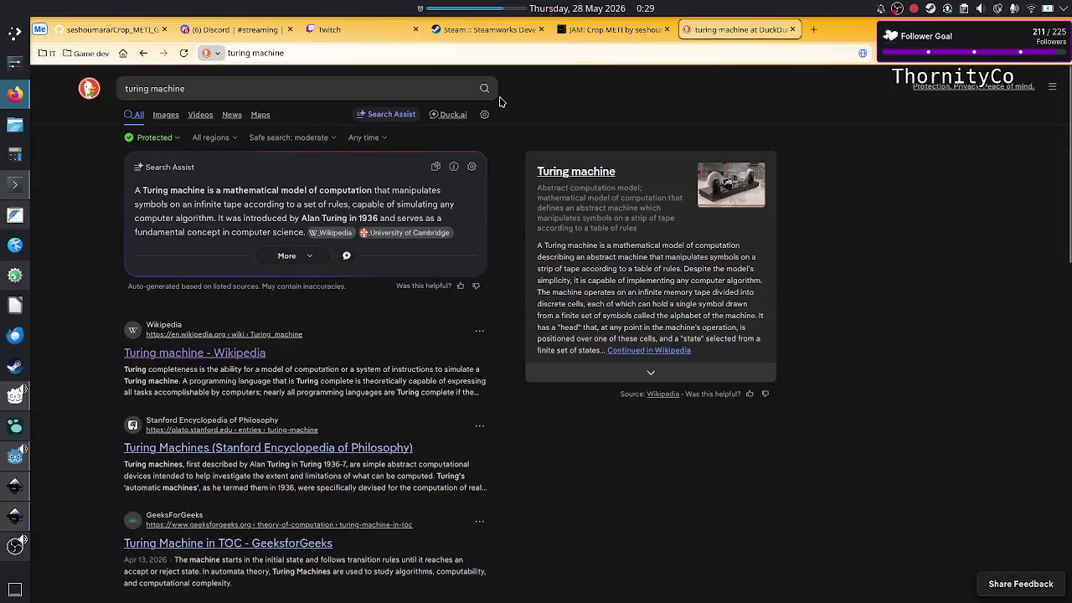
{"action": "left_click", "coordinate": [192, 353]}
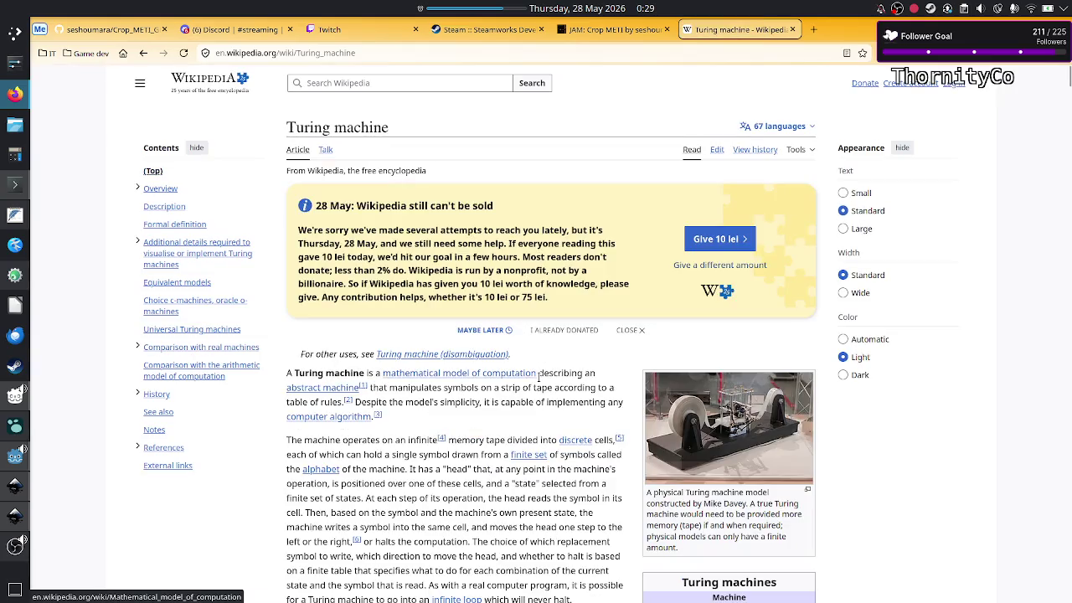
Scroll the Turing machine article to the 3-state busy beaver diagram, briefly checking Inkscape
{"action": "scroll", "coordinate": [536, 385], "scroll_direction": "down", "scroll_amount": 2}
{"action": "scroll", "coordinate": [548, 395], "scroll_direction": "down", "scroll_amount": 2}
{"action": "scroll", "coordinate": [550, 398], "scroll_direction": "down", "scroll_amount": 2}
{"action": "scroll", "coordinate": [550, 398], "scroll_direction": "down", "scroll_amount": 3}
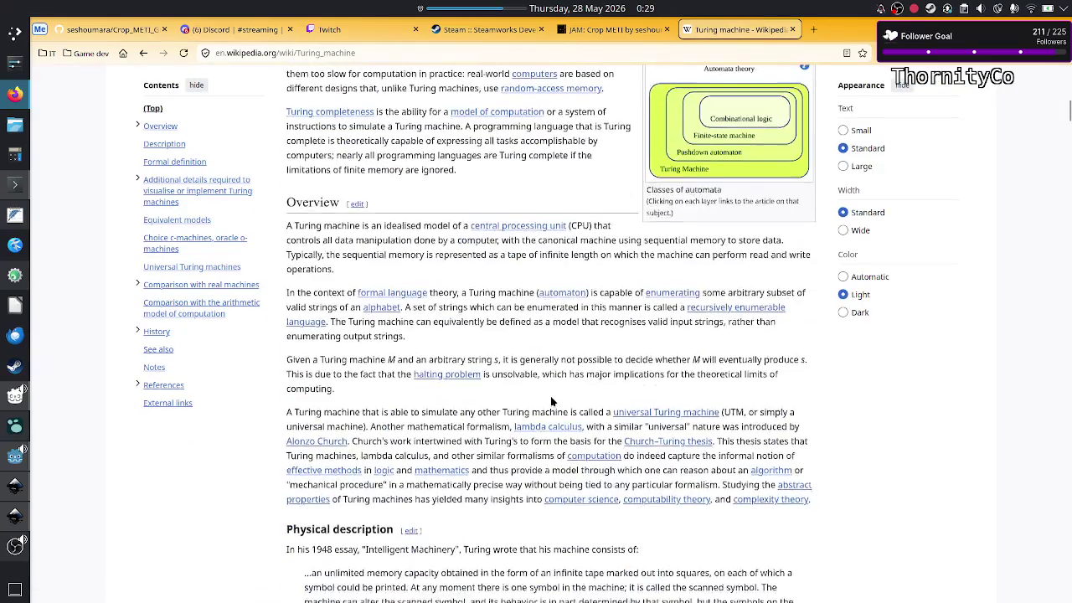
{"action": "scroll", "coordinate": [550, 398], "scroll_direction": "down", "scroll_amount": 3}
{"action": "scroll", "coordinate": [551, 398], "scroll_direction": "down", "scroll_amount": 2}
{"action": "scroll", "coordinate": [550, 398], "scroll_direction": "down", "scroll_amount": 1}
{"action": "scroll", "coordinate": [550, 397], "scroll_direction": "down", "scroll_amount": 3}
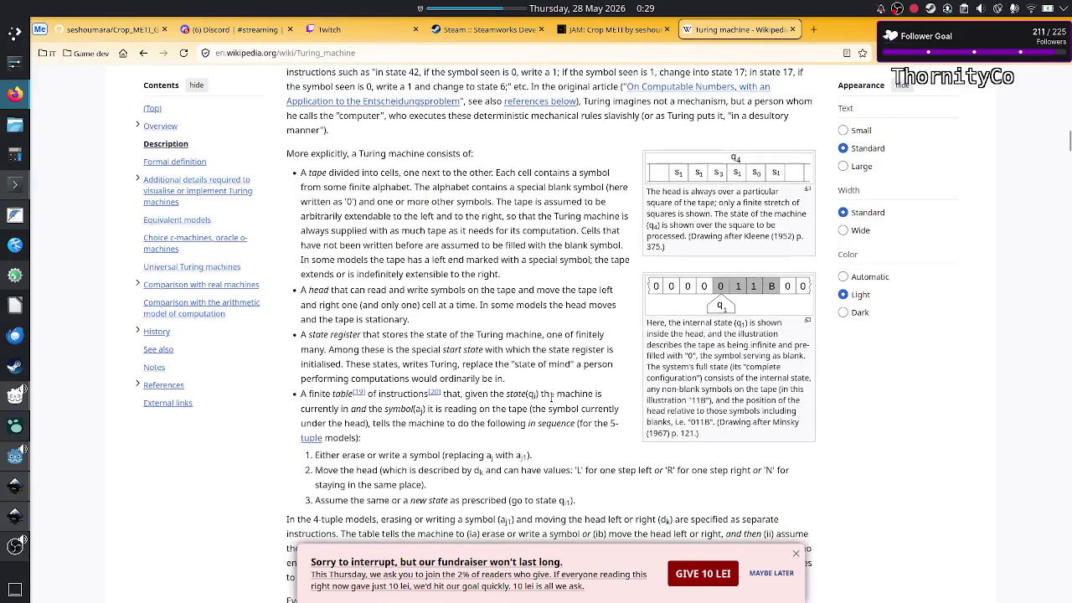
{"action": "scroll", "coordinate": [550, 397], "scroll_direction": "down", "scroll_amount": 3}
{"action": "scroll", "coordinate": [552, 401], "scroll_direction": "down", "scroll_amount": 4}
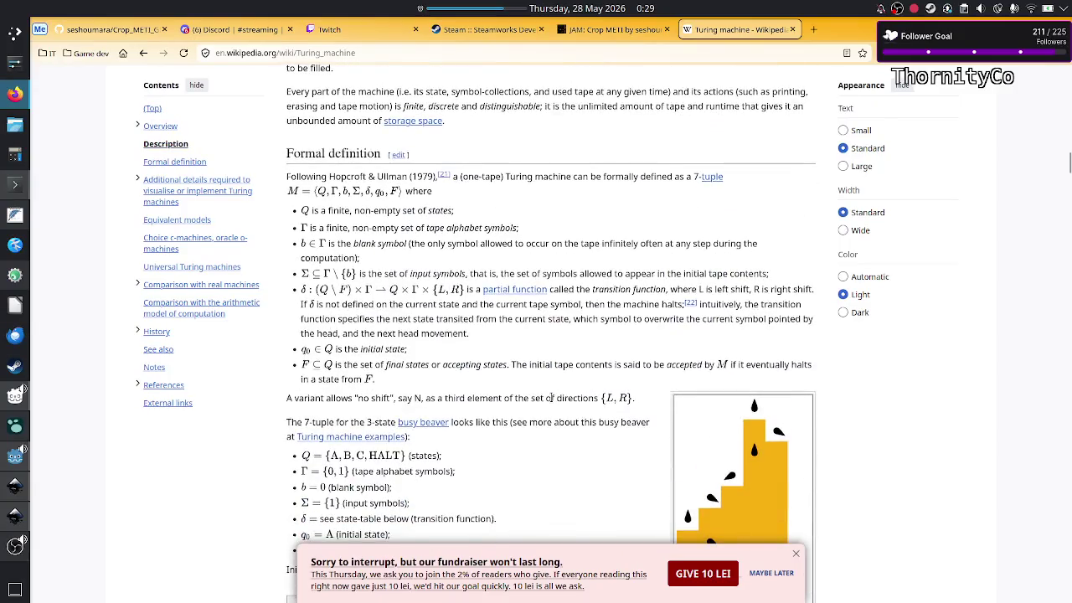
{"action": "scroll", "coordinate": [552, 401], "scroll_direction": "down", "scroll_amount": 4}
{"action": "scroll", "coordinate": [552, 401], "scroll_direction": "down", "scroll_amount": 1}
{"action": "scroll", "coordinate": [552, 402], "scroll_direction": "down", "scroll_amount": 1}
{"action": "scroll", "coordinate": [552, 402], "scroll_direction": "down", "scroll_amount": 5}
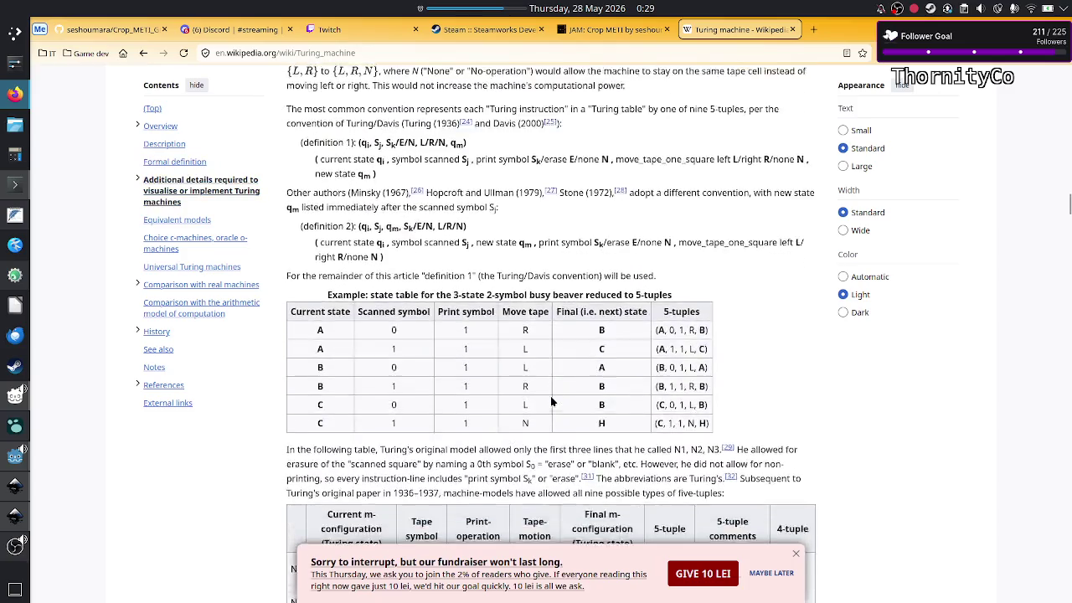
{"action": "scroll", "coordinate": [552, 402], "scroll_direction": "down", "scroll_amount": 3}
{"action": "scroll", "coordinate": [551, 402], "scroll_direction": "down", "scroll_amount": 1}
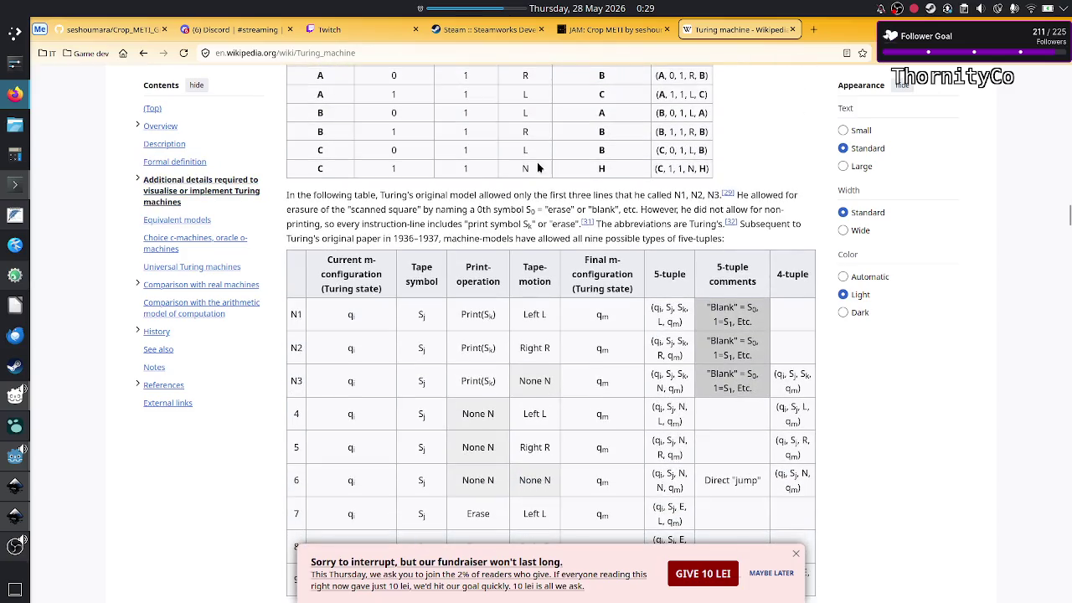
{"action": "scroll", "coordinate": [563, 362], "scroll_direction": "down", "scroll_amount": 2}
{"action": "scroll", "coordinate": [562, 361], "scroll_direction": "down", "scroll_amount": 4}
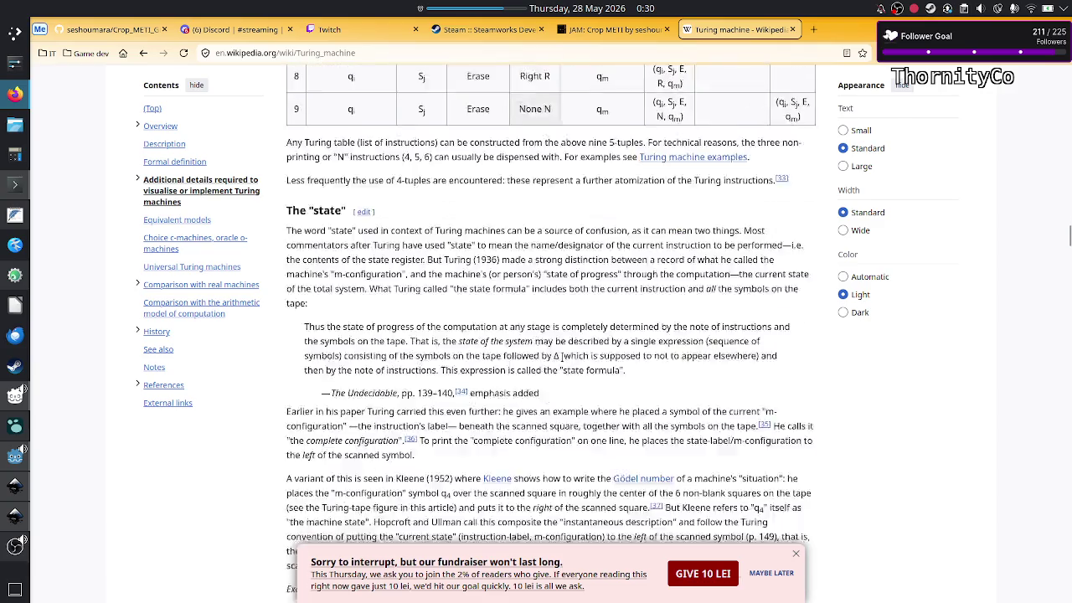
{"action": "scroll", "coordinate": [562, 361], "scroll_direction": "down", "scroll_amount": 4}
{"action": "scroll", "coordinate": [563, 362], "scroll_direction": "down", "scroll_amount": 2}
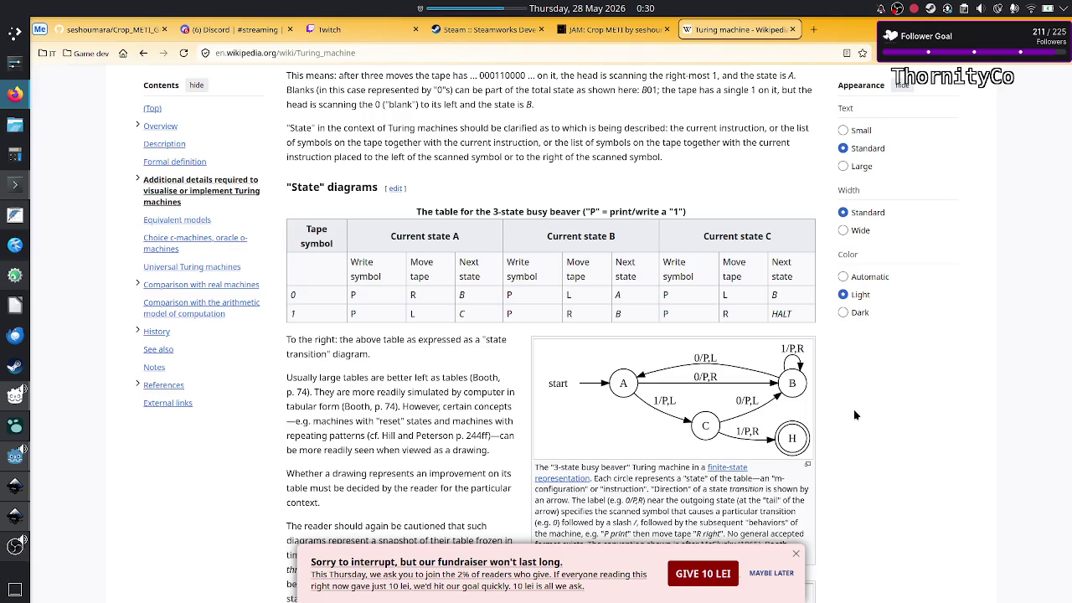
{"action": "key", "text": "alt+Tab"}
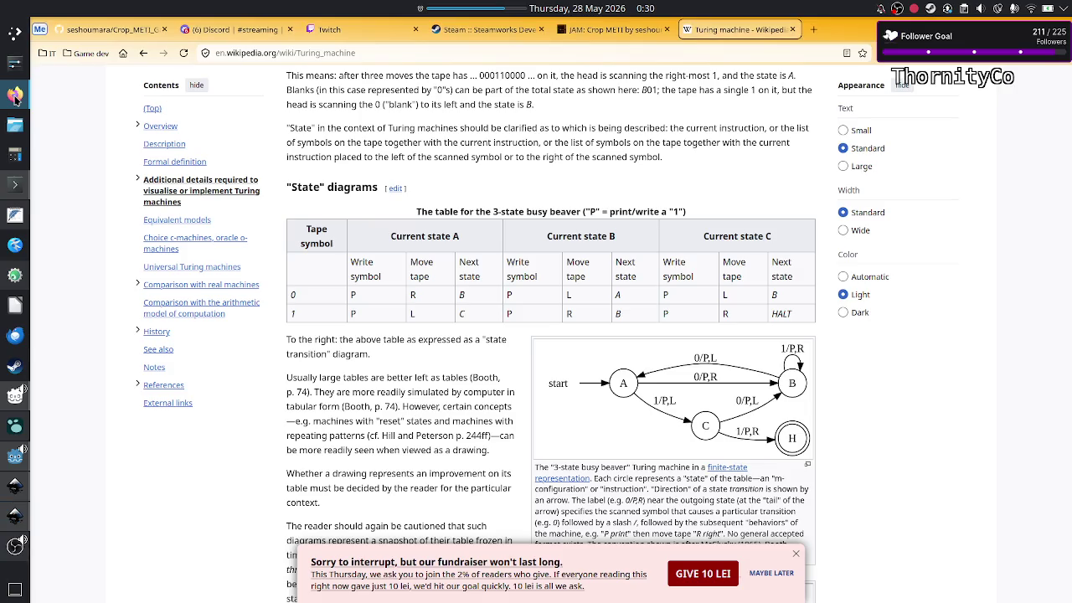
{"action": "left_click", "coordinate": [14, 94]}
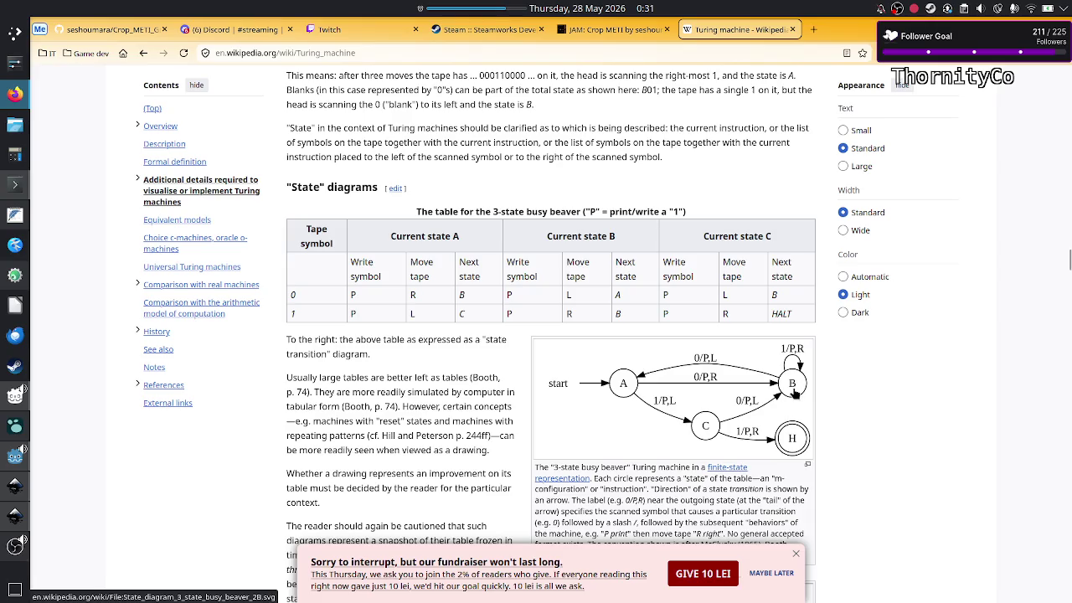
{"action": "key", "text": "alt+Tab"}
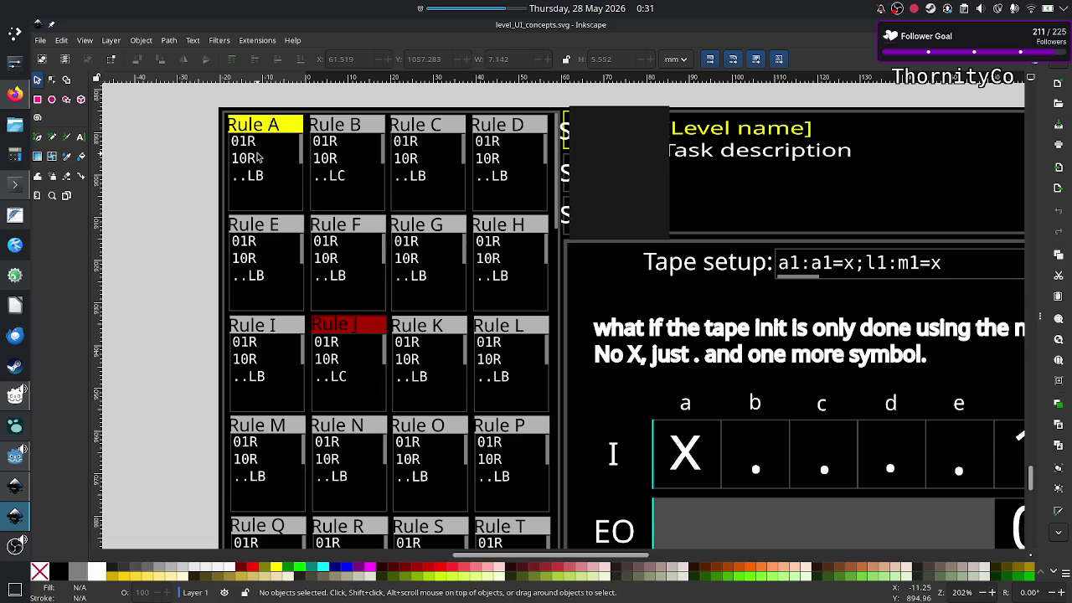
{"action": "key", "text": "alt+Tab"}
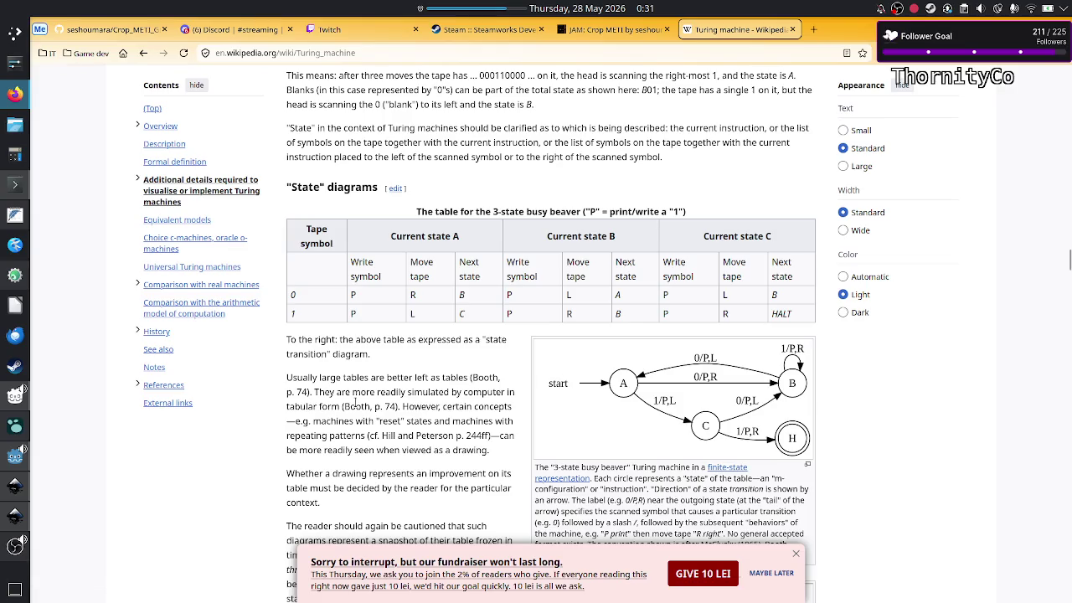
{"action": "key", "text": "alt+Tab"}
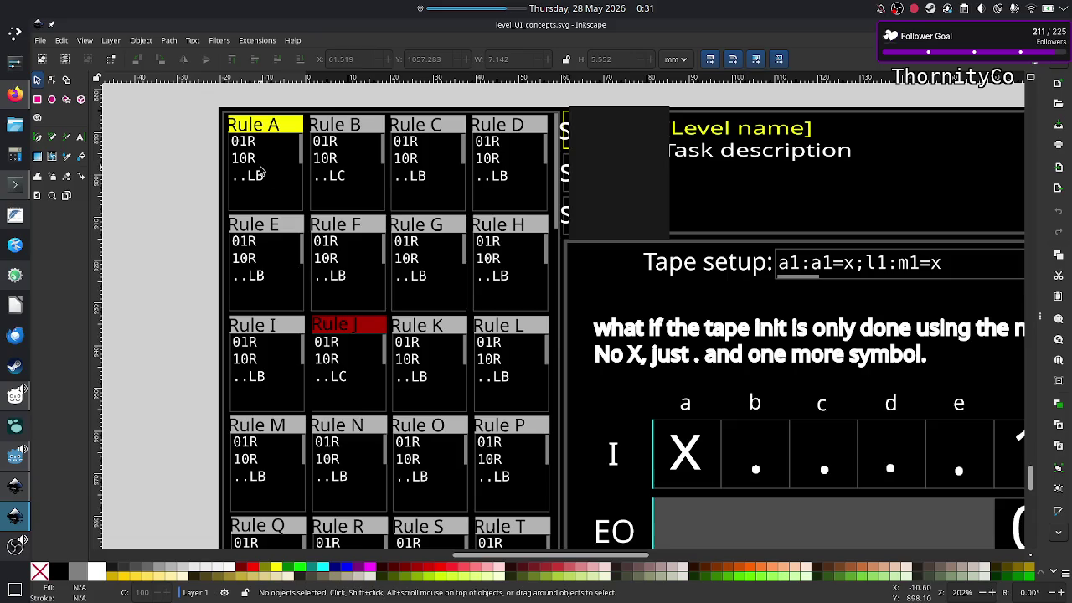
{"action": "left_click", "coordinate": [12, 95]}
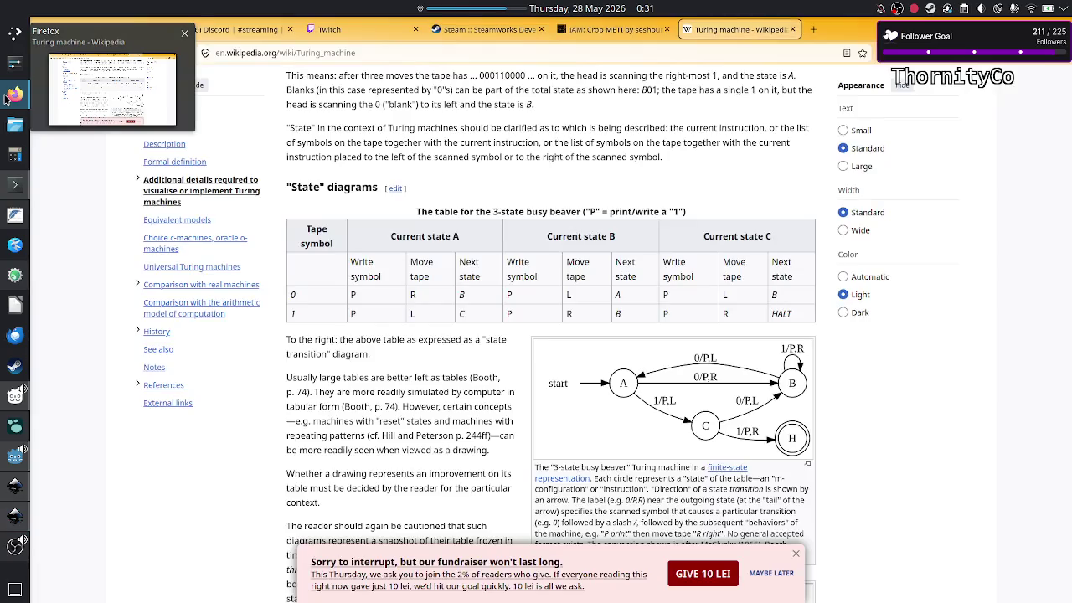
{"action": "left_click", "coordinate": [813, 29]}
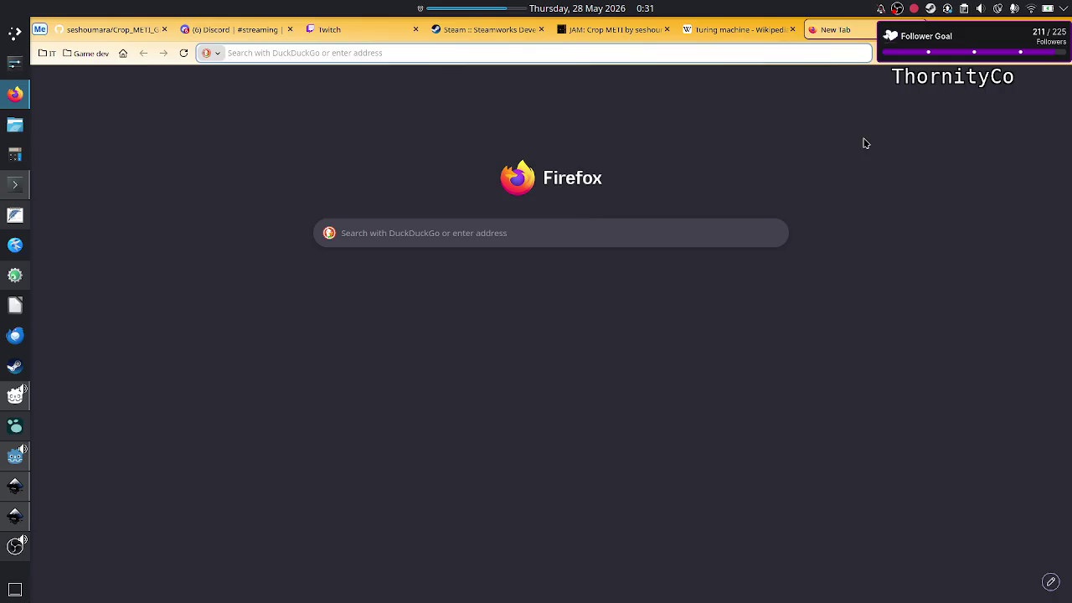
{"action": "key", "text": "ctrl+w"}
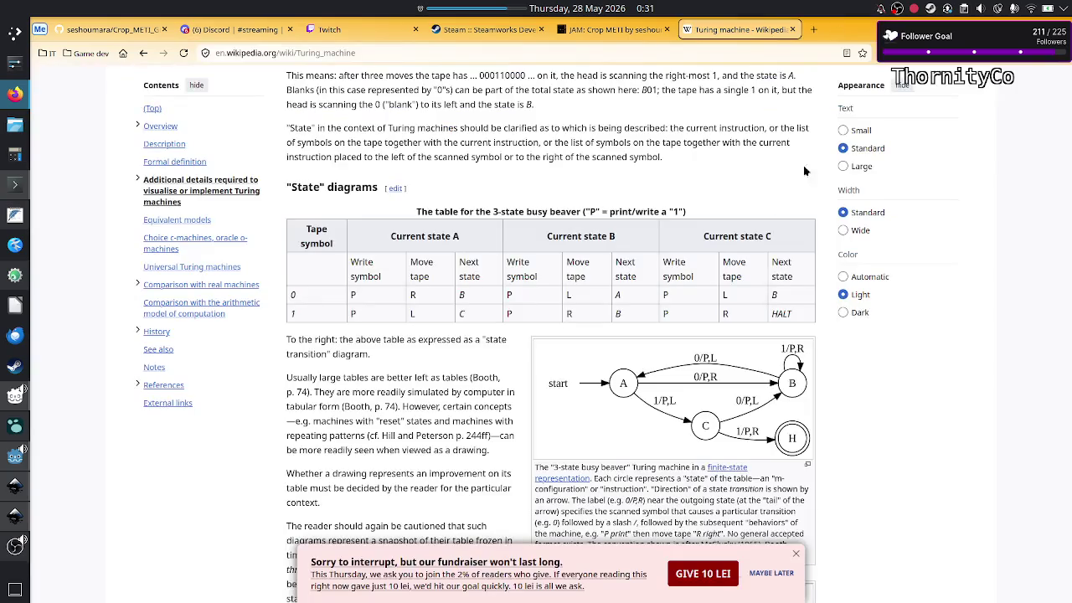
{"action": "key", "text": "alt+Tab"}
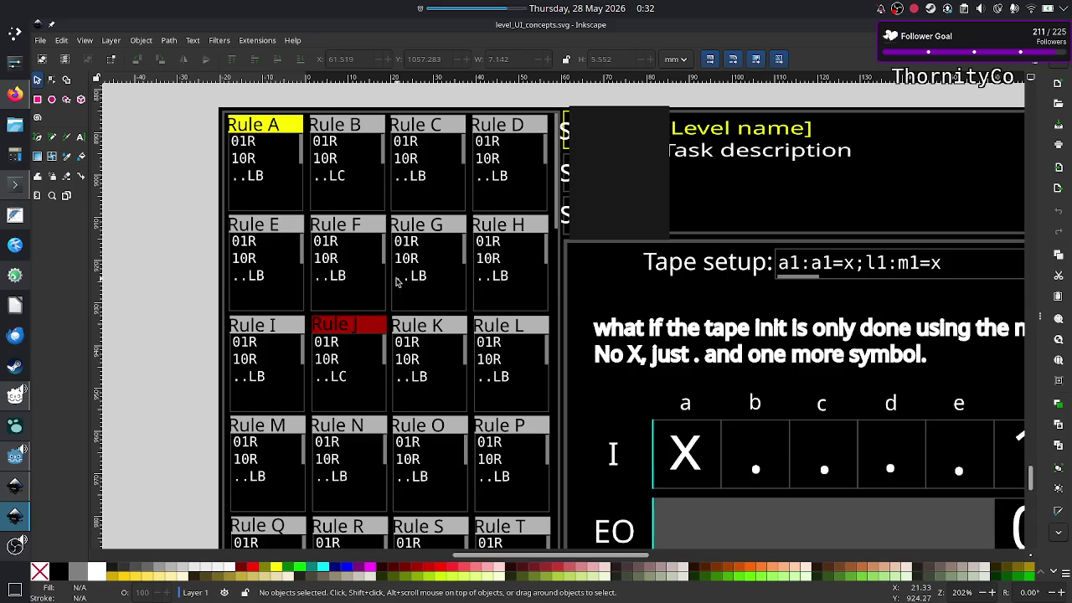
{"action": "scroll", "coordinate": [343, 350], "scroll_direction": "down", "scroll_amount": 5}
{"action": "scroll", "coordinate": [343, 350], "scroll_direction": "up", "scroll_amount": 1}
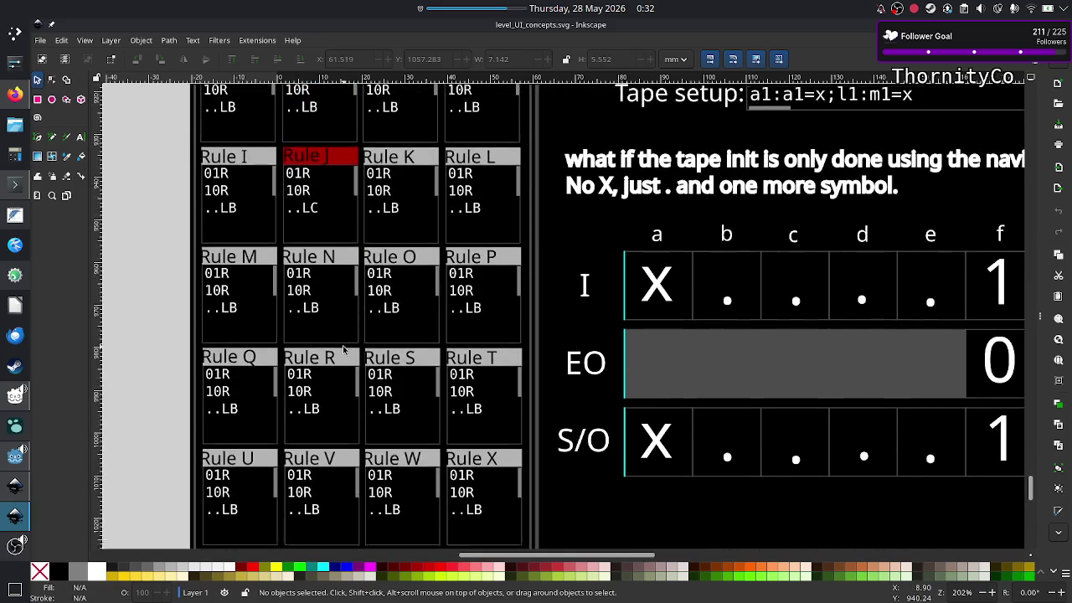
{"action": "scroll", "coordinate": [343, 350], "scroll_direction": "down", "scroll_amount": 6}
{"action": "scroll", "coordinate": [343, 350], "scroll_direction": "up", "scroll_amount": 13}
{"action": "scroll", "coordinate": [343, 350], "scroll_direction": "down", "scroll_amount": 1}
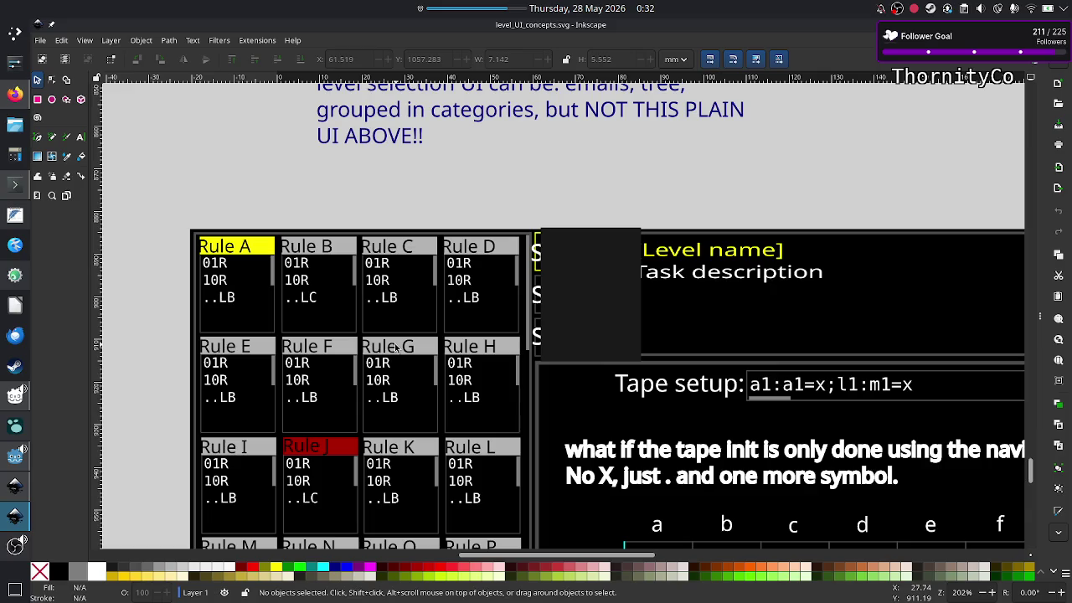
{"action": "scroll", "coordinate": [373, 418], "scroll_direction": "down", "scroll_amount": 6}
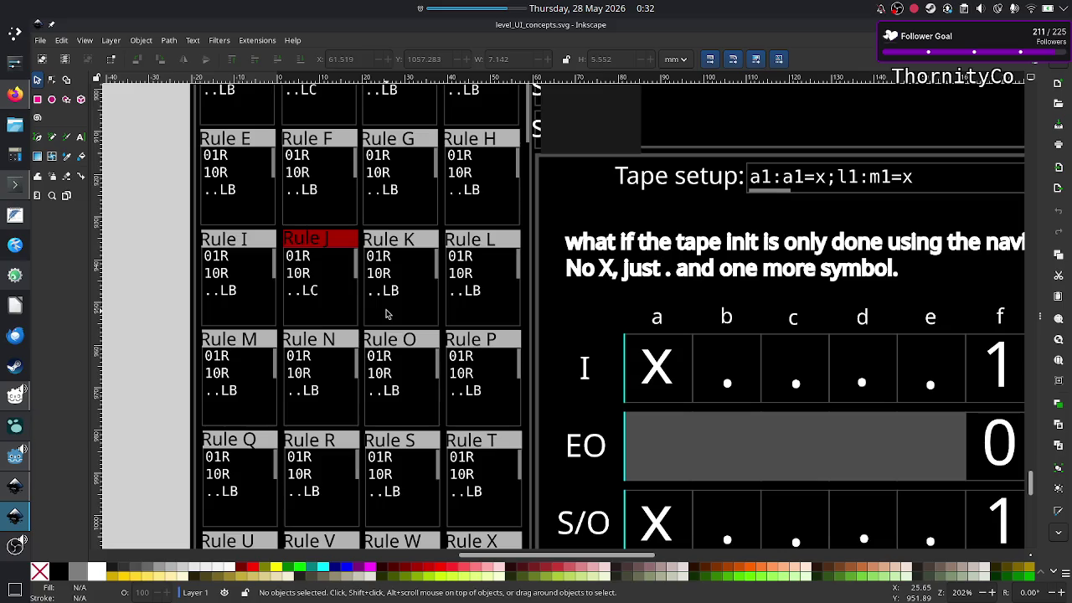
{"action": "left_click", "coordinate": [6, 100]}
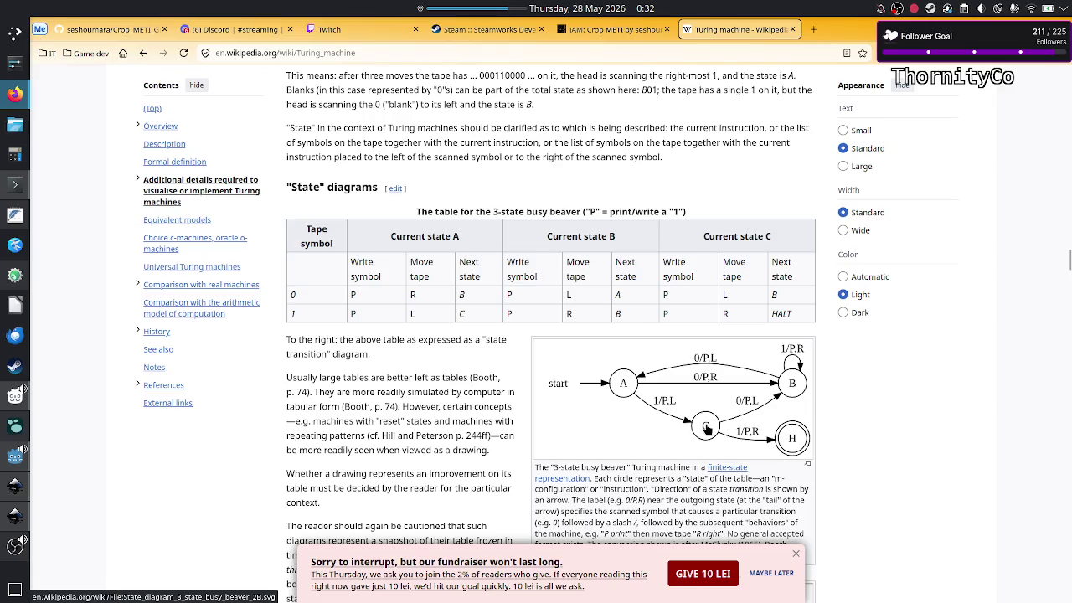
{"action": "key", "text": "alt+Tab"}
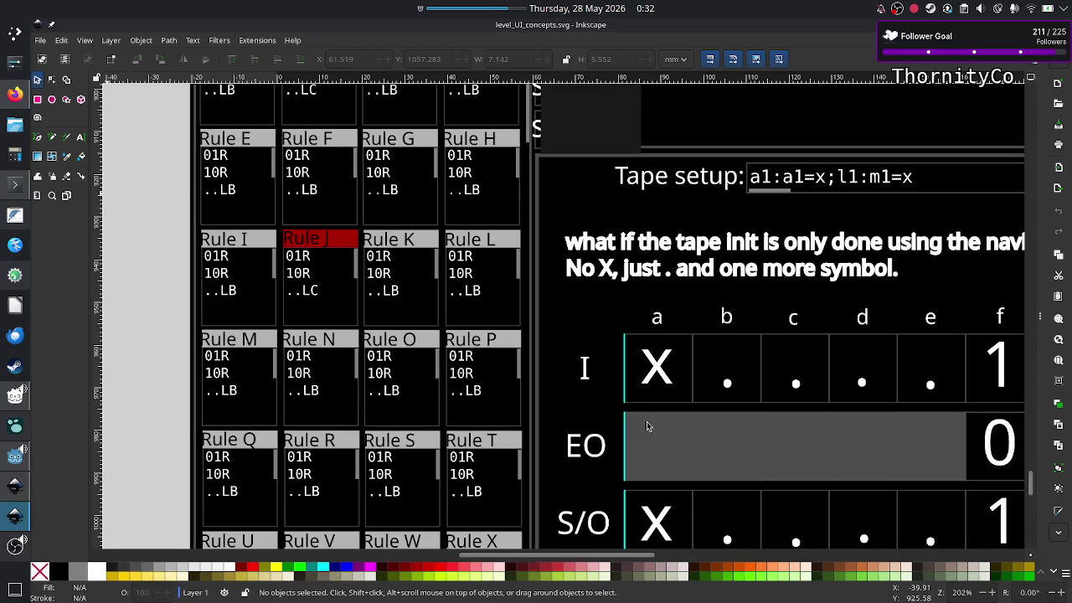
{"action": "scroll", "coordinate": [762, 352], "scroll_direction": "down", "scroll_amount": 3}
{"action": "scroll", "coordinate": [762, 352], "scroll_direction": "right", "scroll_amount": 3}
{"action": "scroll", "coordinate": [762, 352], "scroll_direction": "right", "scroll_amount": 5}
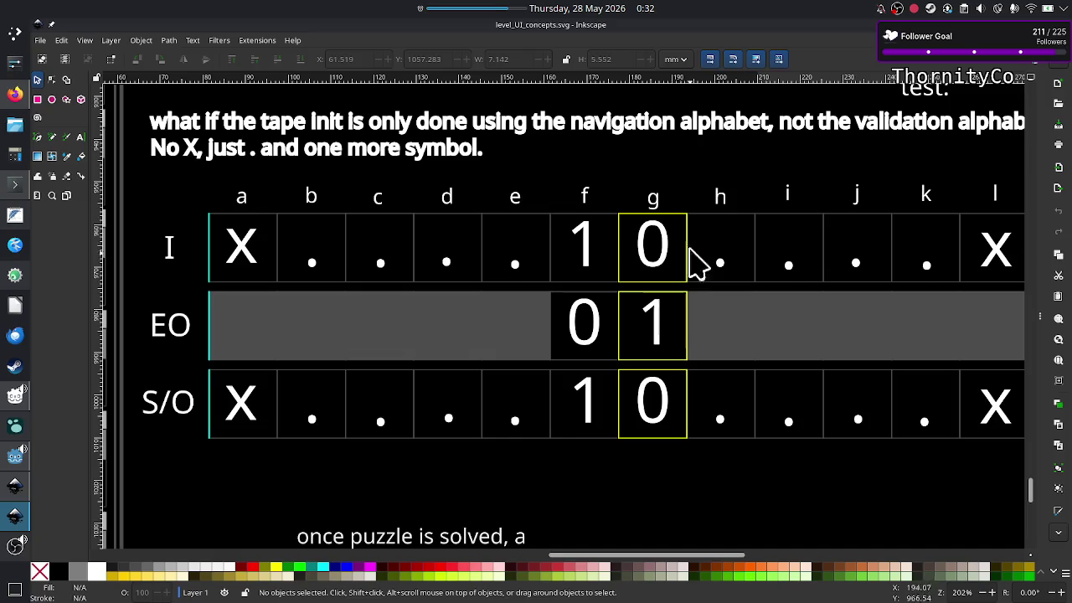
Glance at the busy-beaver diagram, zoom the whole mockup out and in, then return to the diagram
{"action": "key", "text": "alt"}
{"action": "key", "text": "alt+Tab"}
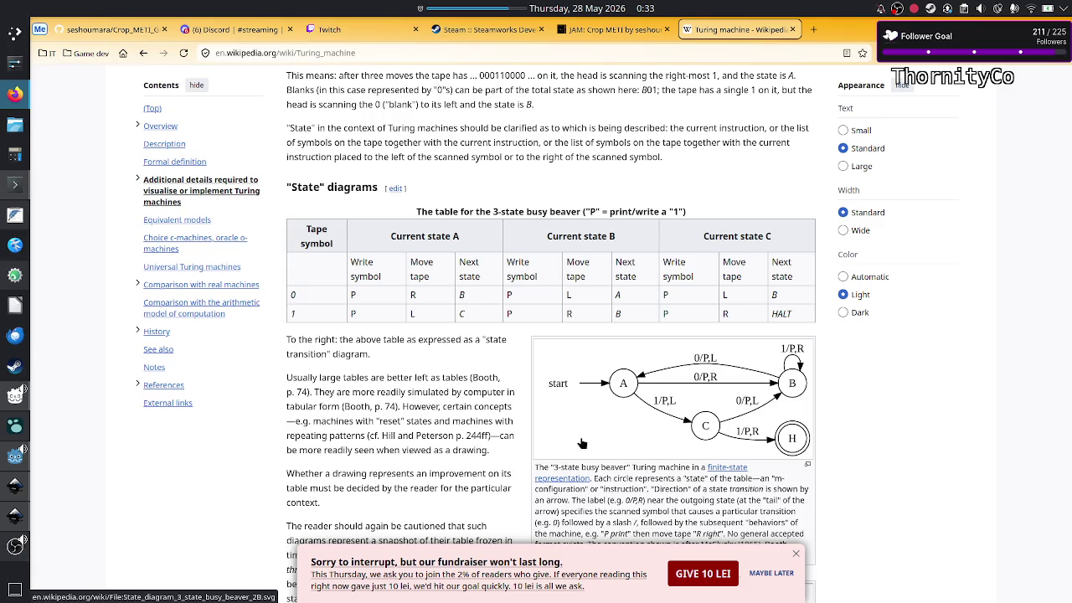
{"action": "key", "text": "alt+Tab"}
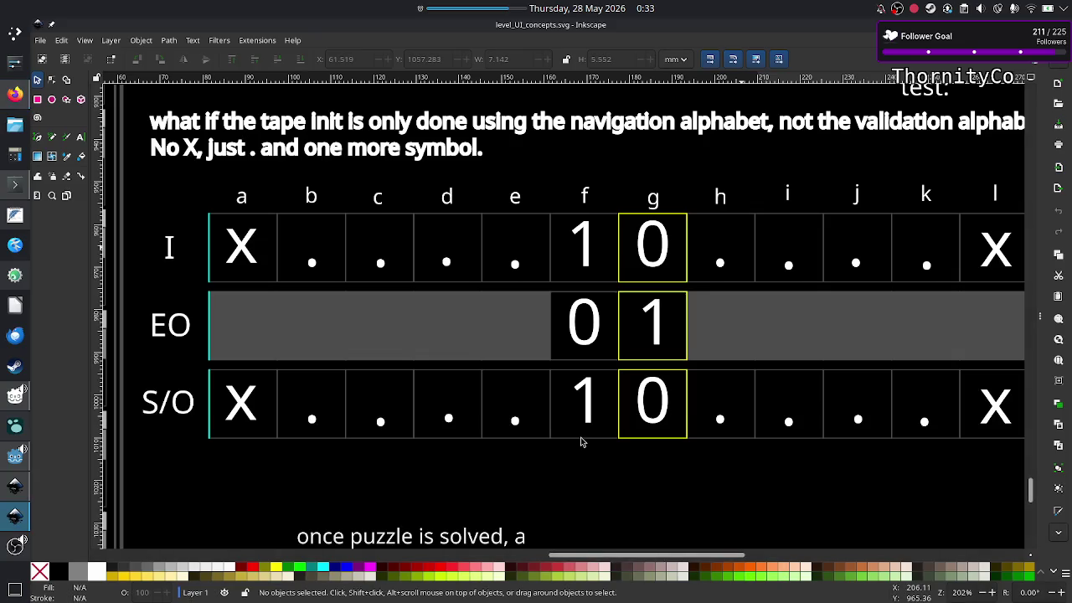
{"action": "scroll", "coordinate": [554, 339], "scroll_direction": "down", "scroll_amount": 2}
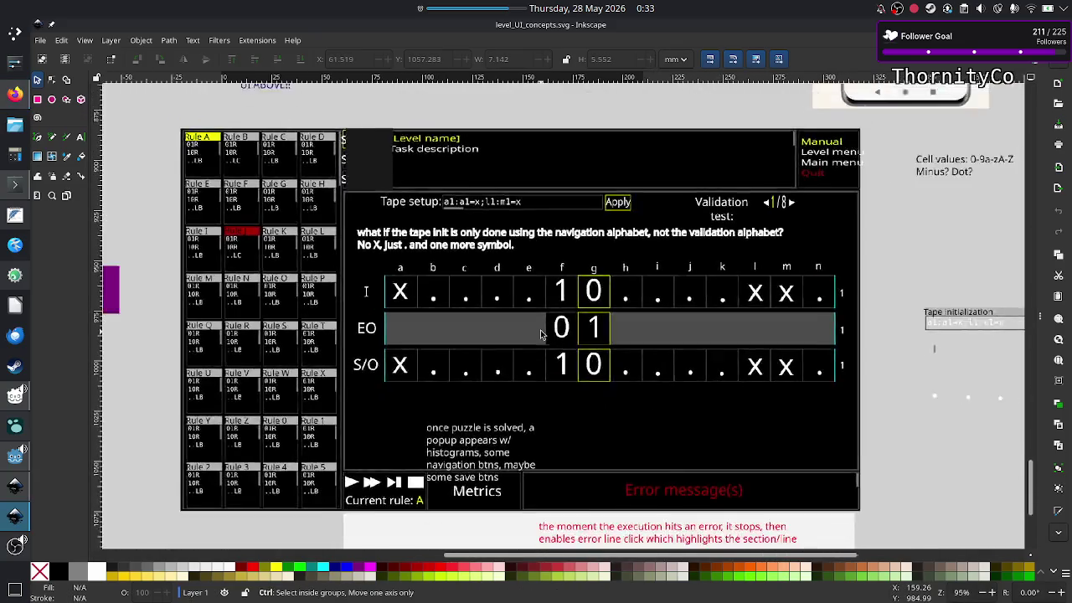
{"action": "scroll", "coordinate": [228, 291], "scroll_direction": "up", "scroll_amount": 2}
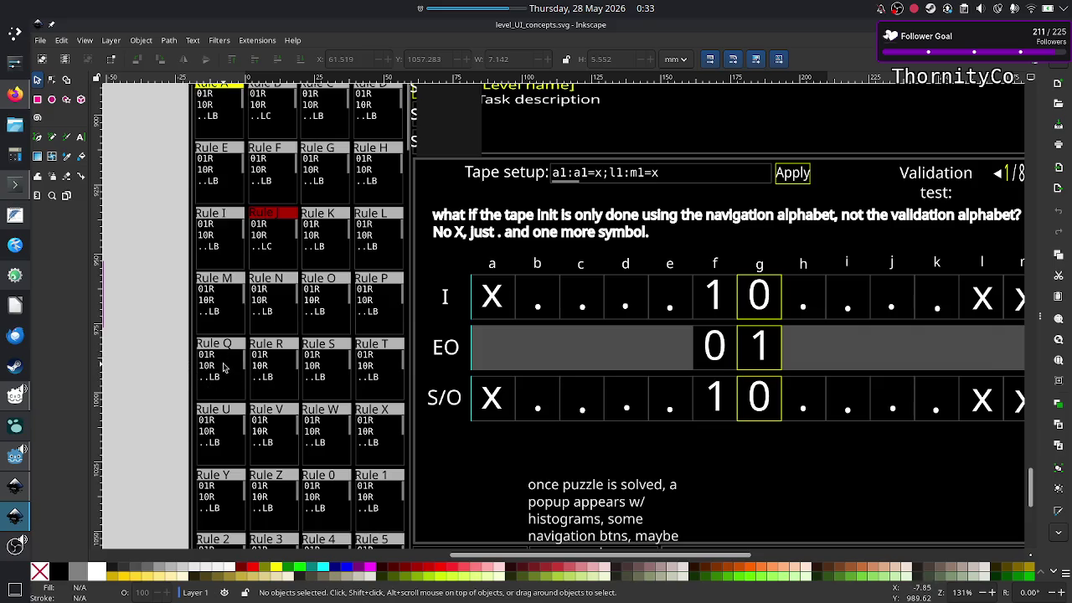
{"action": "key", "text": "alt+Tab"}
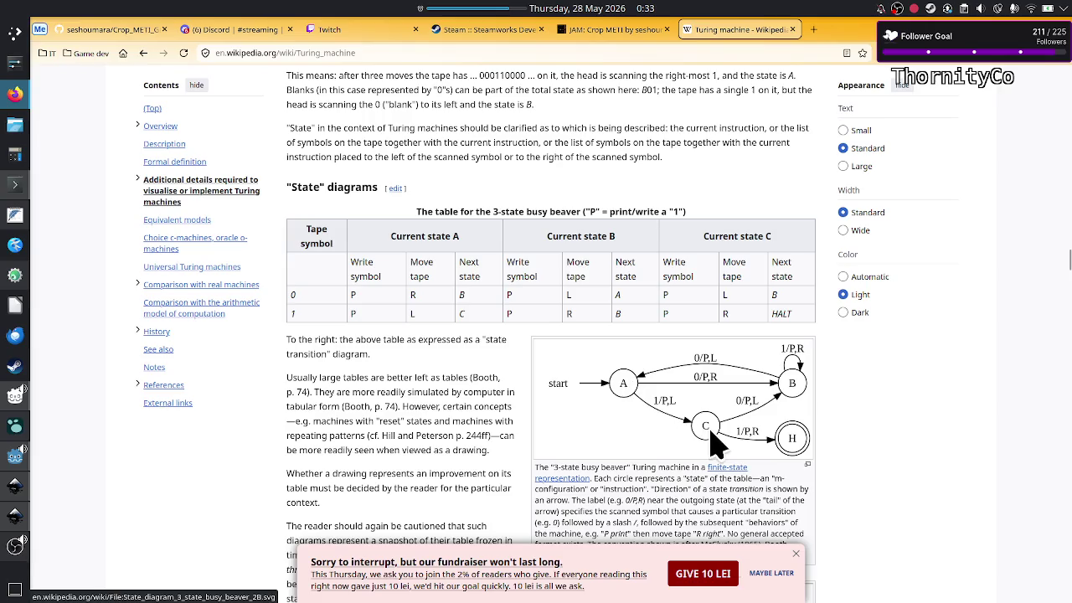
Zoom into the rule grid and flip between it and the Turing machine article's busy-beaver diagram
{"action": "key", "text": "alt+Tab"}
{"action": "scroll", "coordinate": [223, 193], "scroll_direction": "up", "scroll_amount": 4}
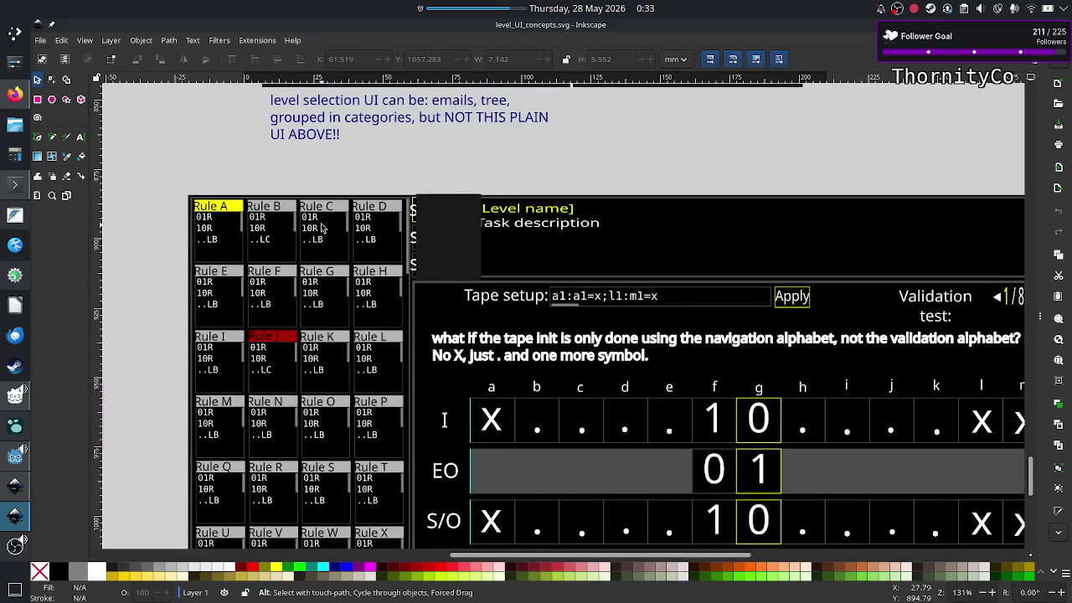
{"action": "key", "text": "alt+Tab"}
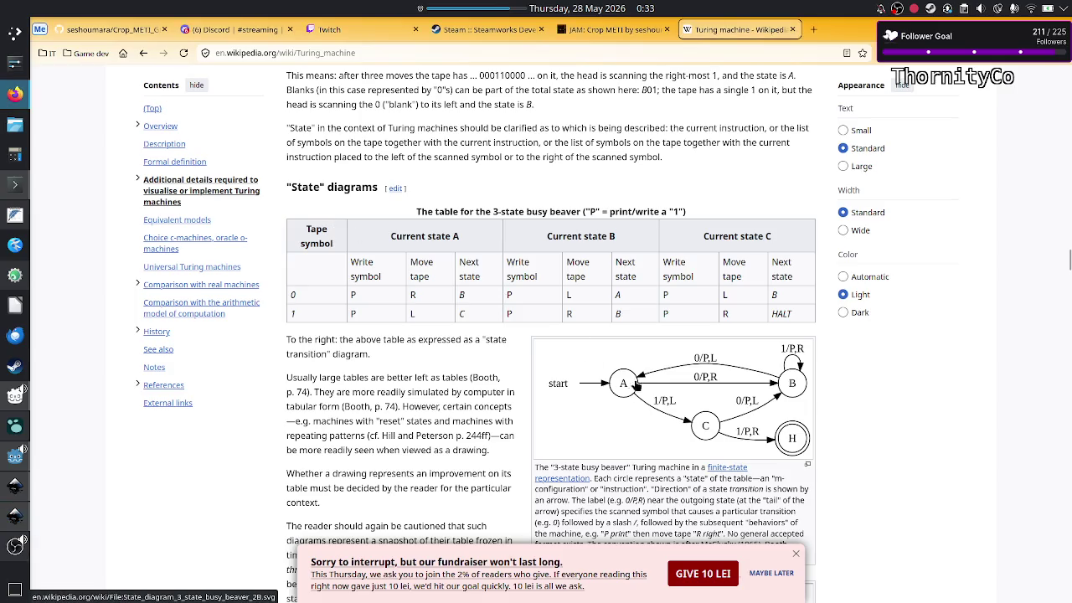
{"action": "key", "text": "alt+Tab"}
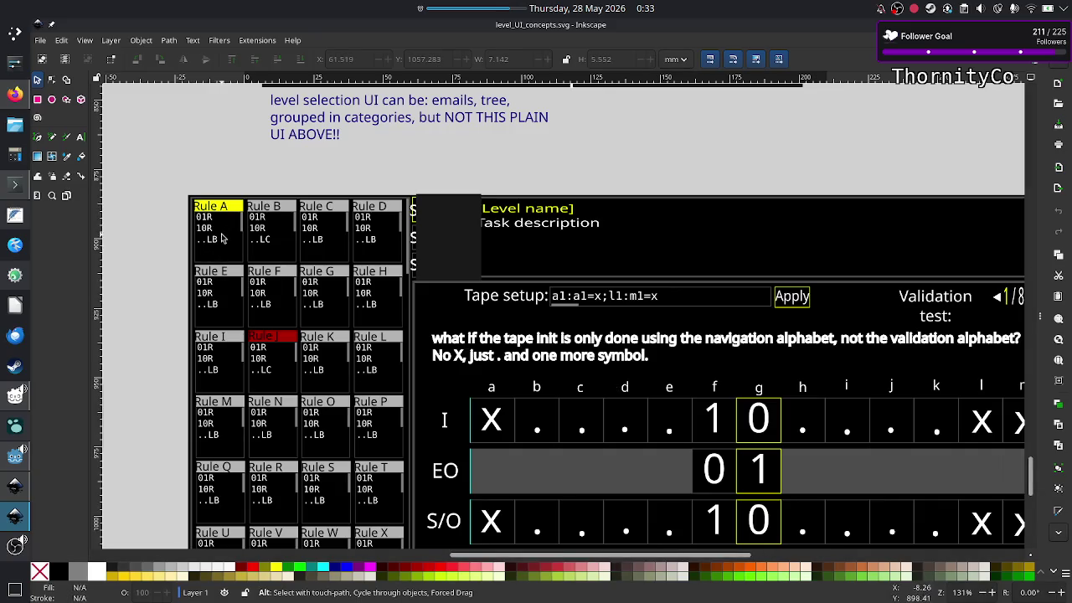
{"action": "key", "text": "alt+Tab"}
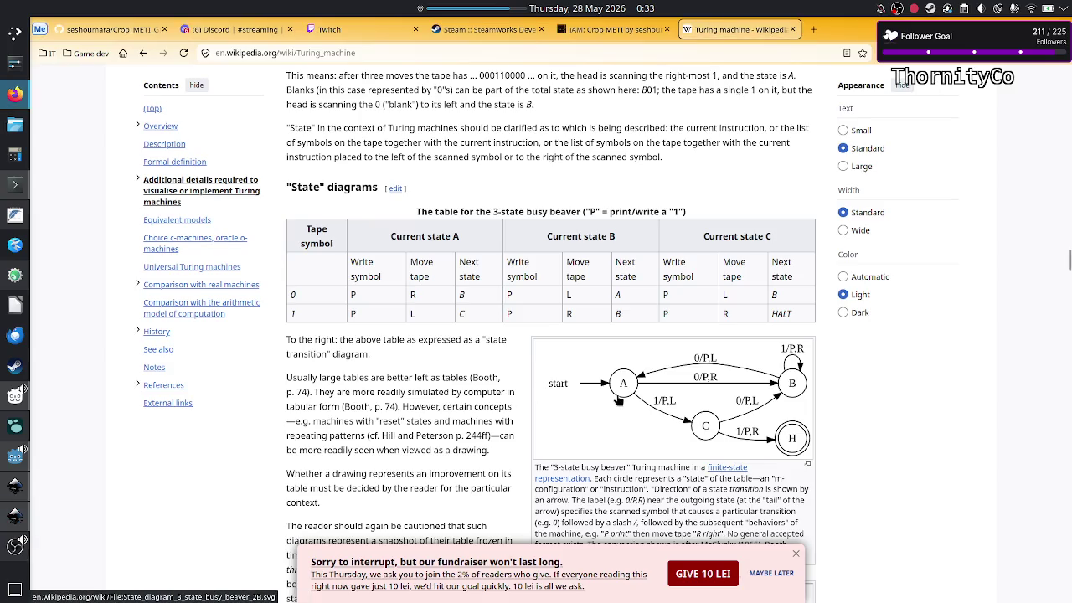
{"action": "key", "text": "alt+Tab"}
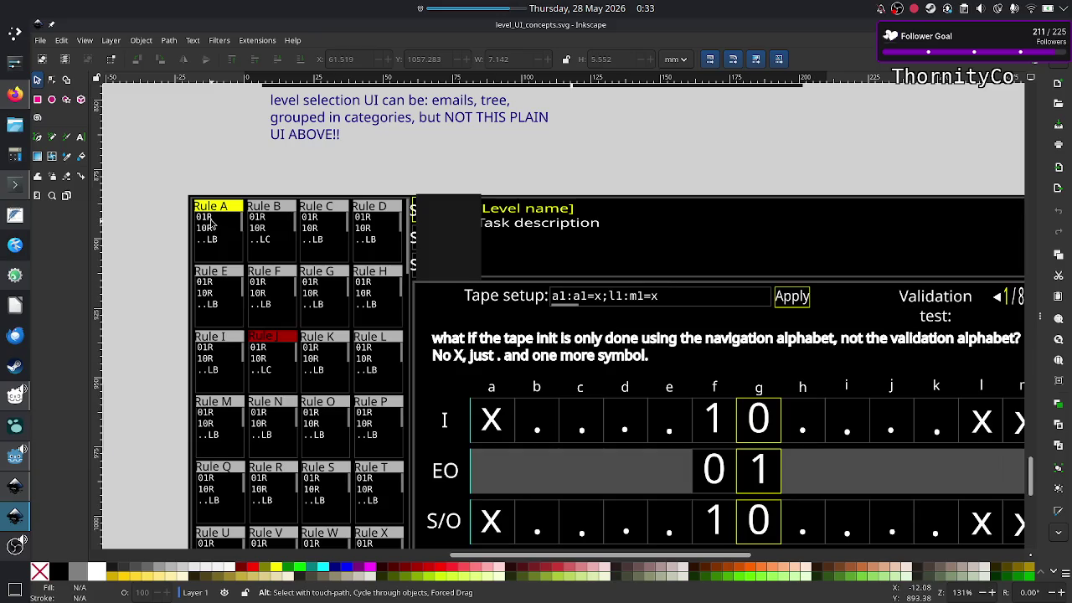
{"action": "key", "text": "alt+Tab"}
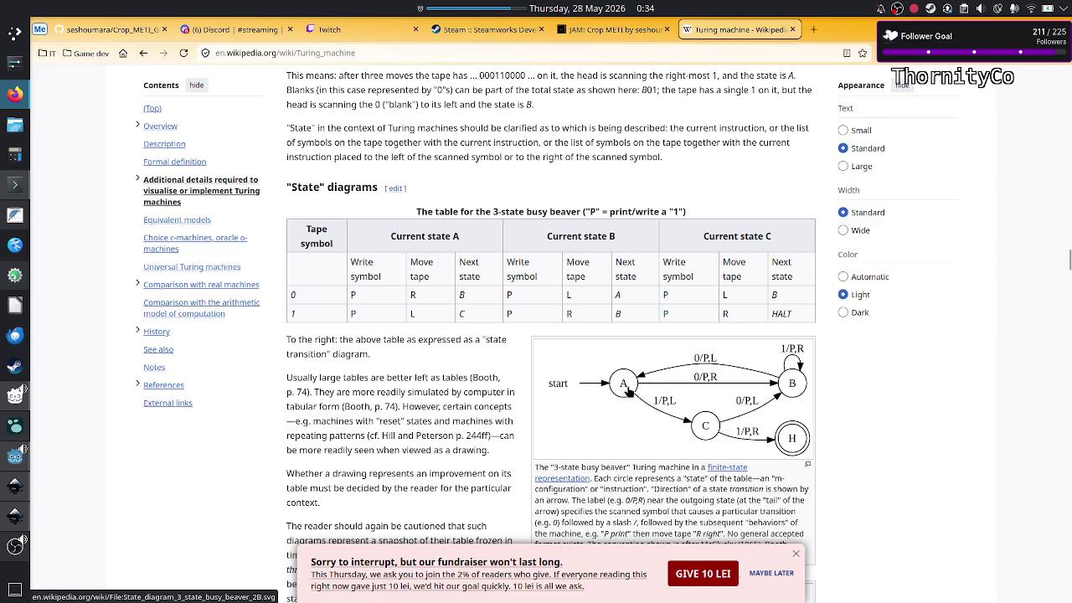
Keep checking the rule cards against the 3-state busy beaver state diagram, zooming in further
{"action": "key", "text": "alt+Tab"}
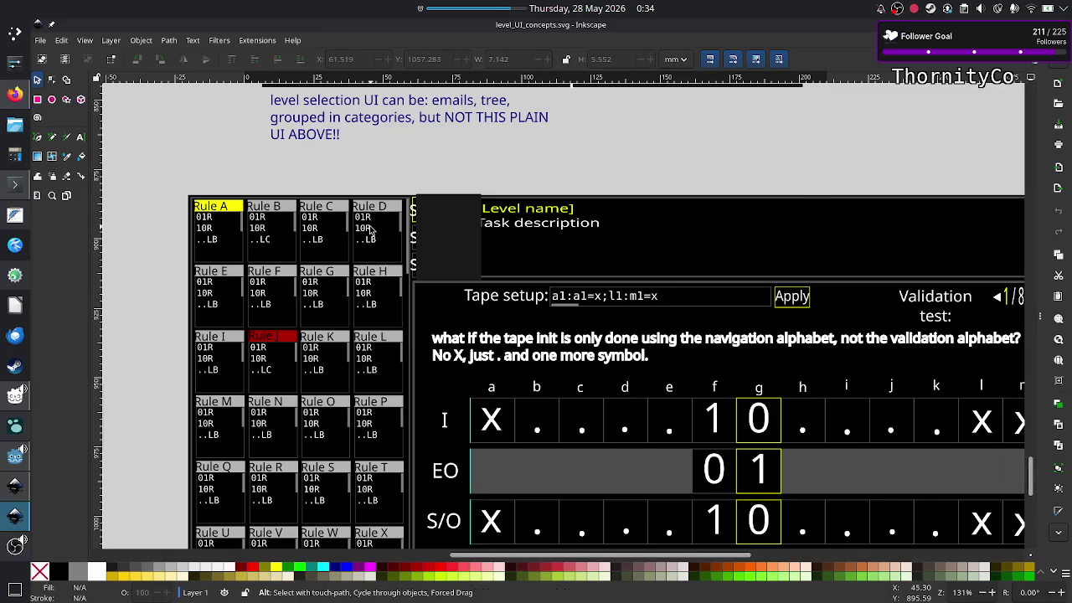
{"action": "key", "text": "alt+Tab"}
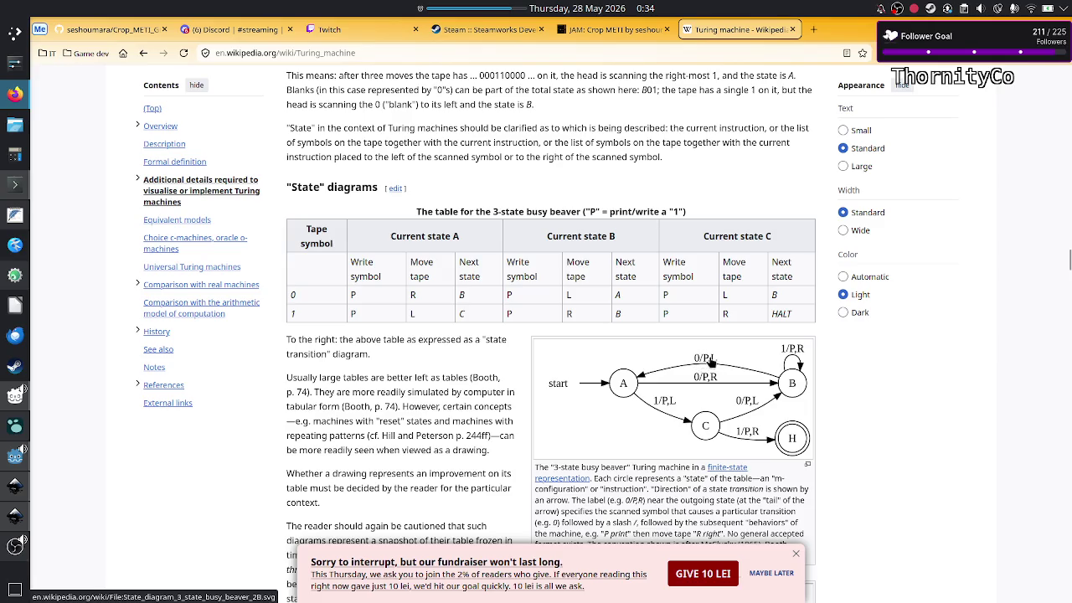
{"action": "key", "text": "alt+Tab"}
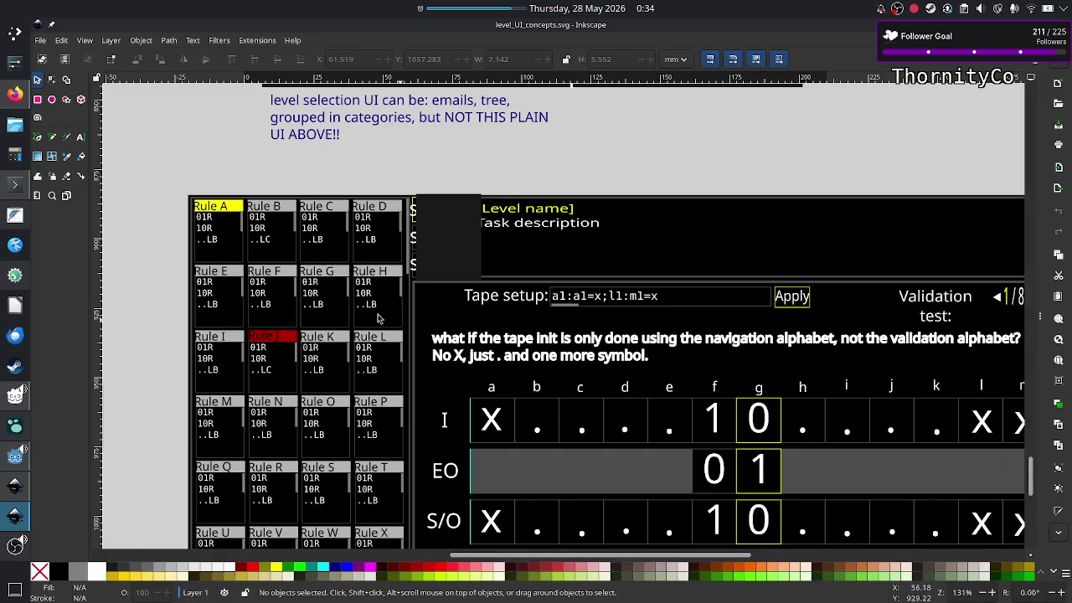
{"action": "scroll", "coordinate": [275, 289], "scroll_direction": "up", "scroll_amount": 2, "text": "ctrl"}
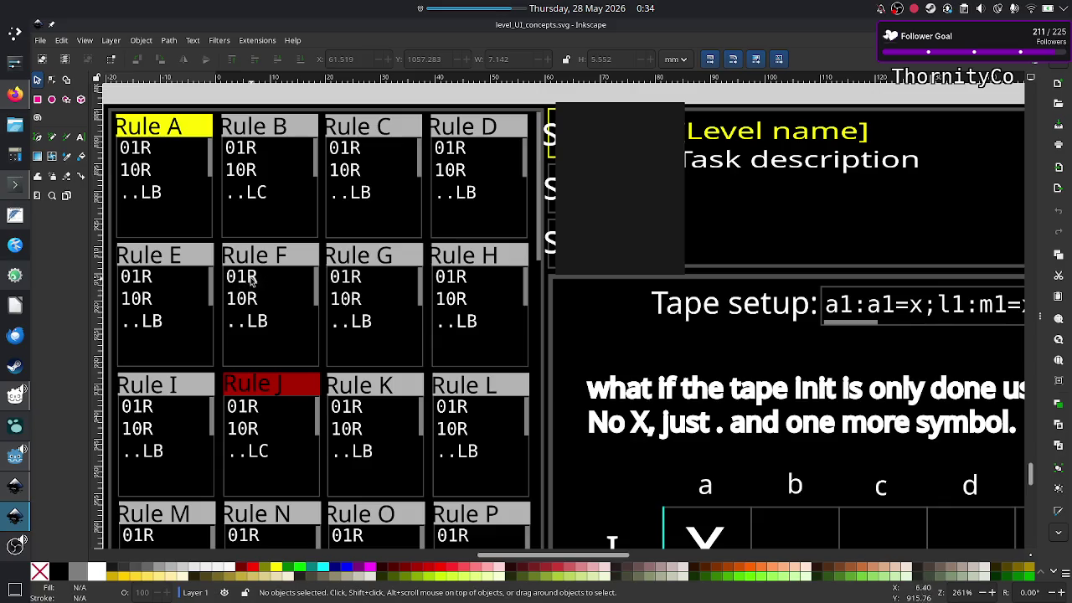
{"action": "key", "text": "alt+Tab"}
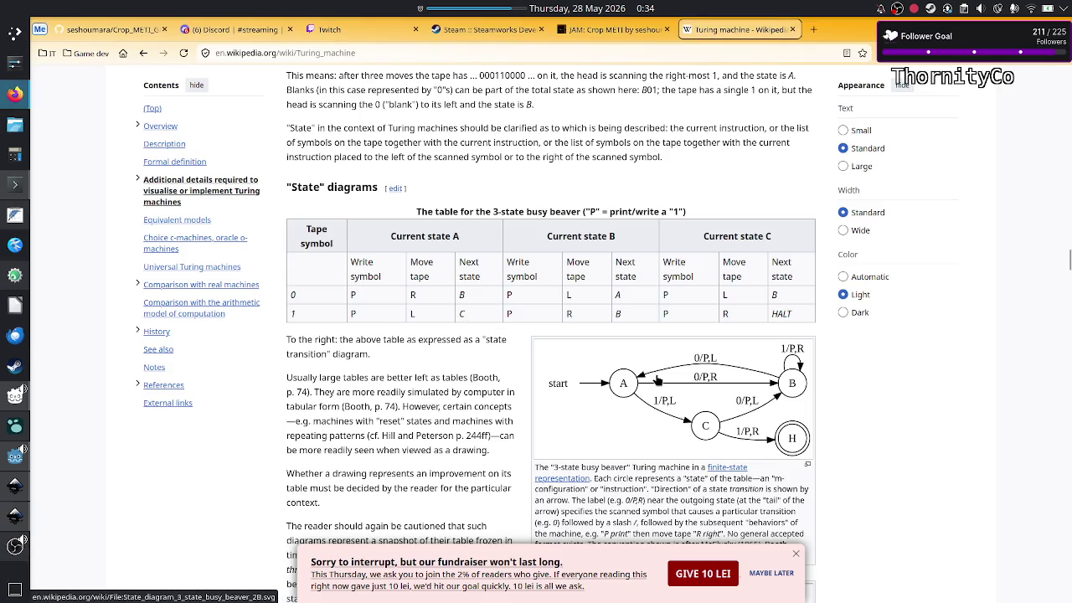
{"action": "key", "text": "alt+Tab"}
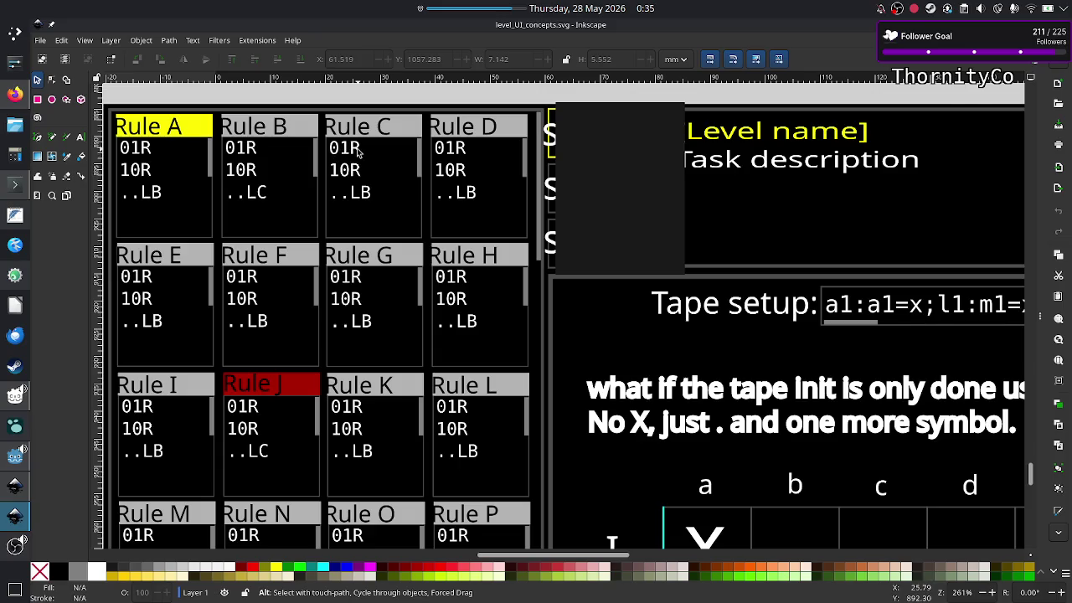
{"action": "key", "text": "alt+Tab"}
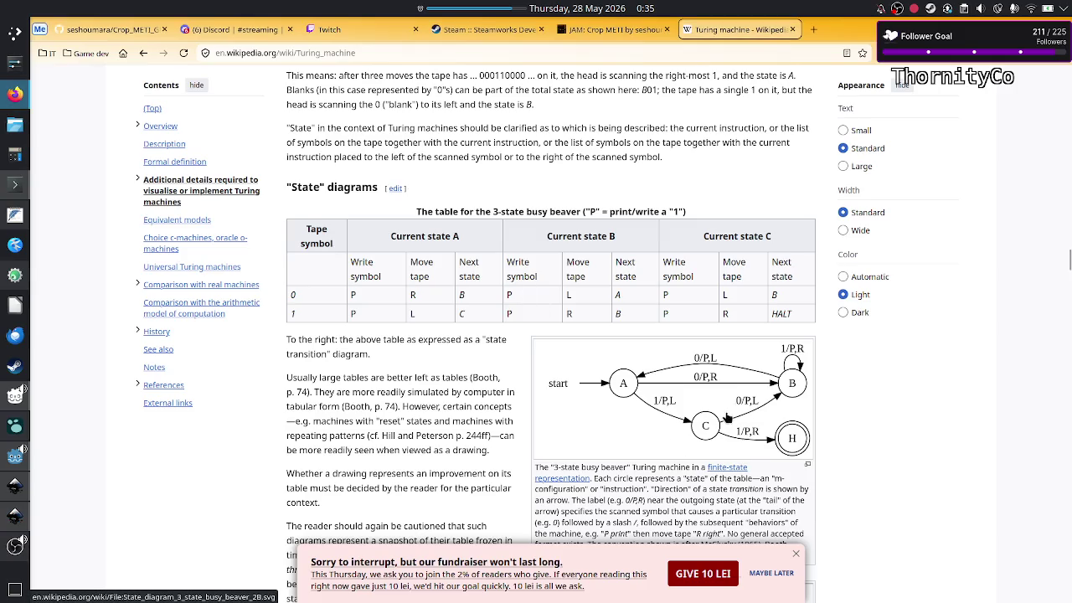
{"action": "key", "text": "alt+Tab"}
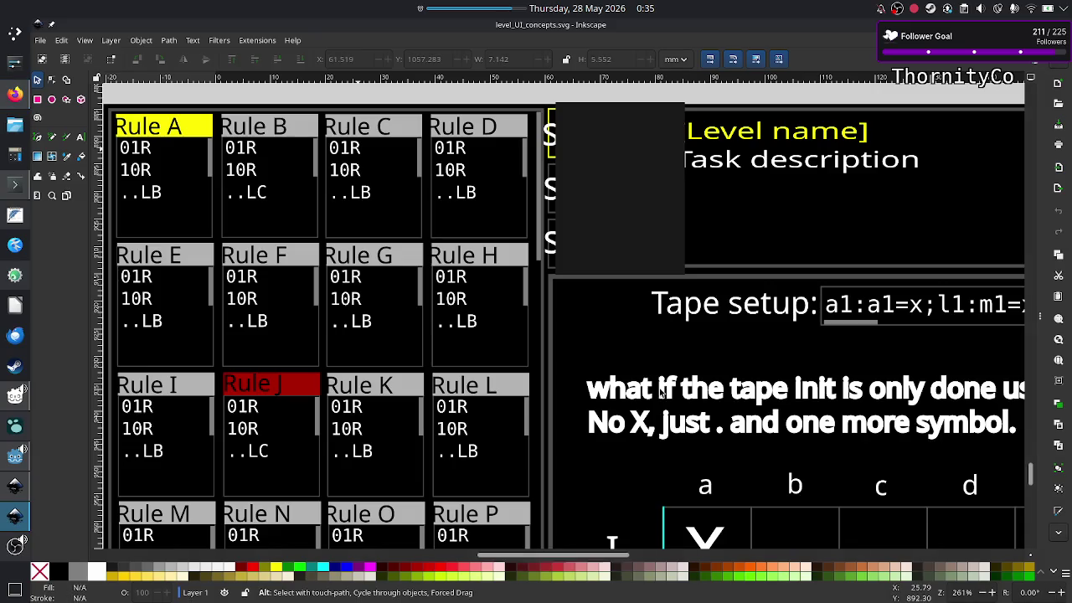
Zoom the canvas out and back in over the rules, then enlarge the Wikipedia state diagram
{"action": "scroll", "coordinate": [355, 280], "scroll_direction": "down", "scroll_amount": 3}
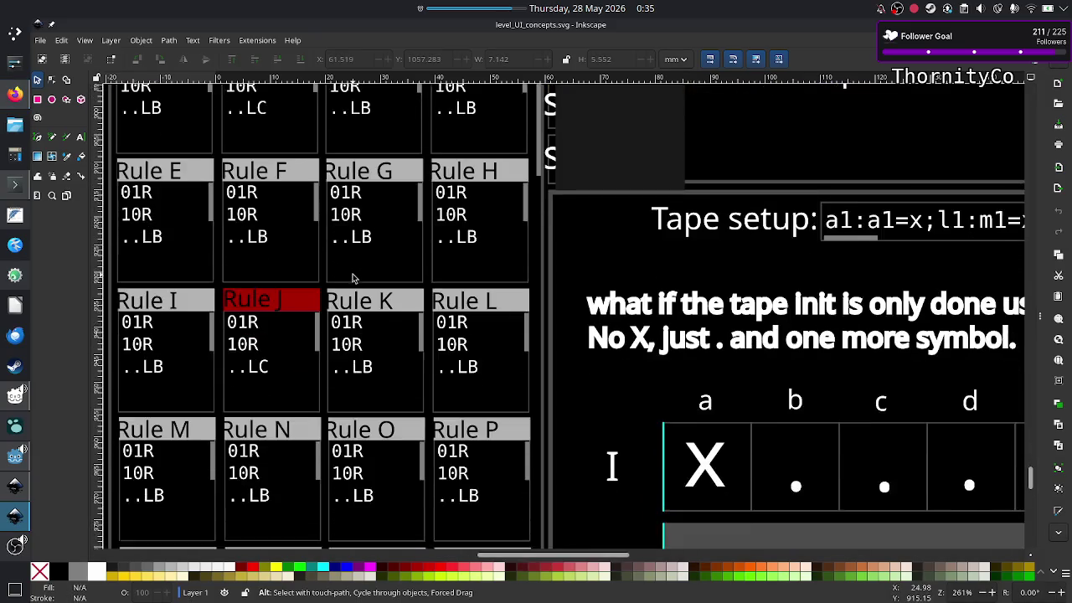
{"action": "scroll", "coordinate": [354, 278], "scroll_direction": "down", "scroll_amount": 6}
{"action": "scroll", "coordinate": [355, 280], "scroll_direction": "down", "scroll_amount": 6}
{"action": "scroll", "coordinate": [354, 280], "scroll_direction": "down", "scroll_amount": 2}
{"action": "scroll", "coordinate": [354, 278], "scroll_direction": "down", "scroll_amount": 2}
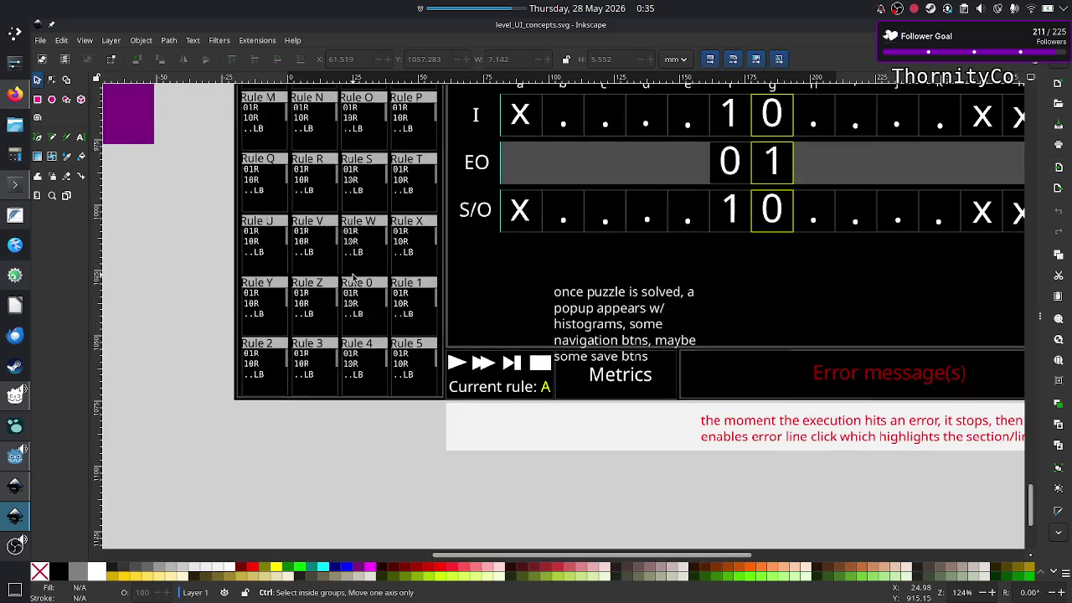
{"action": "scroll", "coordinate": [354, 279], "scroll_direction": "up", "scroll_amount": 1}
{"action": "scroll", "coordinate": [354, 280], "scroll_direction": "up", "scroll_amount": 3}
{"action": "scroll", "coordinate": [355, 280], "scroll_direction": "up", "scroll_amount": 4}
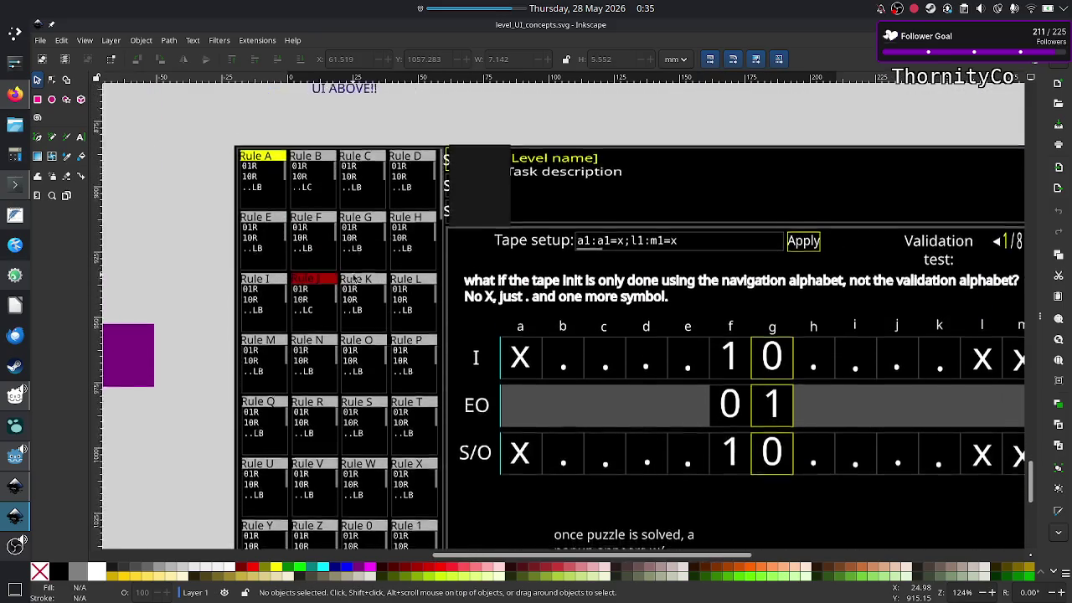
{"action": "scroll", "coordinate": [354, 279], "scroll_direction": "up", "scroll_amount": 1}
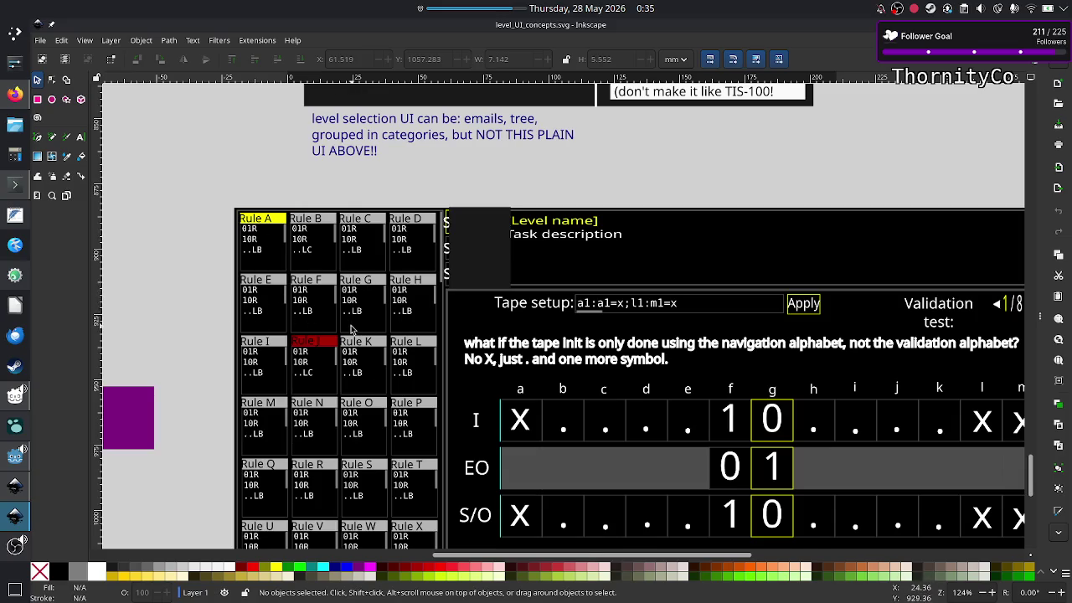
{"action": "scroll", "coordinate": [352, 329], "scroll_direction": "down", "scroll_amount": 3}
{"action": "scroll", "coordinate": [352, 329], "scroll_direction": "up", "scroll_amount": 3}
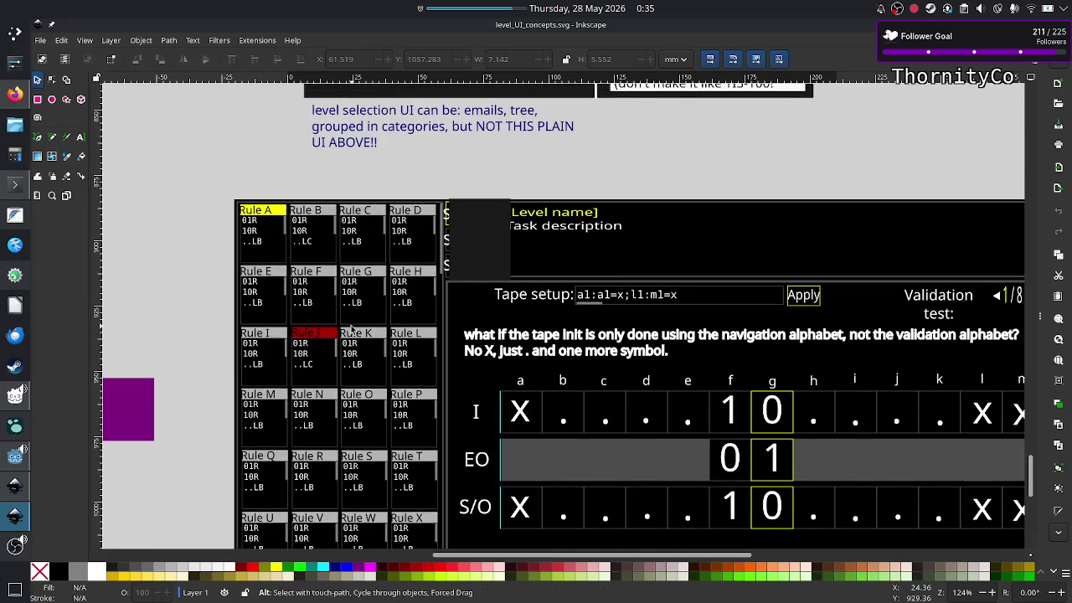
{"action": "key", "text": "alt+Tab"}
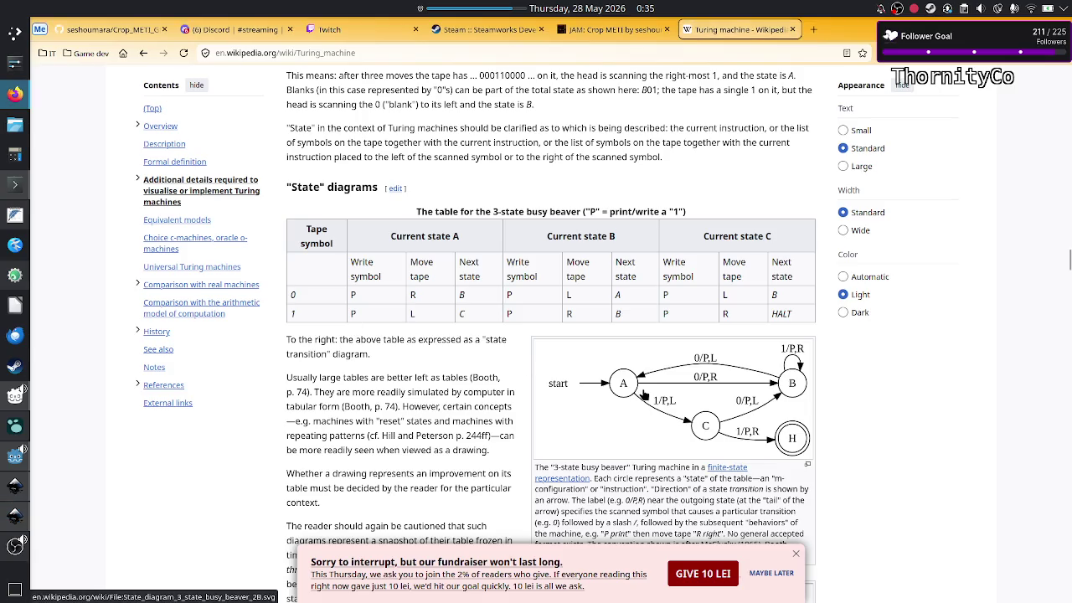
{"action": "left_click", "coordinate": [642, 394]}
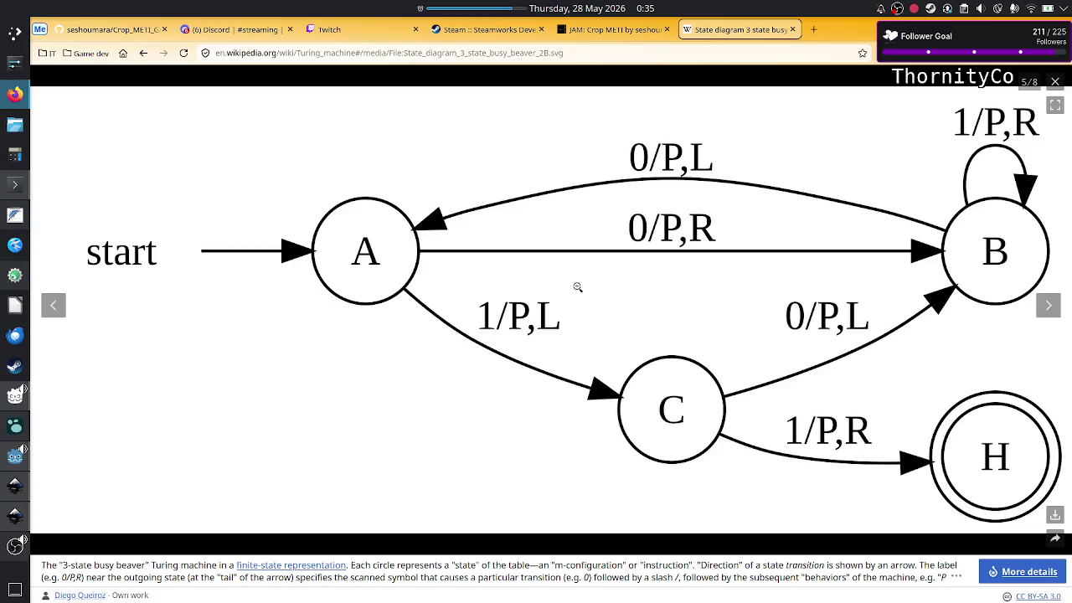
Zoom in on Rule B and compare it repeatedly with the full-size A/B/C/H state diagram
{"action": "key", "text": "alt+Tab"}
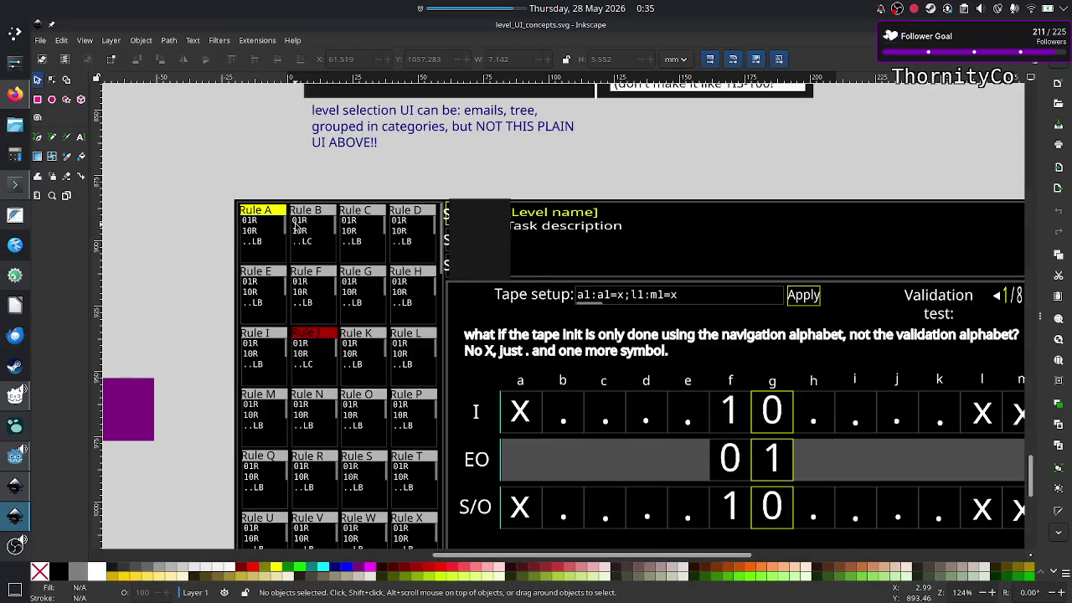
{"action": "scroll", "coordinate": [295, 226], "scroll_direction": "up", "scroll_amount": 2}
{"action": "scroll", "coordinate": [295, 226], "scroll_direction": "up", "scroll_amount": 1}
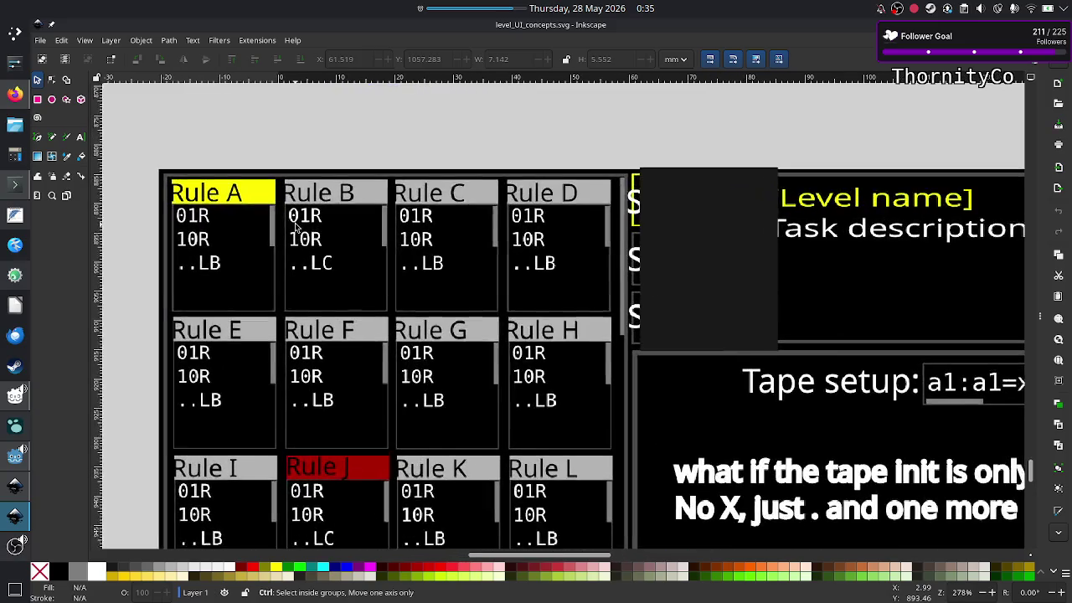
{"action": "scroll", "coordinate": [295, 226], "scroll_direction": "up", "scroll_amount": 1}
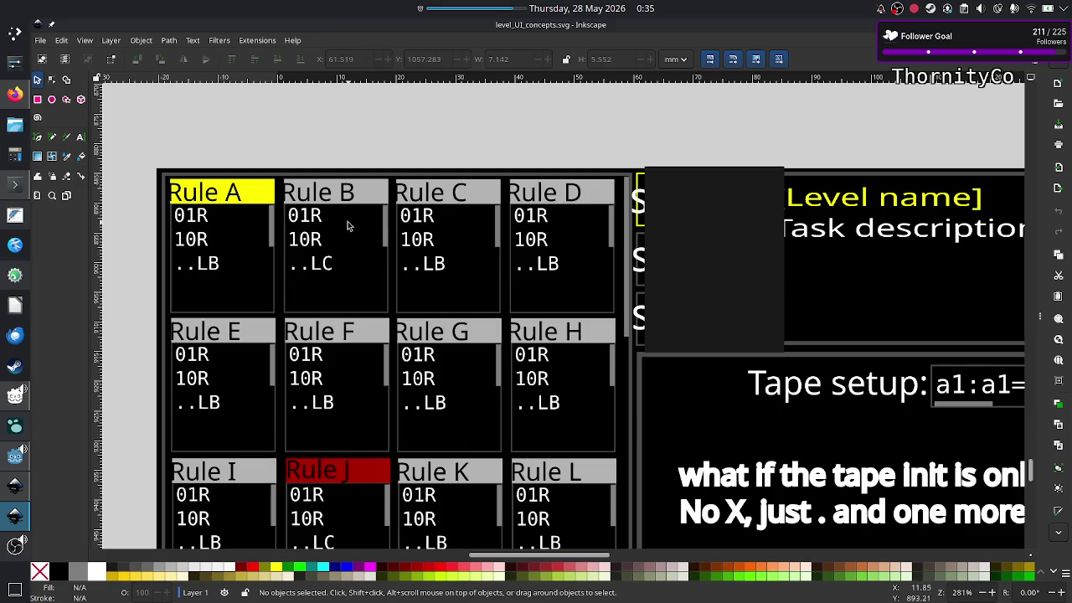
{"action": "key", "text": "alt+Tab"}
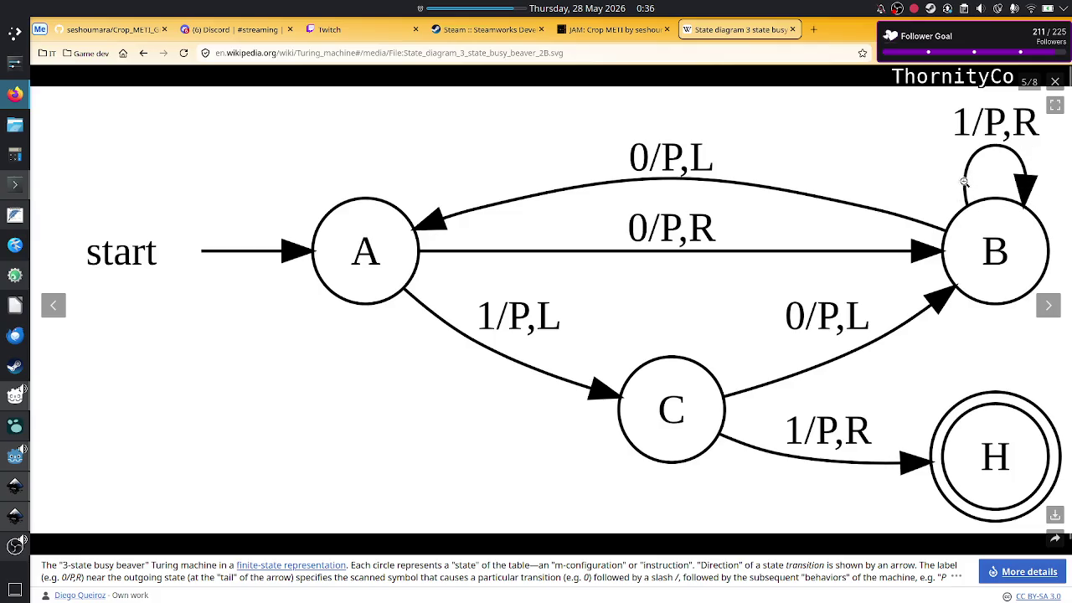
{"action": "key", "text": "alt+Tab"}
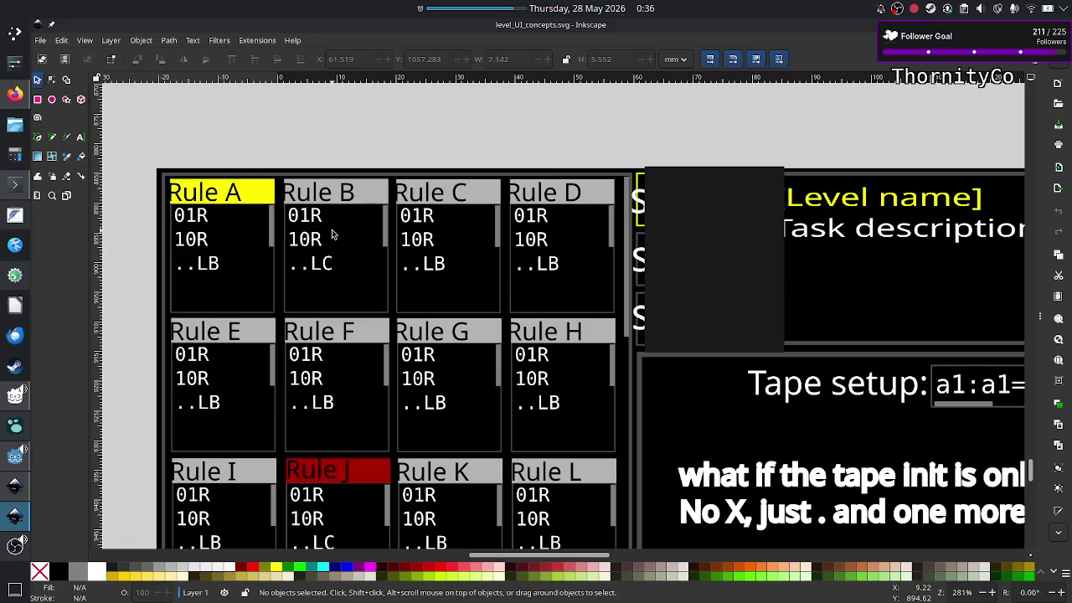
{"action": "key", "text": "alt+Tab"}
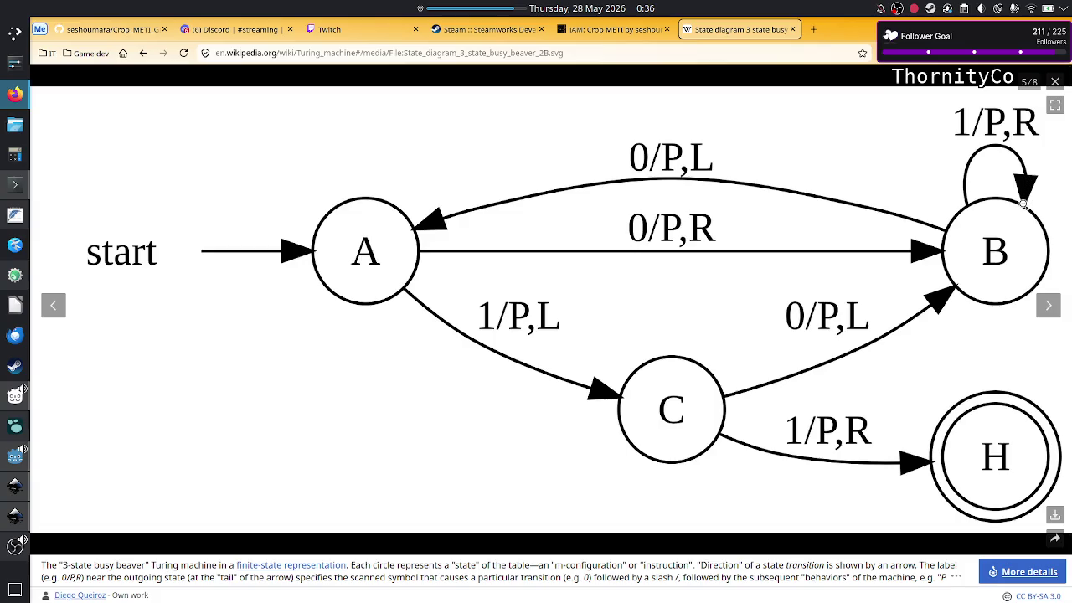
{"action": "key", "text": "alt+Tab"}
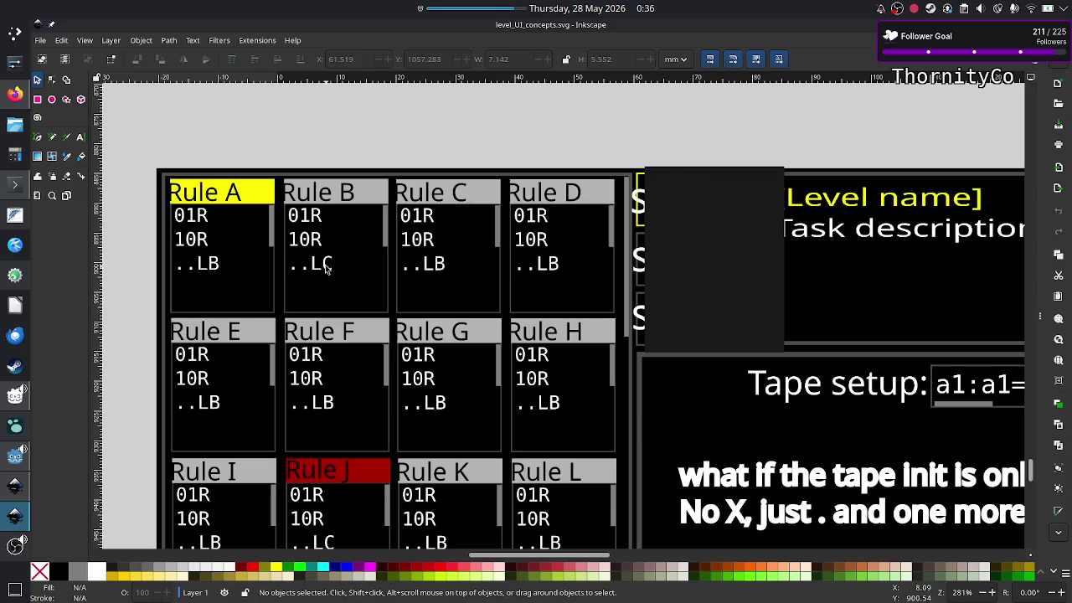
{"action": "key", "text": "alt+Tab"}
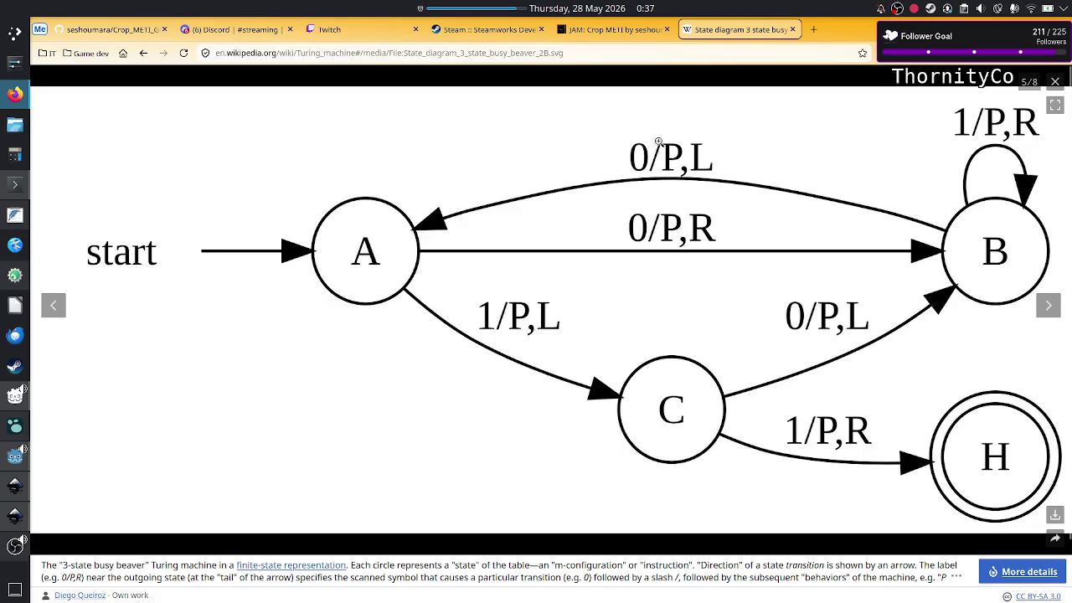
Leave the Wikipedia diagram and bring the stream_work.txt notes to the front
{"action": "key", "text": "alt+Tab"}
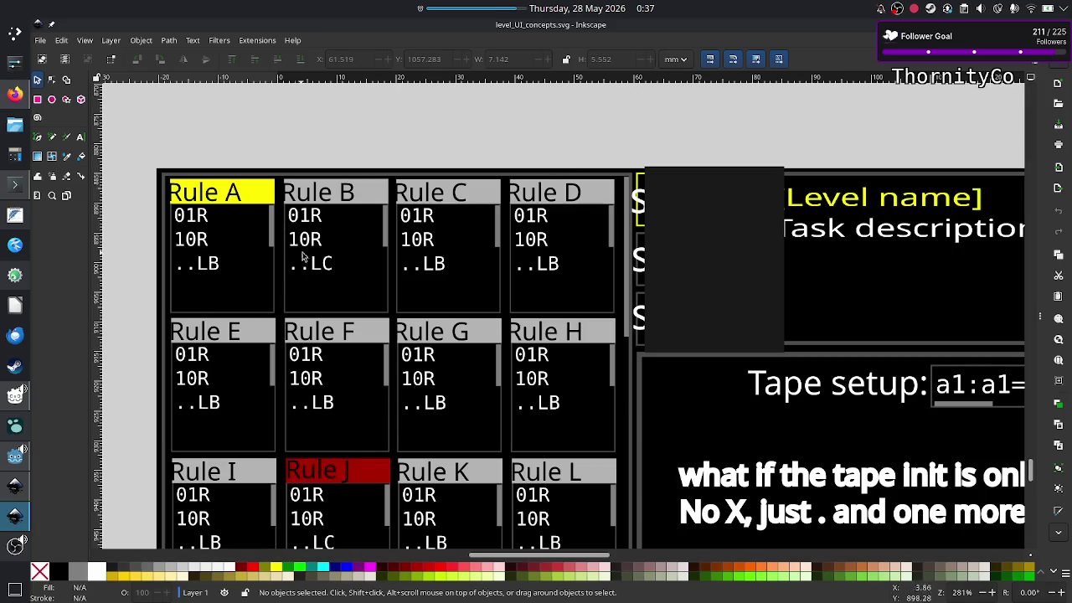
{"action": "left_click", "coordinate": [13, 220]}
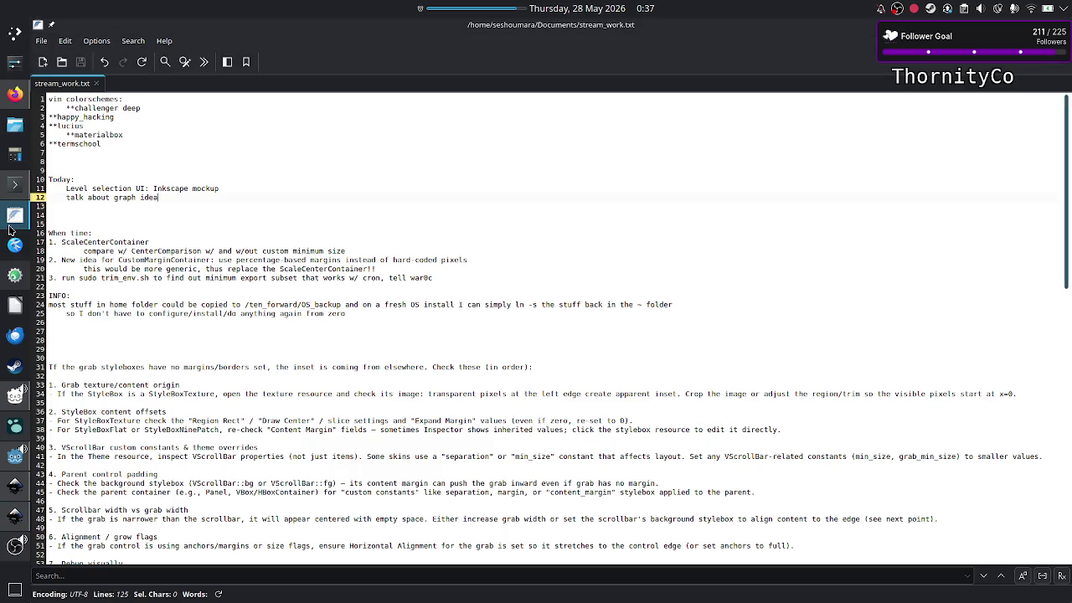
In a new FeatherPad document, list the transitions 01R, 12R, 23R … on separate lines
{"action": "left_click", "coordinate": [42, 63]}
{"action": "type", "text": "01s"}
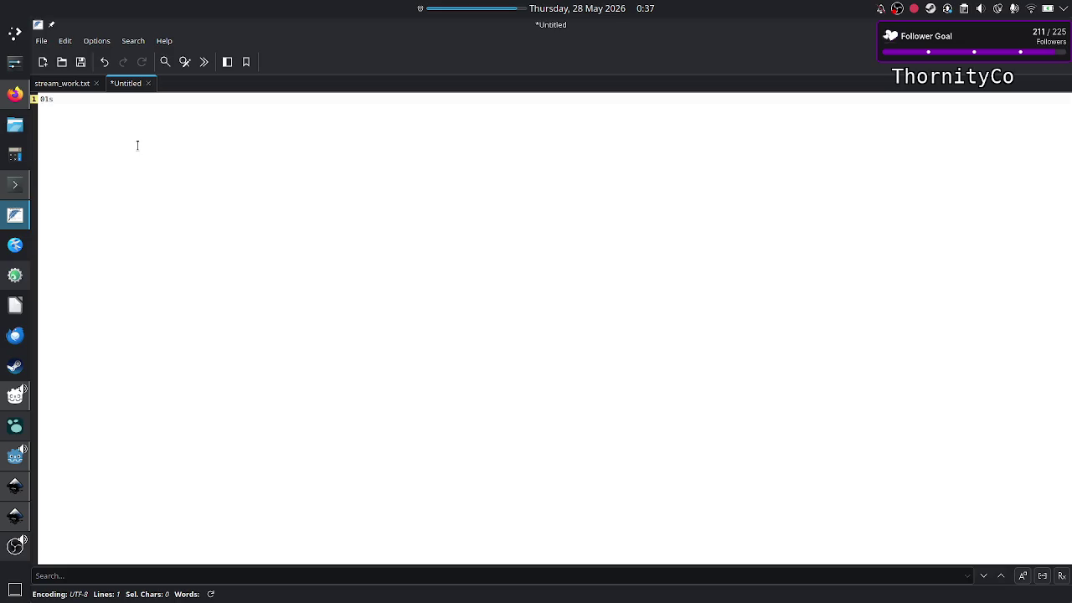
{"action": "key", "text": "Return"}
{"action": "type", "text": "s"}
{"action": "key", "text": "Return"}
{"action": "key", "text": "BackSpace"}
{"action": "key", "text": "BackSpace"}
{"action": "key", "text": "BackSpace"}
{"action": "key", "text": "BackSpace"}
{"action": "key", "text": "Return"}
{"action": "type", "text": "R"}
{"action": "key", "text": "Return"}
{"action": "key", "text": "Return"}
{"action": "key", "text": "Return"}
{"action": "type", "text": "R"}
{"action": "key", "text": "Return"}
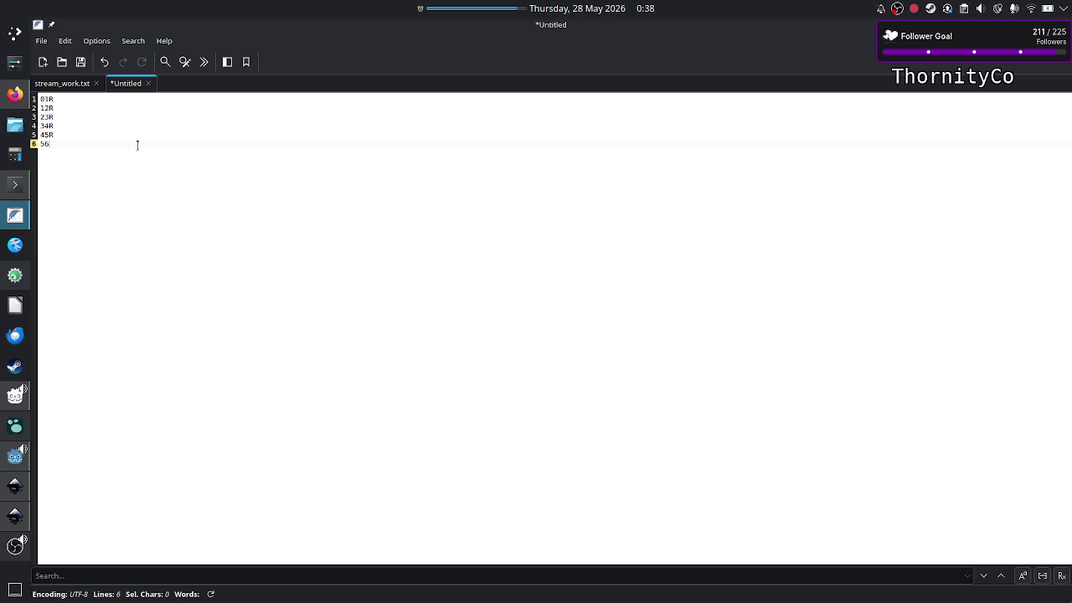
{"action": "type", "text": "R"}
{"action": "key", "text": "Return"}
{"action": "key", "text": "Return"}
{"action": "key", "text": "Return"}
Select several of the transition lines, then return to the Inkscape mockup
{"action": "key", "text": "Up"}
{"action": "key", "text": "Up"}
{"action": "key", "text": "Up"}
{"action": "key", "text": "Up"}
{"action": "key", "text": "Up"}
{"action": "key", "text": "Up"}
{"action": "key", "text": "Up"}
{"action": "key", "text": "Up"}
{"action": "key", "text": "shift+Down"}
{"action": "key", "text": "shift+Down"}
{"action": "key", "text": "shift+Down"}
{"action": "key", "text": "shift+Down"}
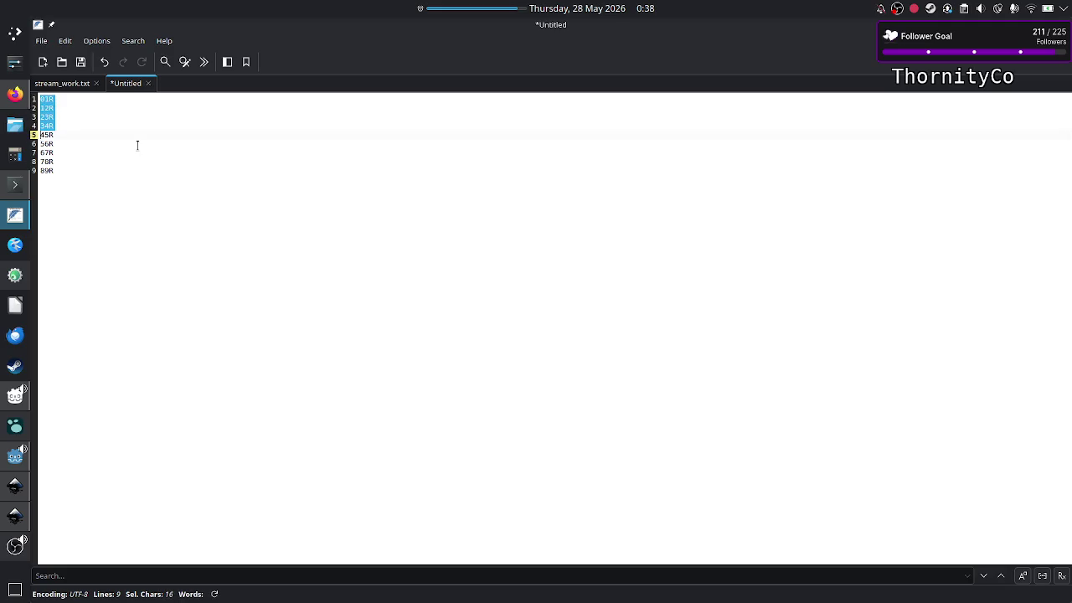
{"action": "key", "text": "shift+Down"}
{"action": "key", "text": "shift+Down"}
{"action": "key", "text": "shift+Down"}
{"action": "key", "text": "shift+Down"}
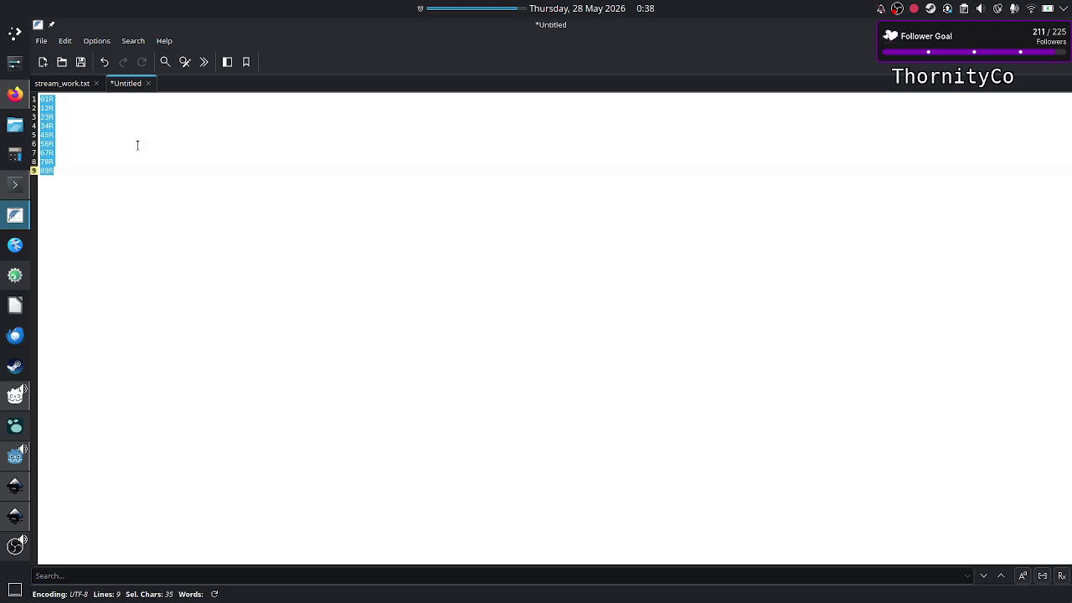
{"action": "key", "text": "Right"}
{"action": "key", "text": "Up"}
{"action": "key", "text": "Up"}
{"action": "key", "text": "Up"}
{"action": "key", "text": "Up"}
{"action": "key", "text": "Up"}
{"action": "key", "text": "Up"}
{"action": "key", "text": "Up"}
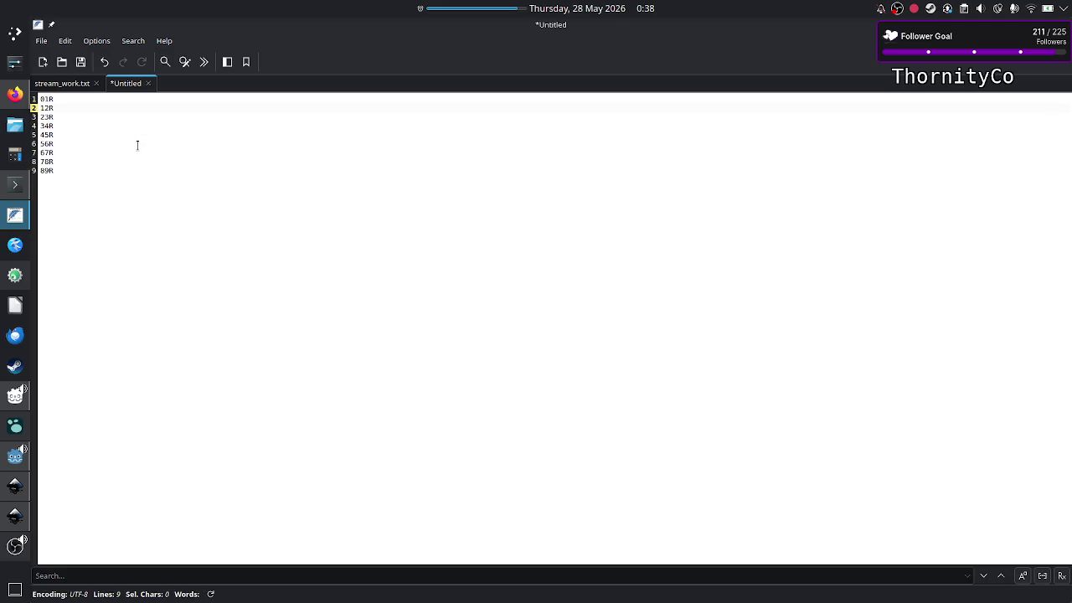
{"action": "key", "text": "Up"}
{"action": "key", "text": "shift+Down"}
{"action": "key", "text": "shift+Down"}
{"action": "key", "text": "shift+Down"}
{"action": "key", "text": "shift+Down"}
{"action": "key", "text": "shift+Down"}
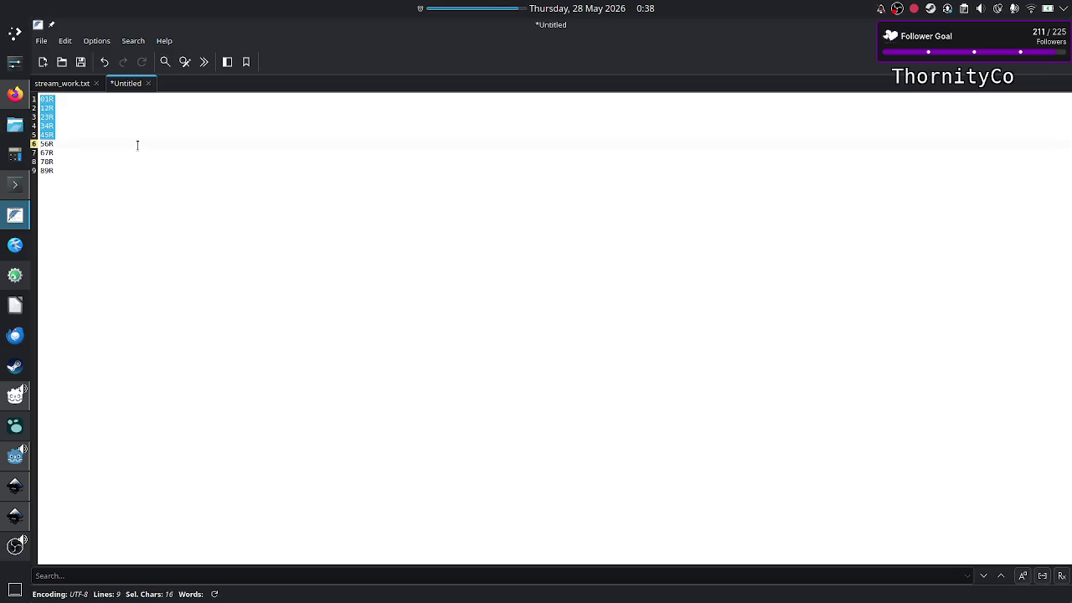
{"action": "key", "text": "shift+Down"}
{"action": "key", "text": "shift+Down"}
{"action": "key", "text": "shift+Down"}
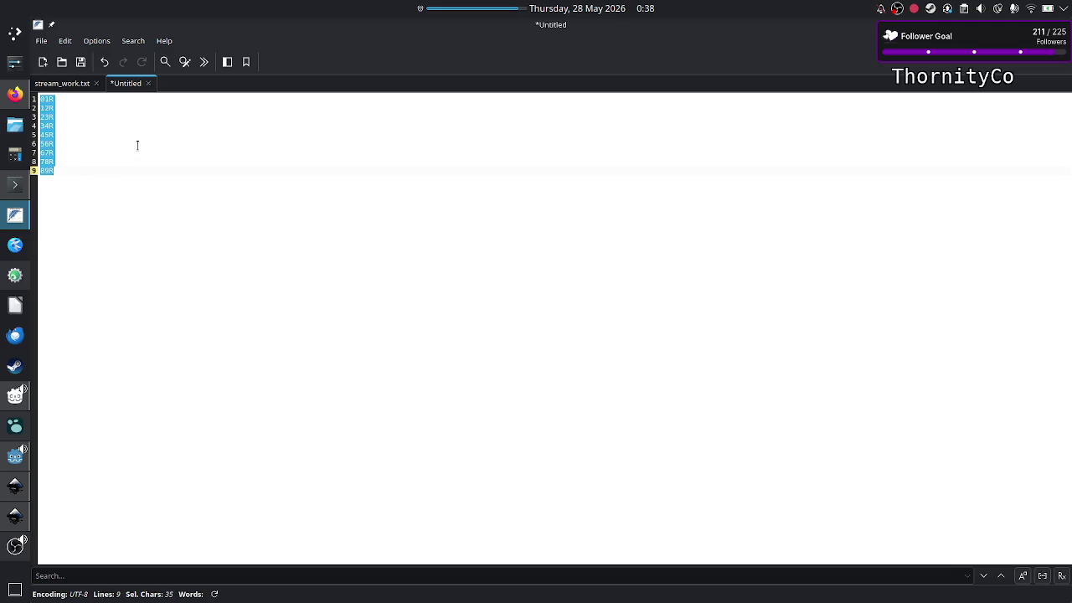
{"action": "key", "text": "alt+Tab"}
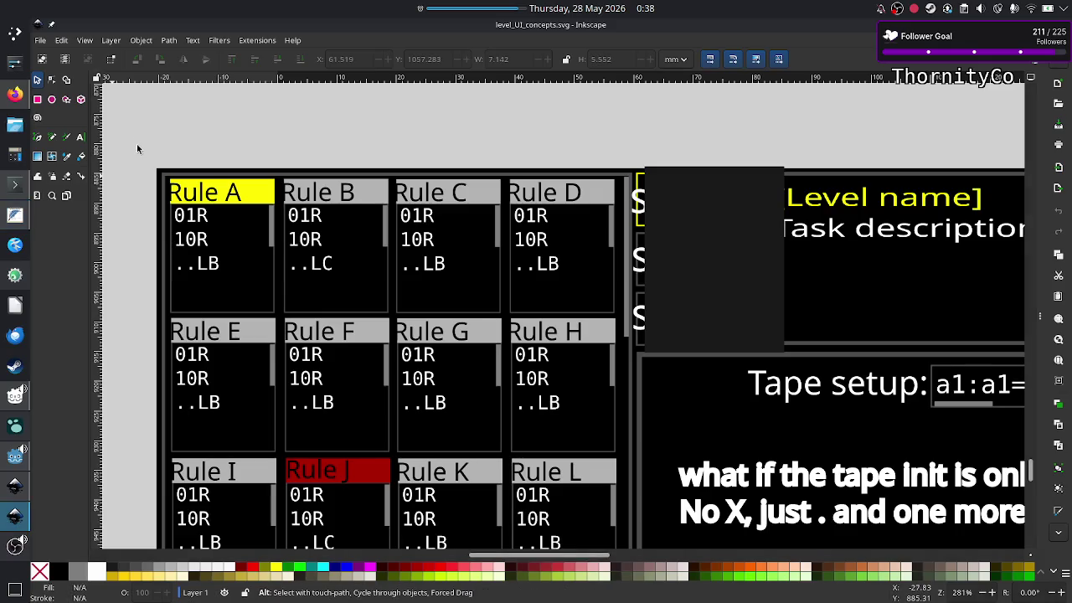
Switch from the Inkscape mockup to the Wikipedia busy beaver state diagram
{"action": "key", "text": "alt+Tab"}
{"action": "key", "text": "alt+Tab"}
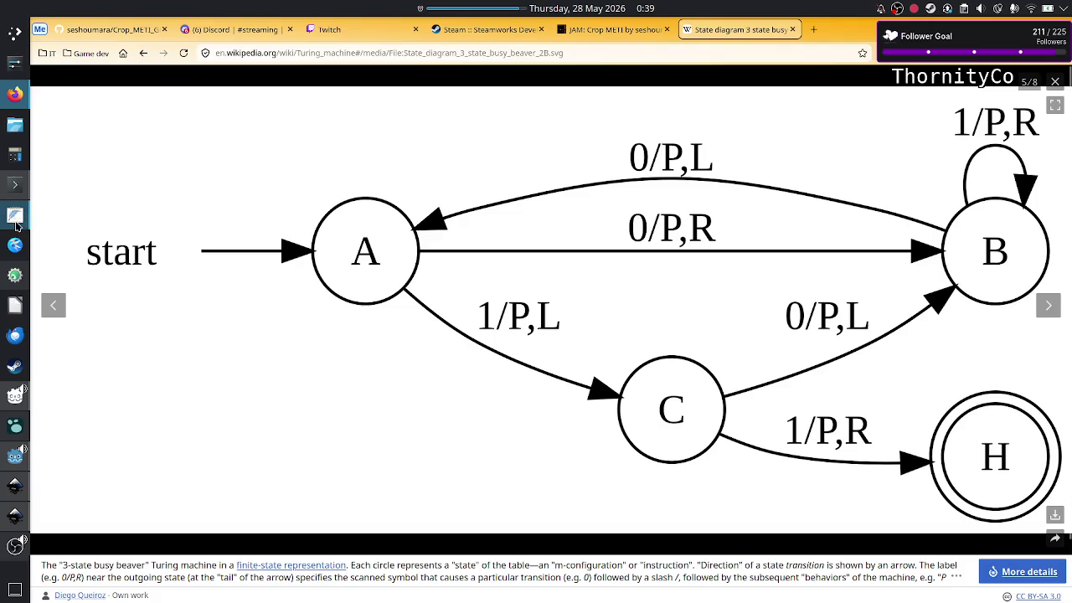
{"action": "left_click", "coordinate": [16, 501]}
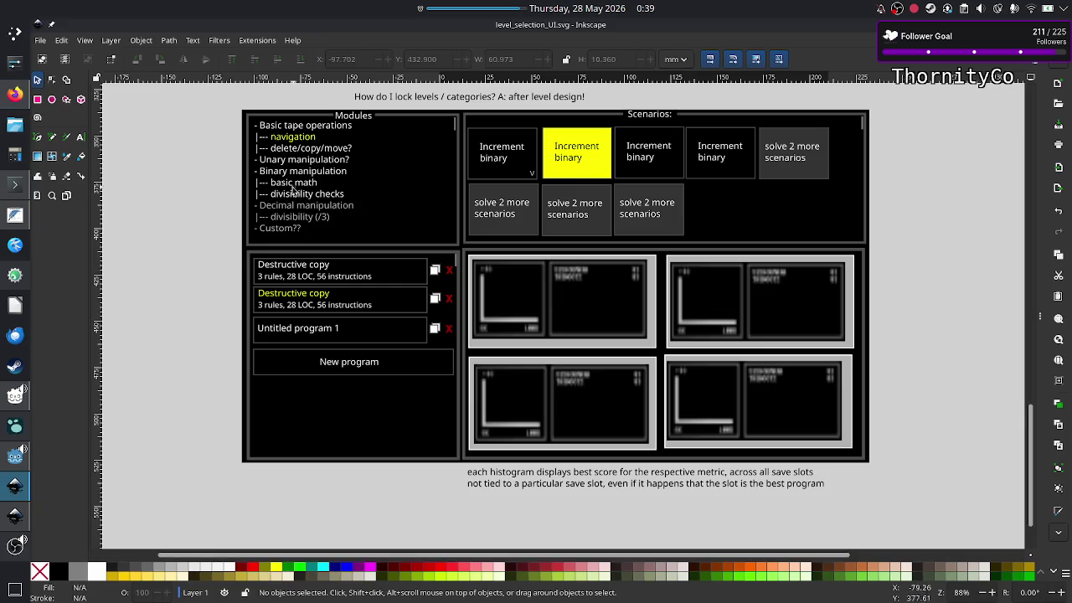
{"action": "scroll", "coordinate": [293, 191], "scroll_direction": "up", "scroll_amount": 3, "text": "ctrl"}
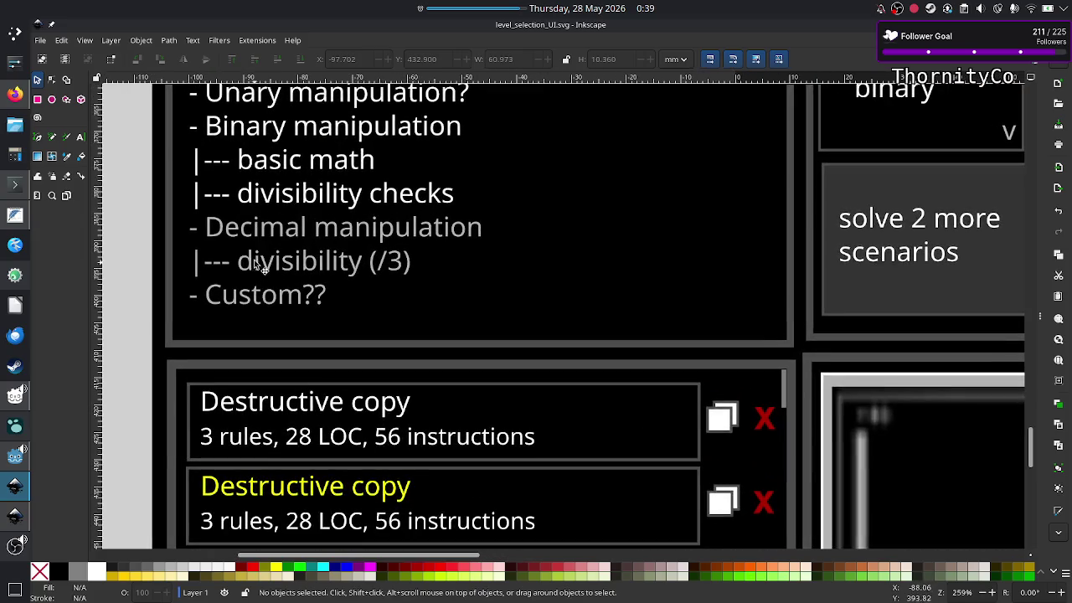
{"action": "left_click", "coordinate": [16, 218]}
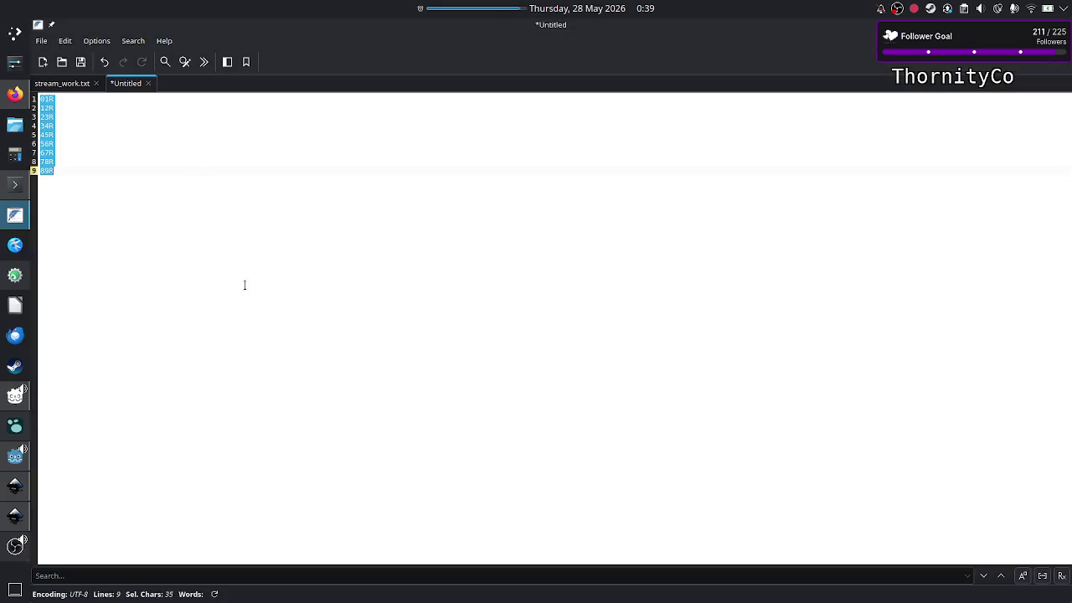
{"action": "left_click", "coordinate": [147, 190]}
{"action": "left_click_drag", "start_coordinate": [95, 182], "coordinate": [49, 99]}
{"action": "key", "text": "alt+Tab"}
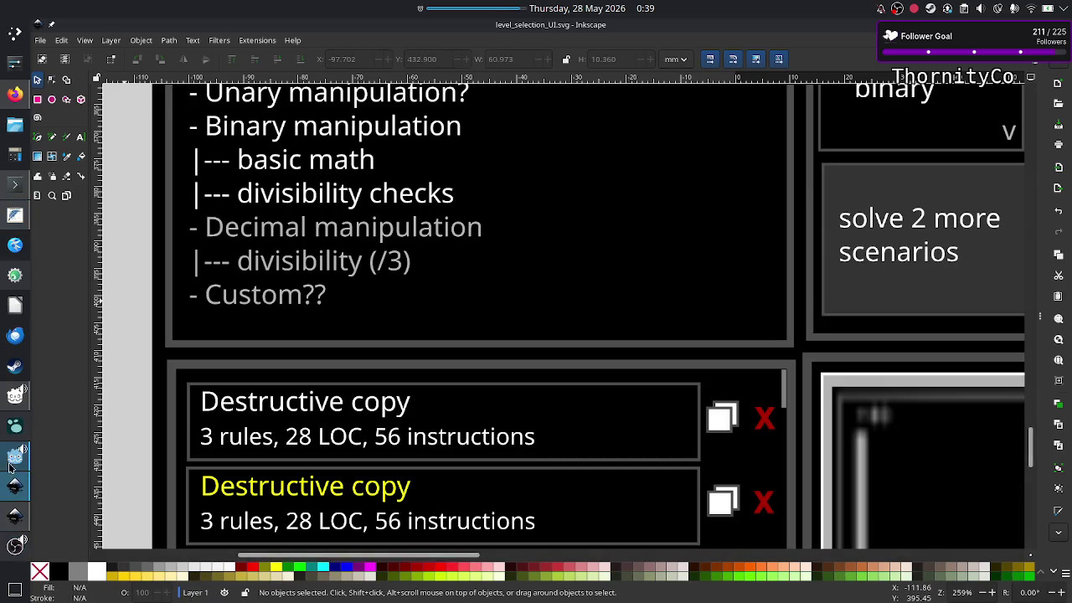
{"action": "left_click", "coordinate": [16, 94]}
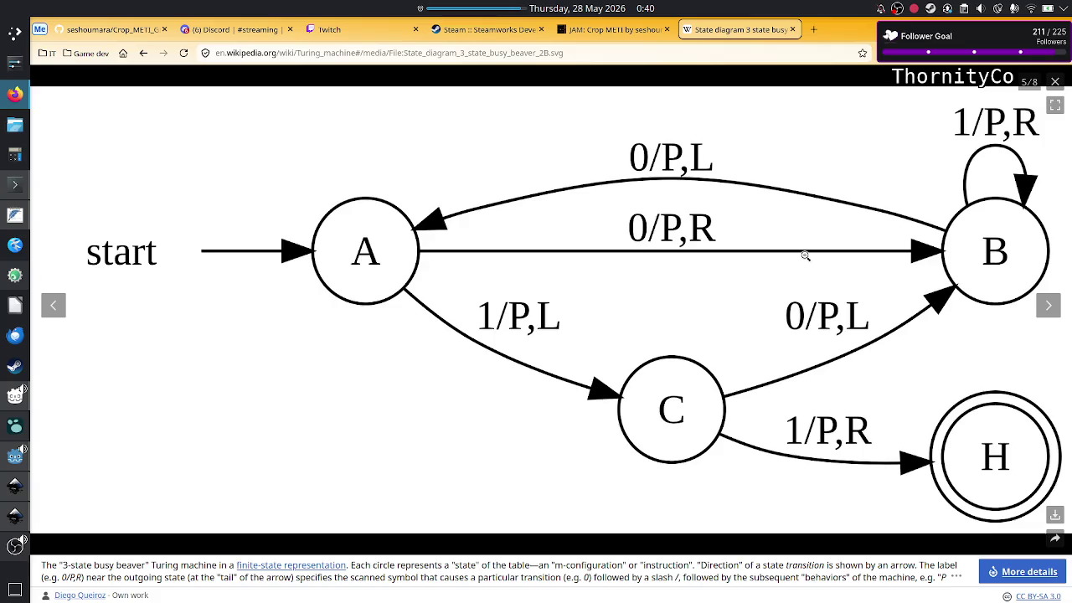
Bring the Inkscape mockup forward and scroll down to the Rule Q–1 cards
{"action": "left_click", "coordinate": [20, 520]}
{"action": "scroll", "coordinate": [373, 320], "scroll_direction": "down", "scroll_amount": 3}
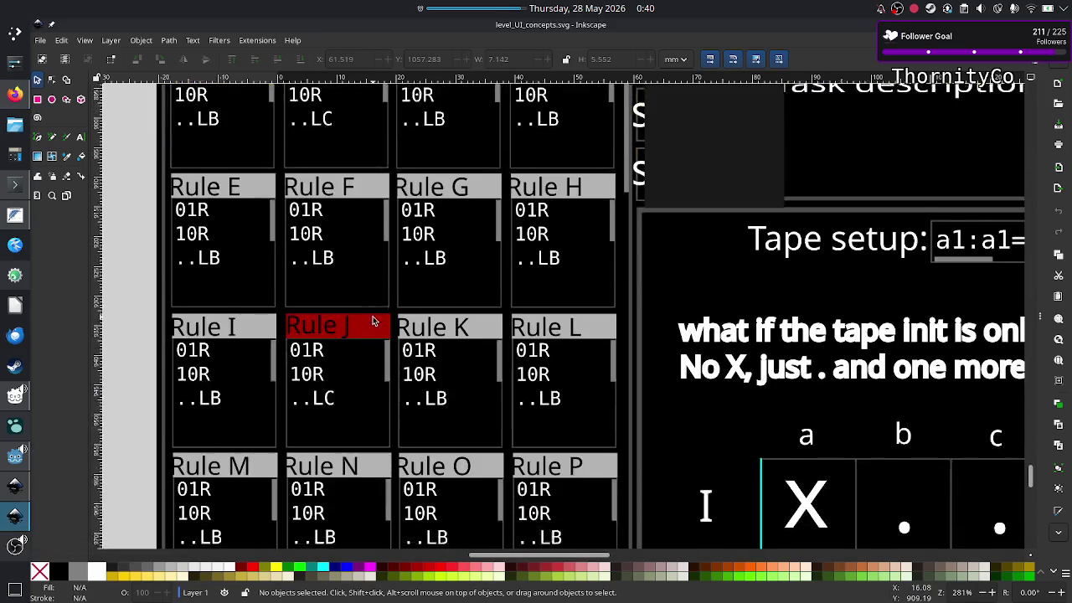
{"action": "scroll", "coordinate": [374, 321], "scroll_direction": "down", "scroll_amount": 4}
{"action": "scroll", "coordinate": [374, 321], "scroll_direction": "down", "scroll_amount": 6}
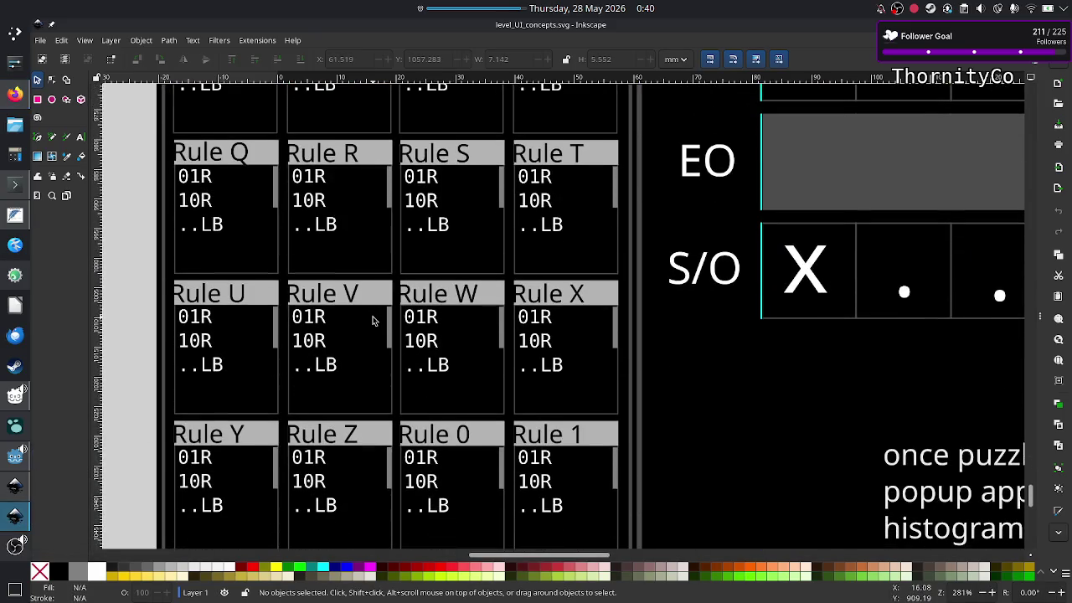
Flip back and forth between the Wikipedia diagram and the rule grid to compare them
{"action": "key", "text": "alt+Tab"}
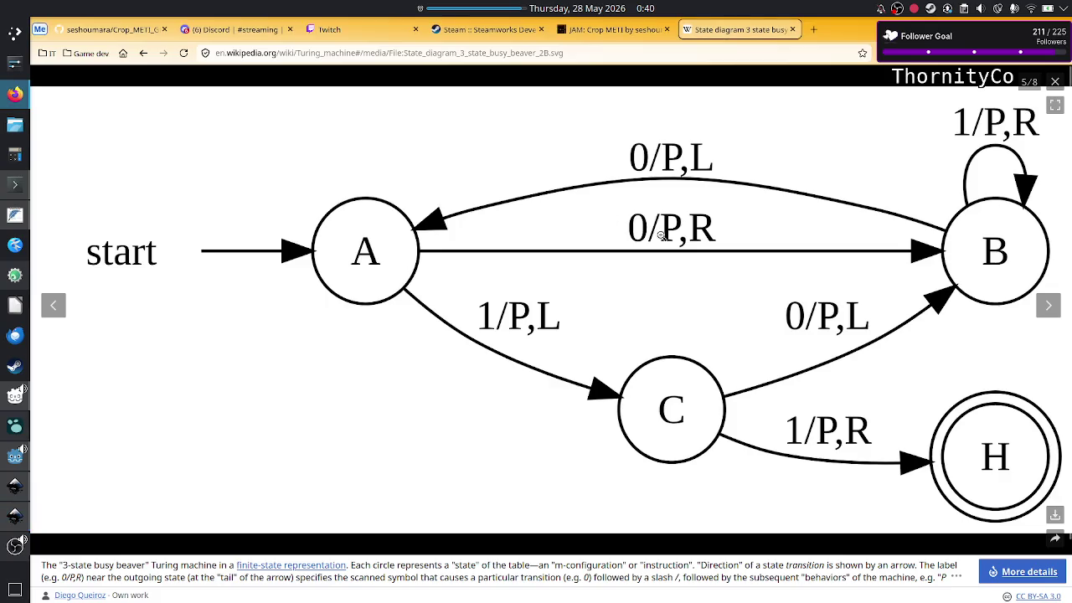
{"action": "key", "text": "alt+Tab"}
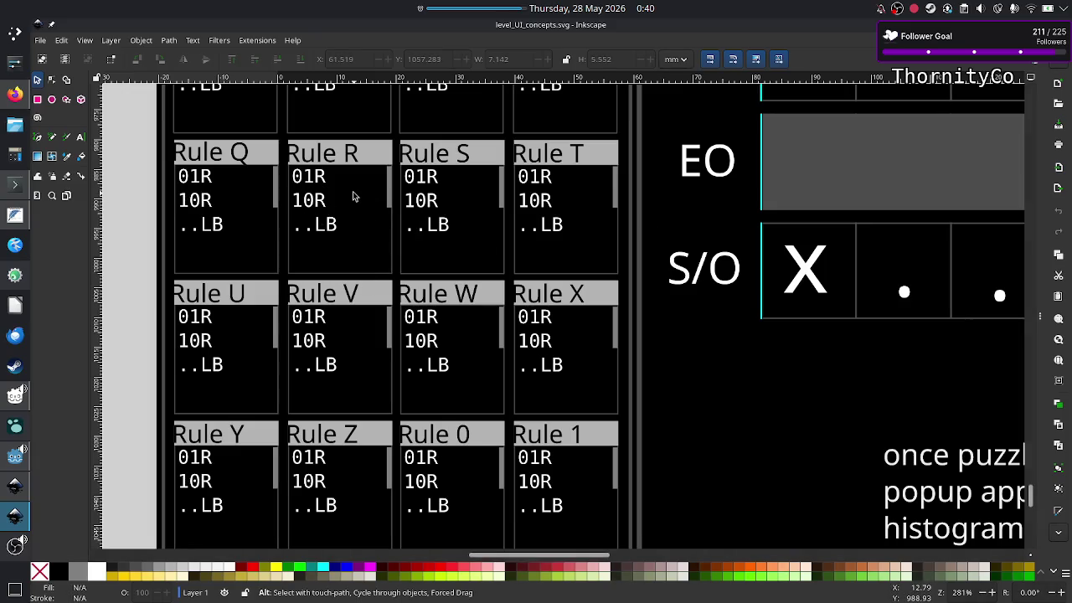
{"action": "key", "text": "alt+Tab"}
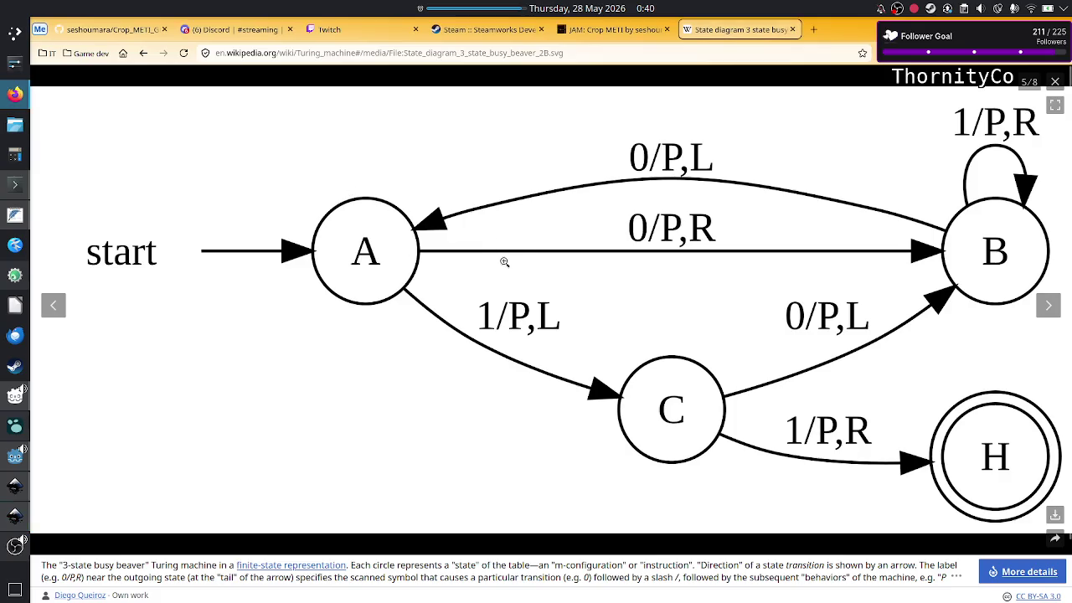
{"action": "key", "text": "alt+Tab"}
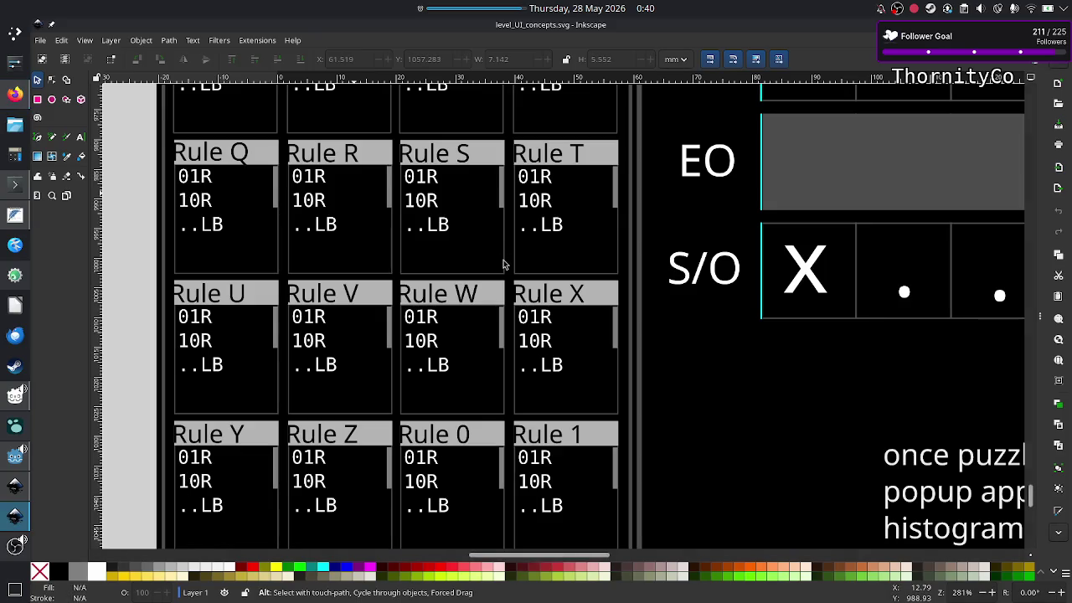
{"action": "key", "text": "alt+Tab"}
{"action": "key", "text": "alt+Tab"}
{"action": "key", "text": "alt+Tab"}
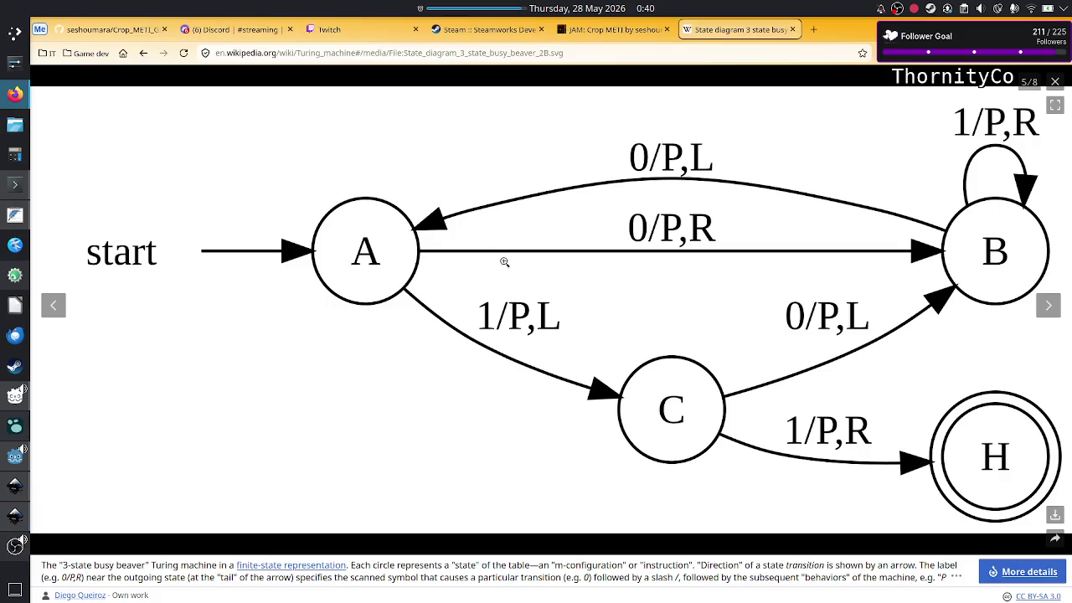
{"action": "key", "text": "alt+Tab"}
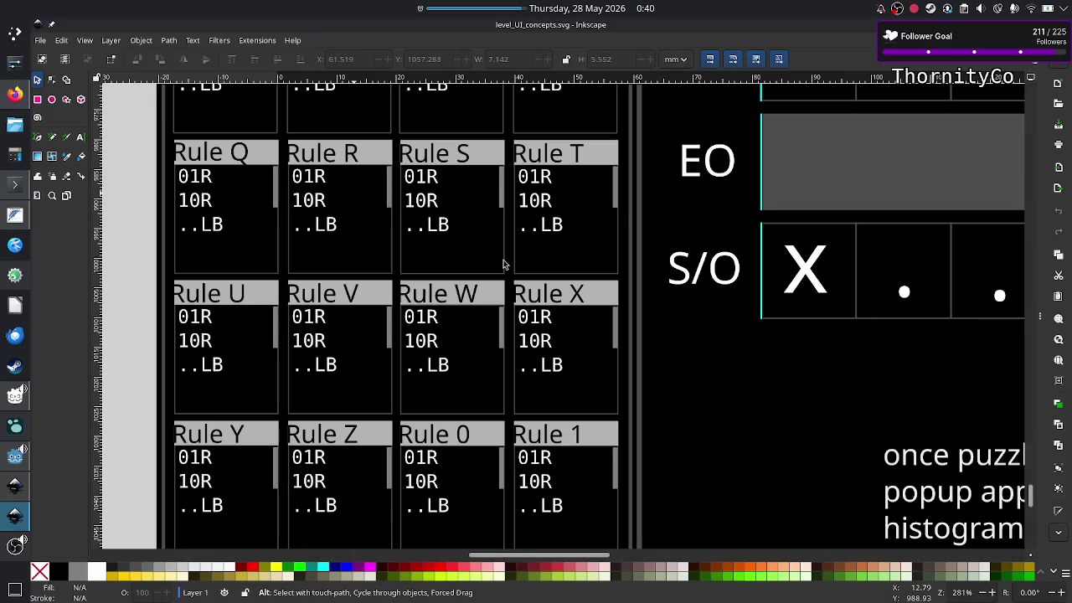
{"action": "key", "text": "alt+Tab"}
{"action": "key", "text": "alt+Tab"}
{"action": "key", "text": "alt+Tab"}
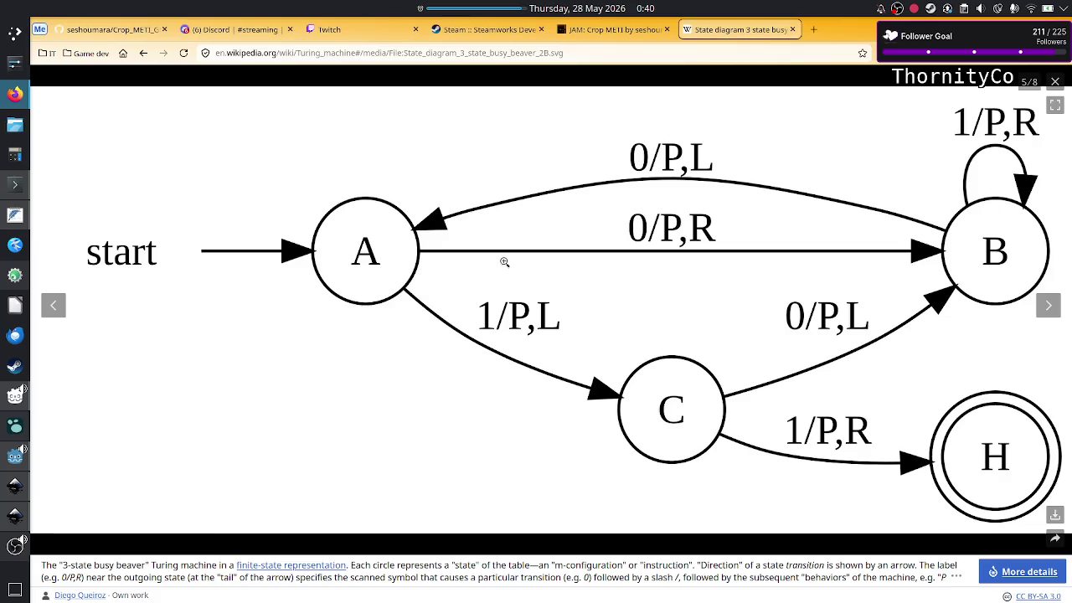
{"action": "key", "text": "alt+Tab"}
{"action": "key", "text": "alt+Tab"}
{"action": "key", "text": "alt+Tab"}
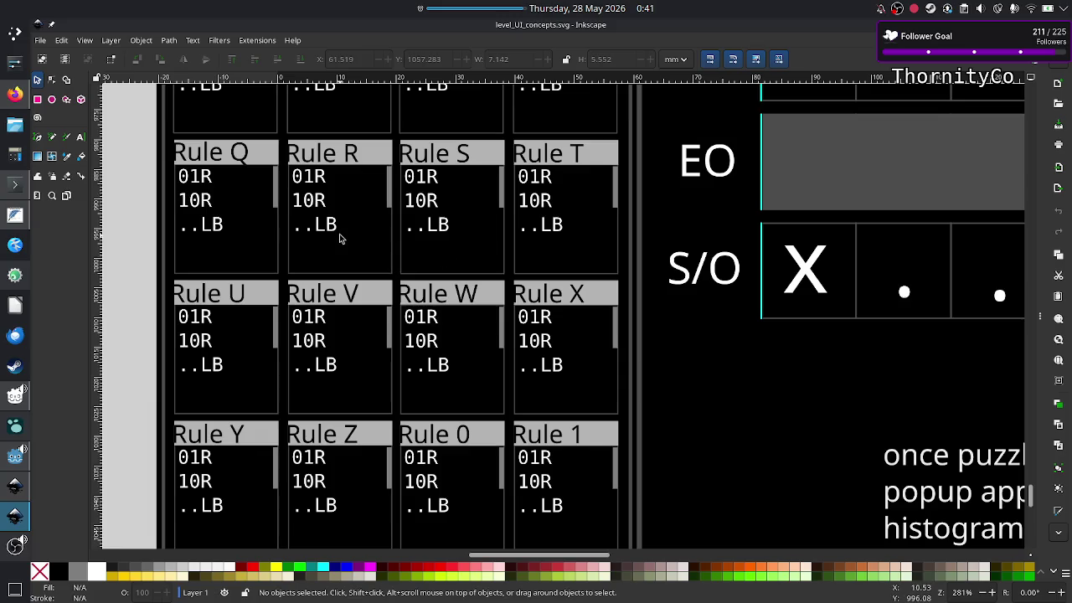
{"action": "scroll", "coordinate": [339, 241], "scroll_direction": "up", "scroll_amount": 15}
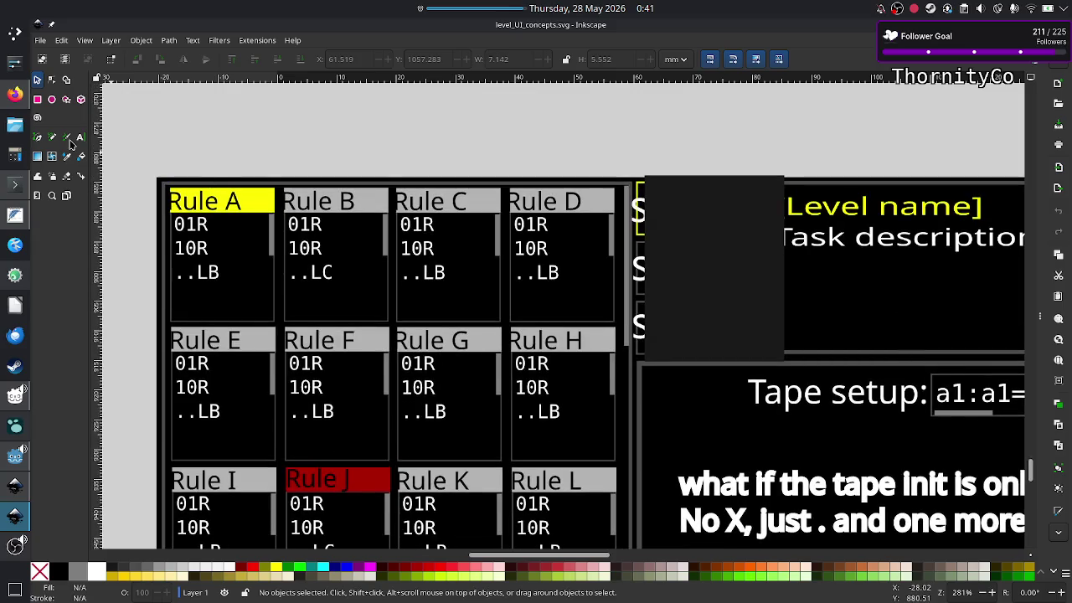
Draw a small yellow rectangle above Rule A and remove its outline
{"action": "left_click", "coordinate": [37, 99]}
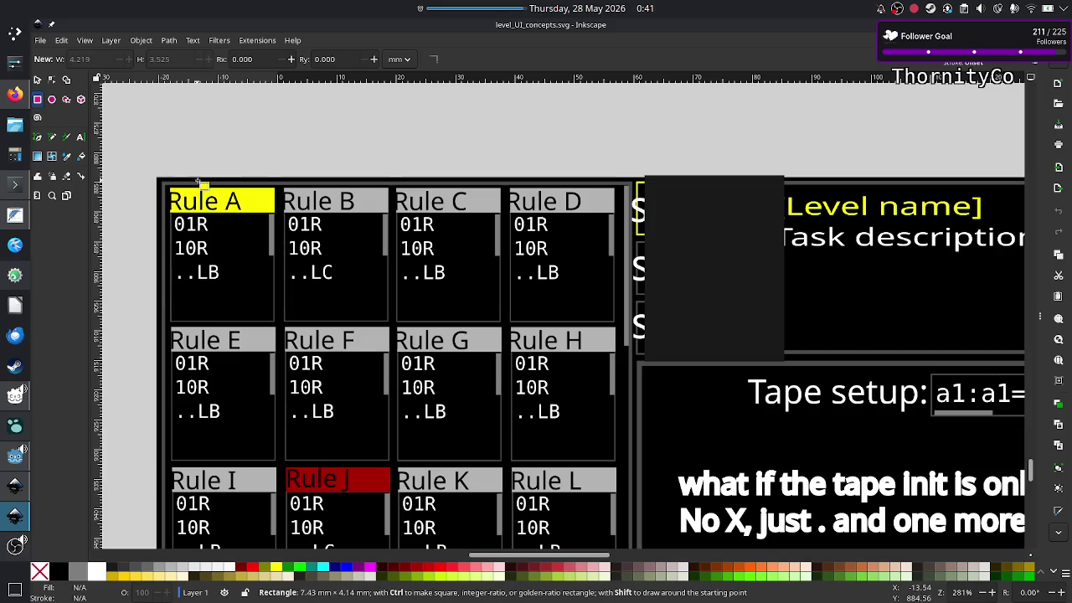
{"action": "left_click_drag", "start_coordinate": [154, 157], "coordinate": [252, 177]}
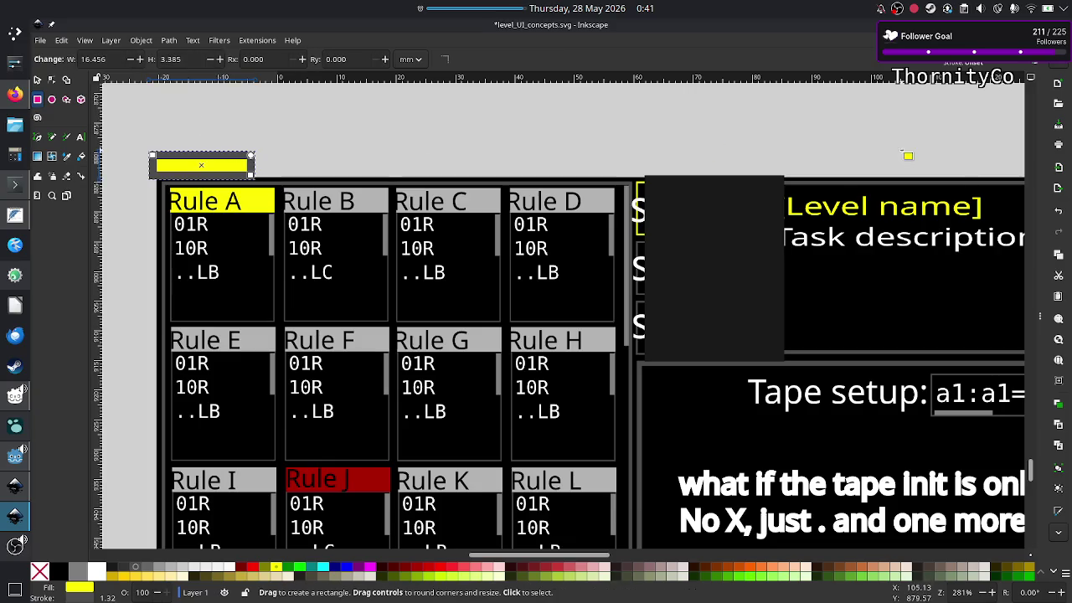
{"action": "key", "text": "ctrl+shift+f"}
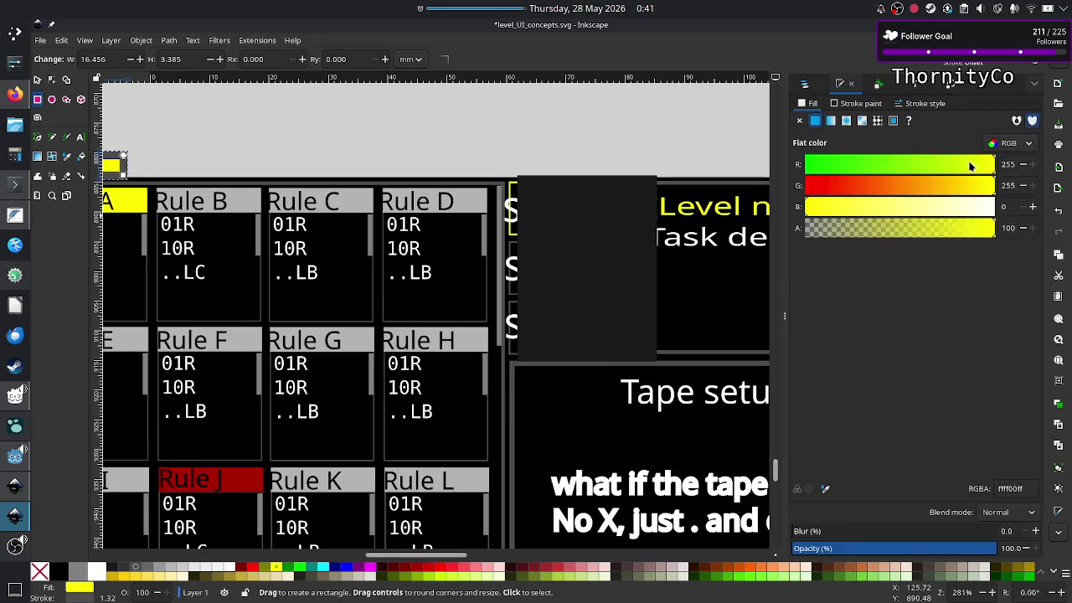
{"action": "left_click", "coordinate": [859, 103]}
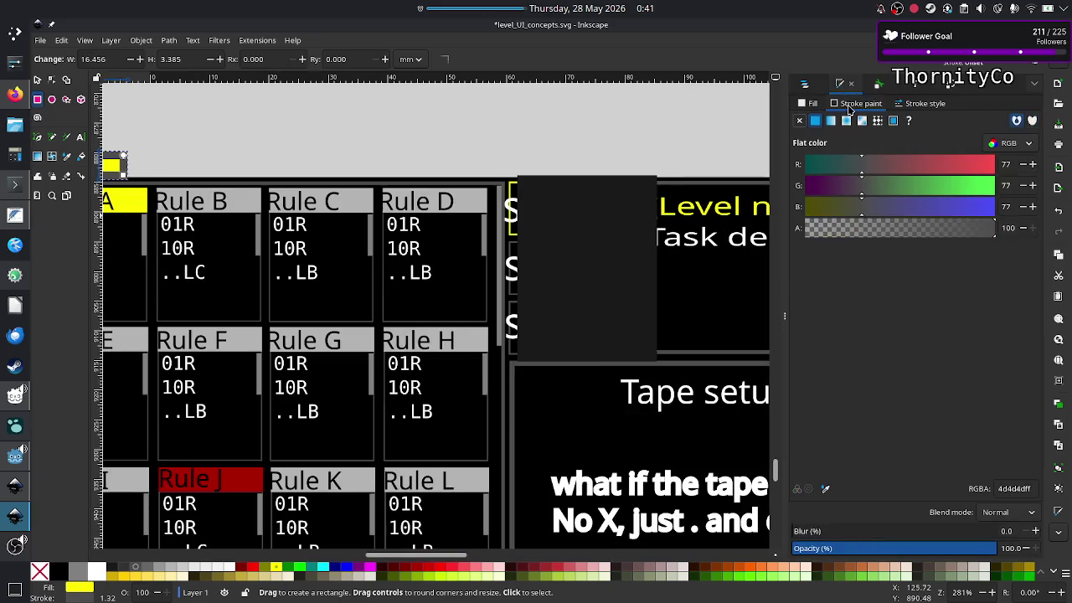
{"action": "left_click", "coordinate": [799, 119]}
{"action": "scroll", "coordinate": [471, 194], "scroll_direction": "left", "scroll_amount": 5}
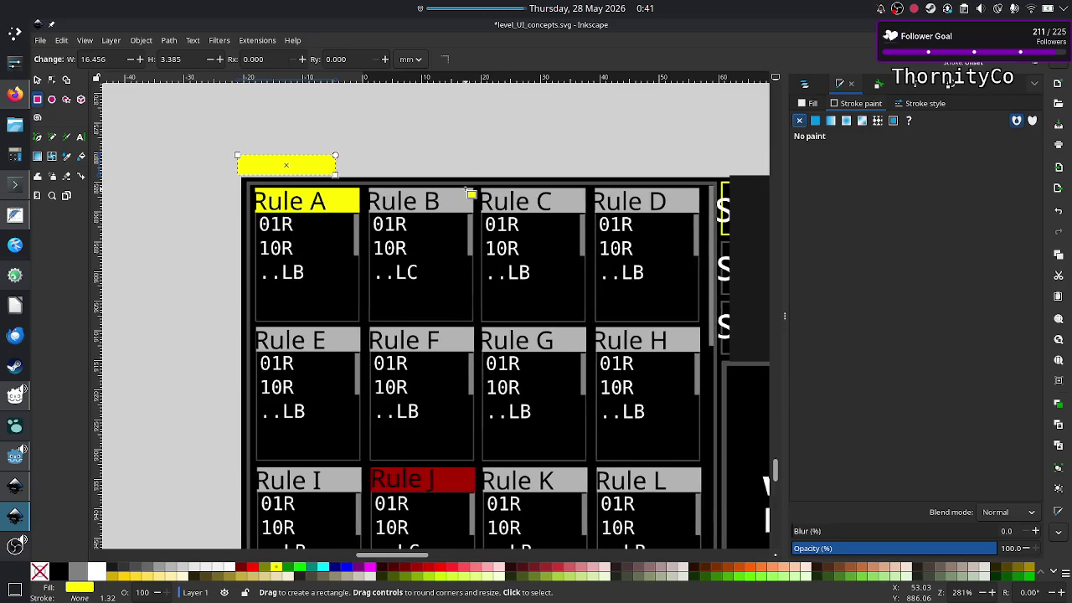
{"action": "scroll", "coordinate": [472, 194], "scroll_direction": "left", "scroll_amount": 2}
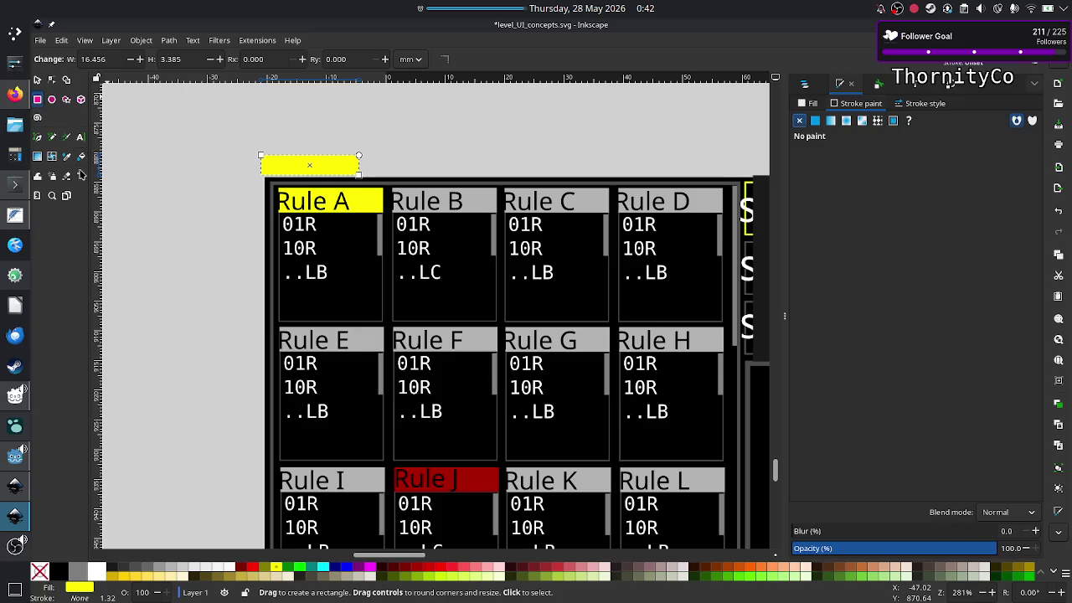
{"action": "left_click", "coordinate": [80, 136]}
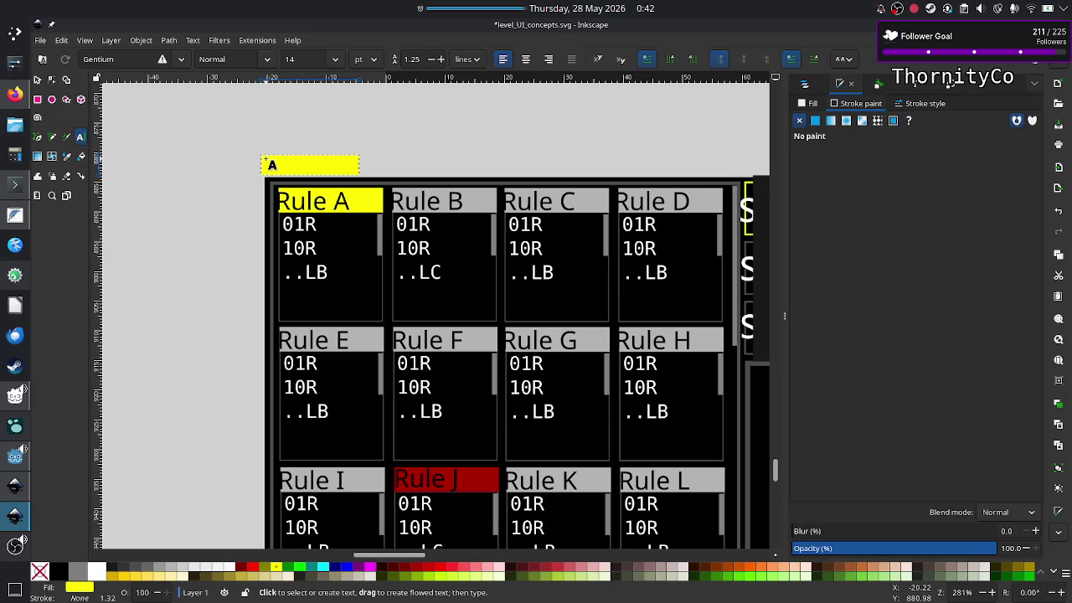
Add a flowed-text frame over the yellow bar with the letter R, which ends up truncated
{"action": "left_click_drag", "start_coordinate": [266, 159], "coordinate": [355, 173]}
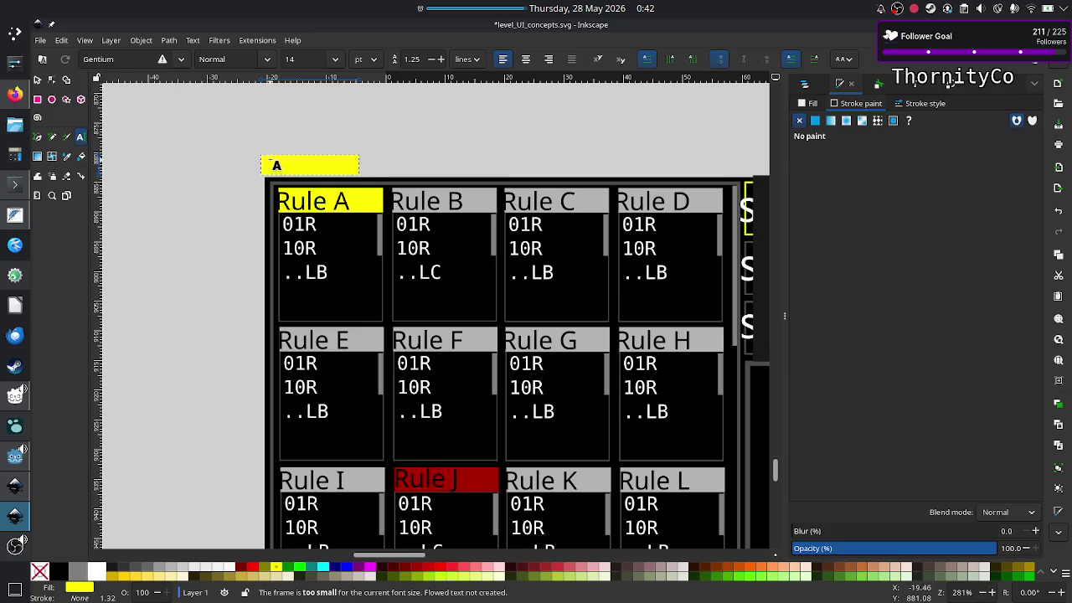
{"action": "left_click_drag", "start_coordinate": [259, 147], "coordinate": [372, 178]}
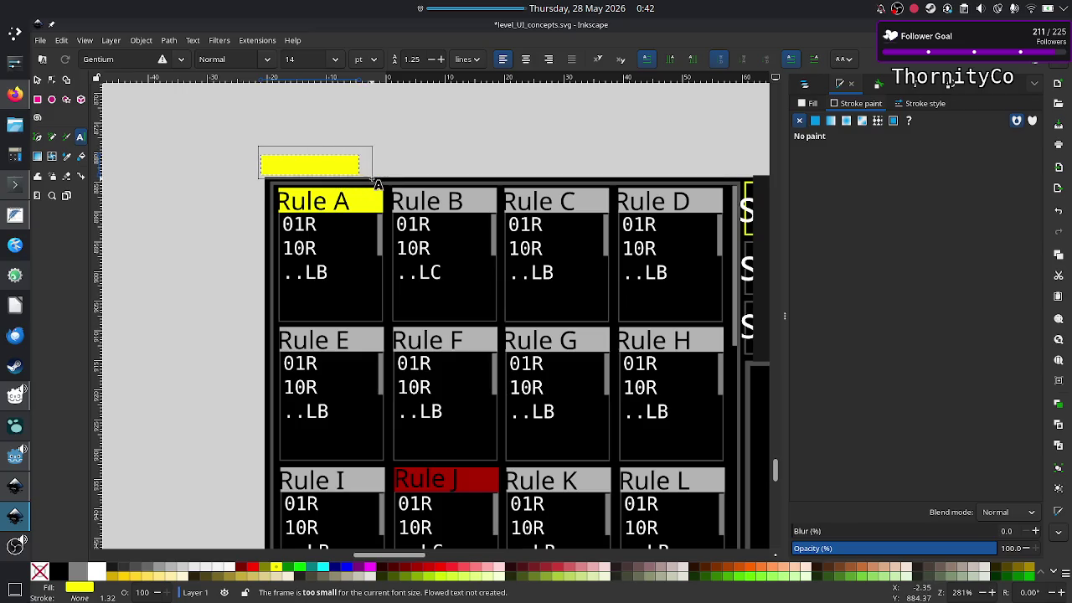
{"action": "type", "text": "R"}
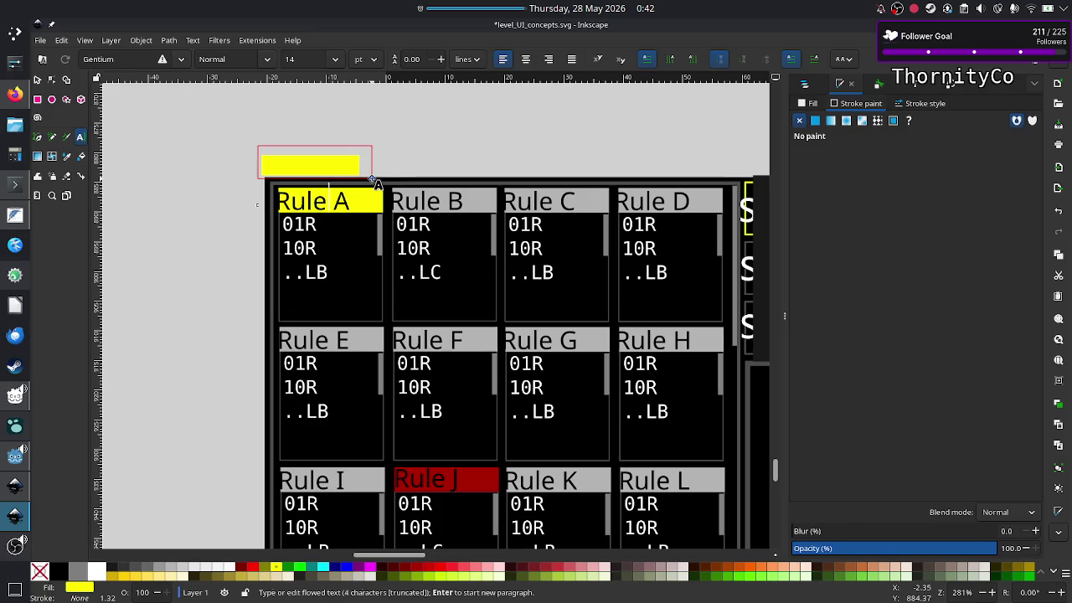
{"action": "key", "text": "Escape"}
{"action": "left_click", "coordinate": [38, 80]}
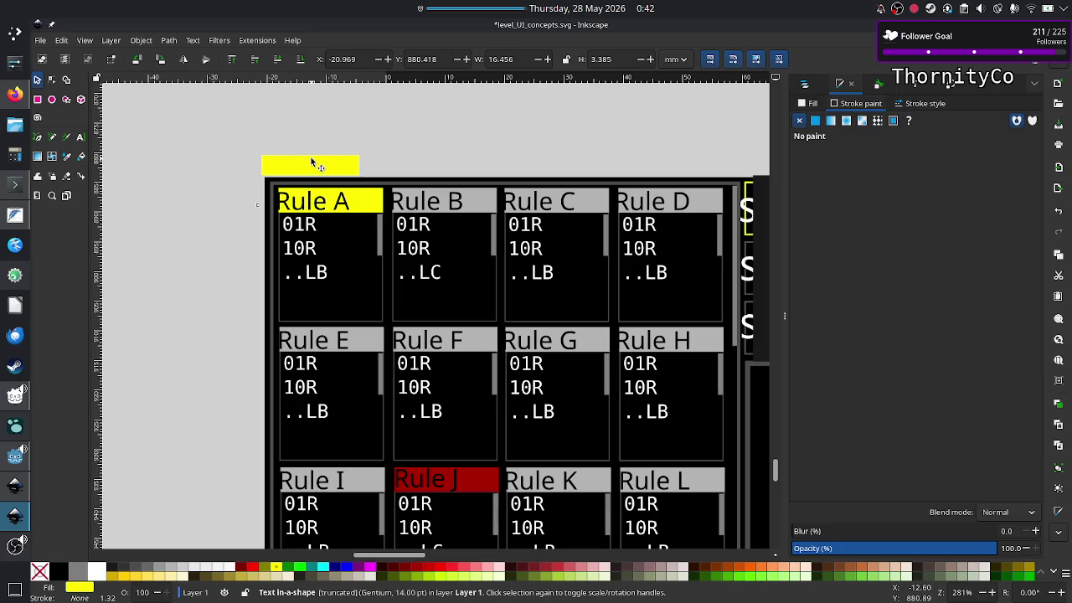
{"action": "scroll", "coordinate": [311, 162], "scroll_direction": "up", "scroll_amount": 3}
{"action": "scroll", "coordinate": [310, 161], "scroll_direction": "up", "scroll_amount": 1}
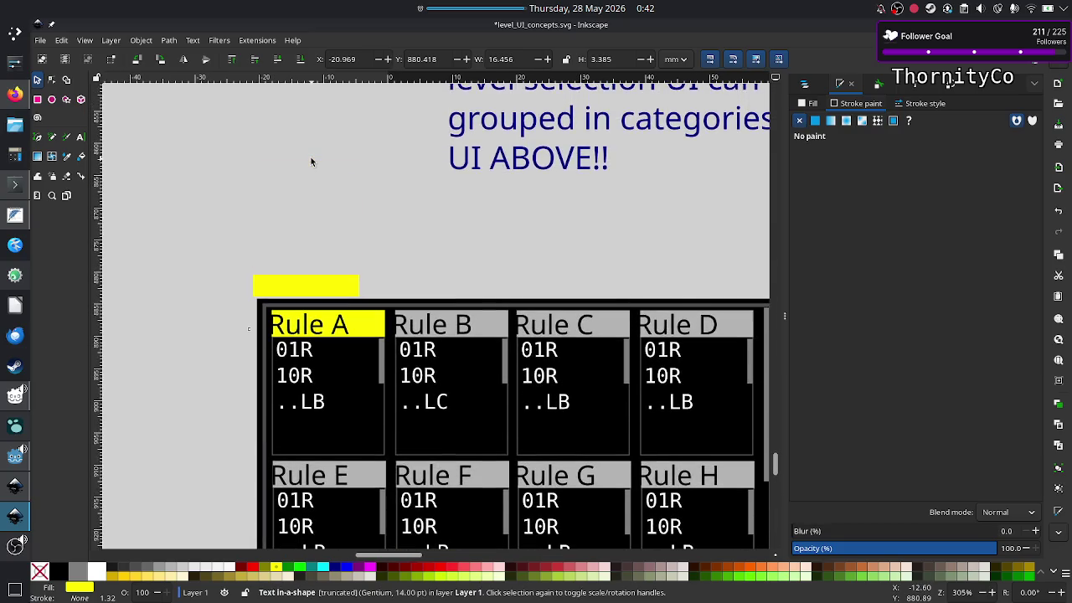
Nudge the Rule A header upward, then undo to keep it in its original place
{"action": "scroll", "coordinate": [311, 162], "scroll_direction": "up", "scroll_amount": 5, "text": "ctrl"}
{"action": "scroll", "coordinate": [311, 162], "scroll_direction": "down", "scroll_amount": 5}
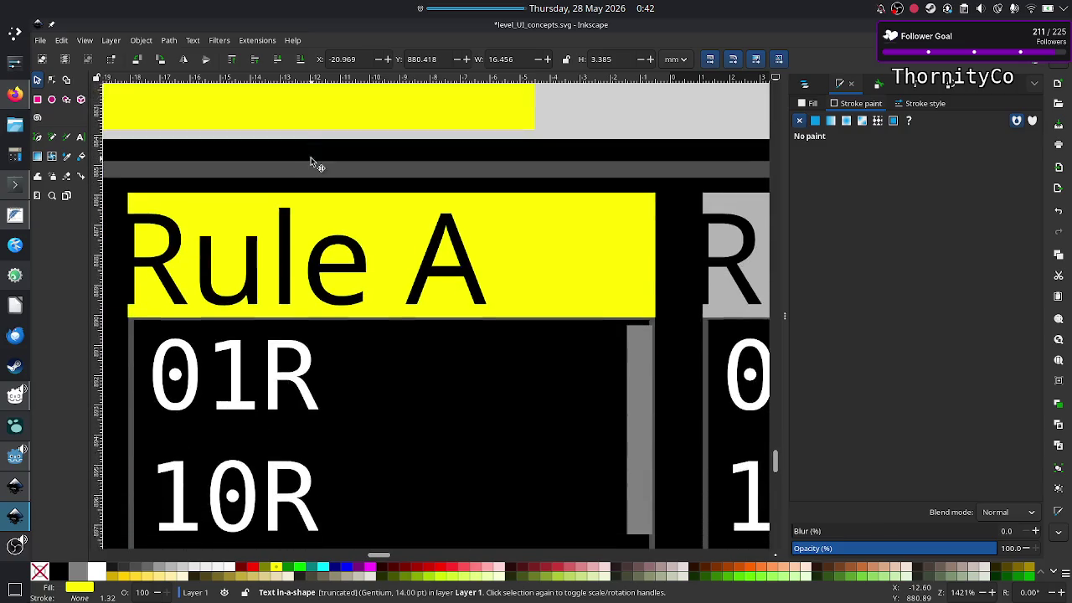
{"action": "scroll", "coordinate": [282, 168], "scroll_direction": "left", "scroll_amount": 2}
{"action": "scroll", "coordinate": [282, 168], "scroll_direction": "left", "scroll_amount": 7}
{"action": "scroll", "coordinate": [282, 168], "scroll_direction": "right", "scroll_amount": 4}
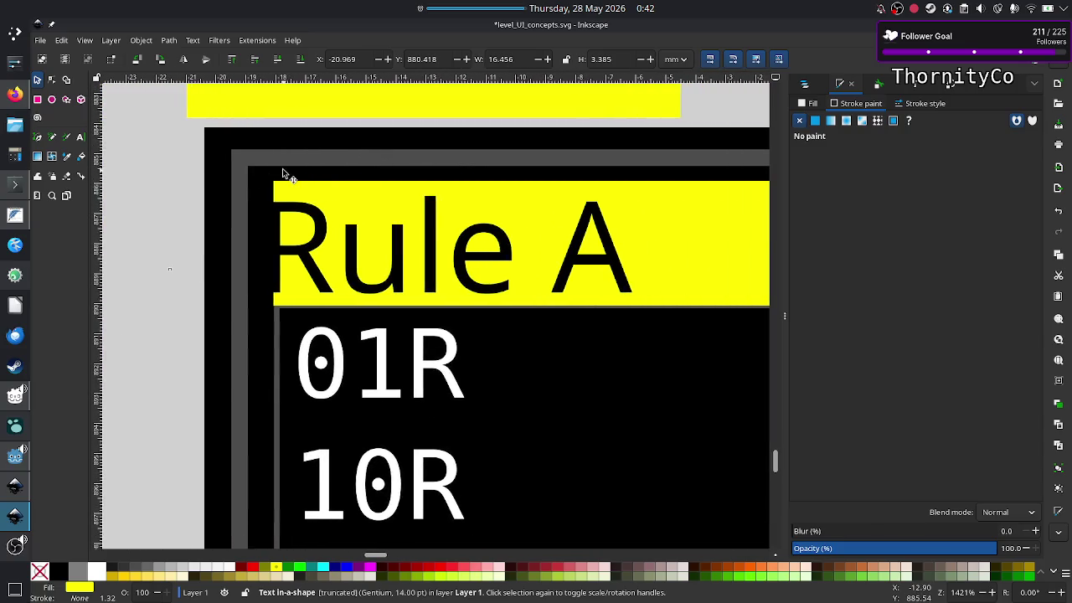
{"action": "left_click", "coordinate": [376, 216]}
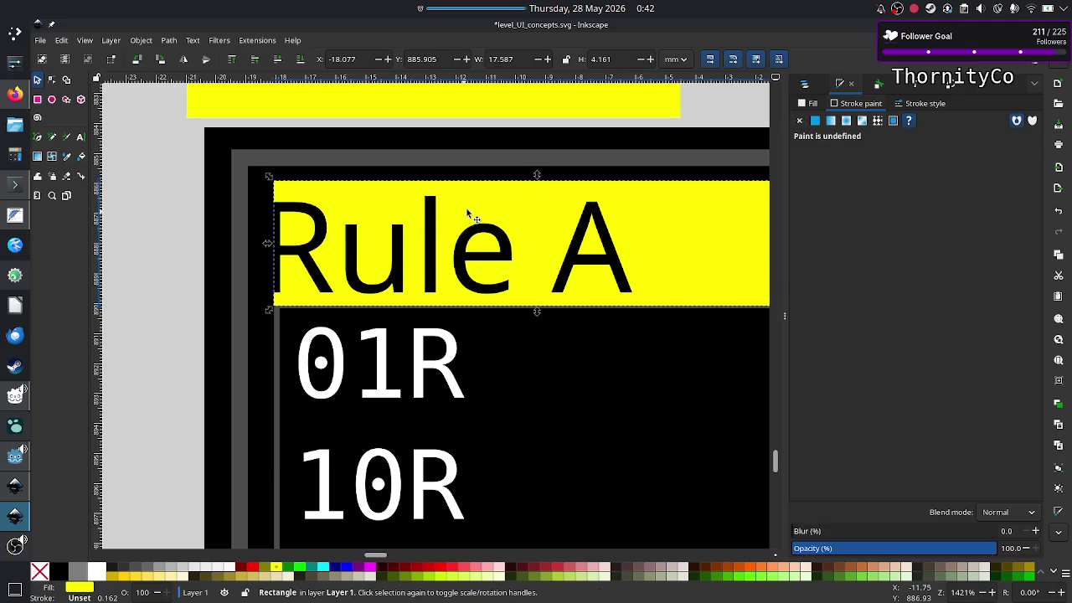
{"action": "key", "text": "Up"}
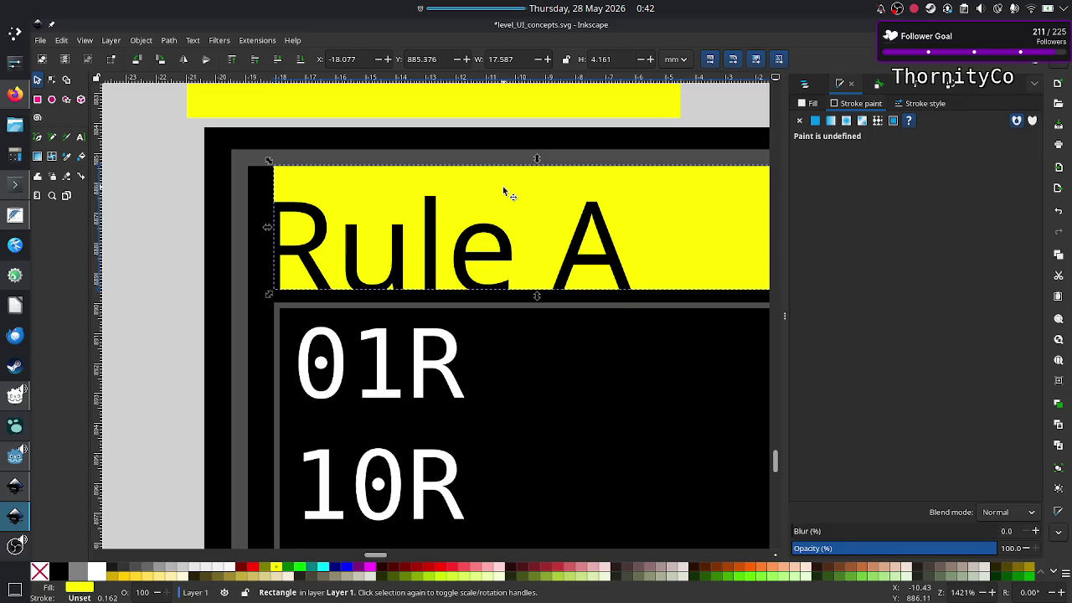
{"action": "key", "text": "Up"}
{"action": "key", "text": "Up"}
{"action": "key", "text": "Up"}
{"action": "key", "text": "ctrl+z"}
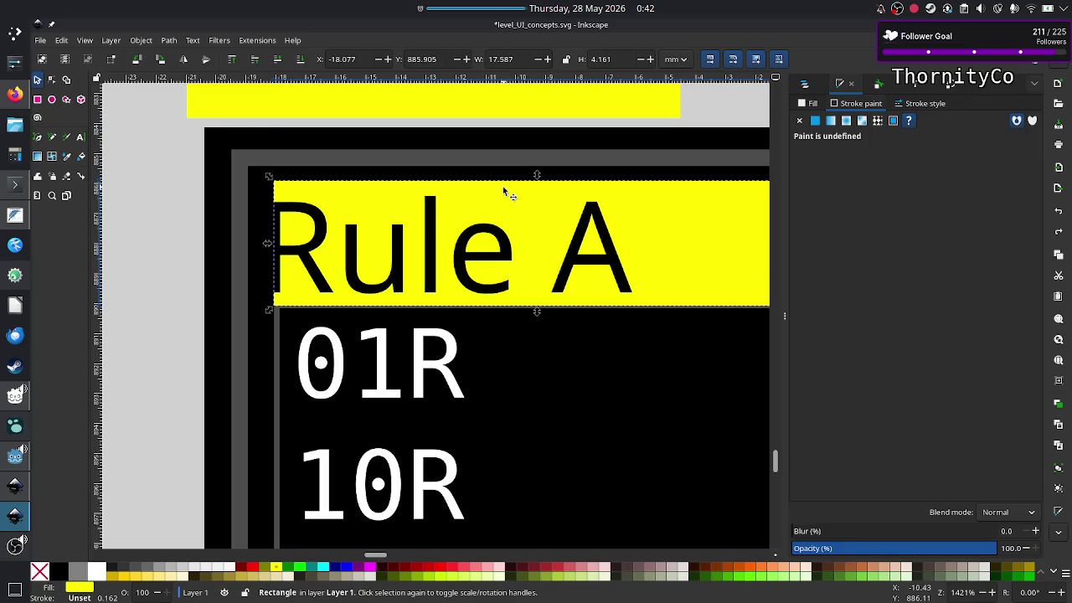
{"action": "left_click", "coordinate": [173, 161]}
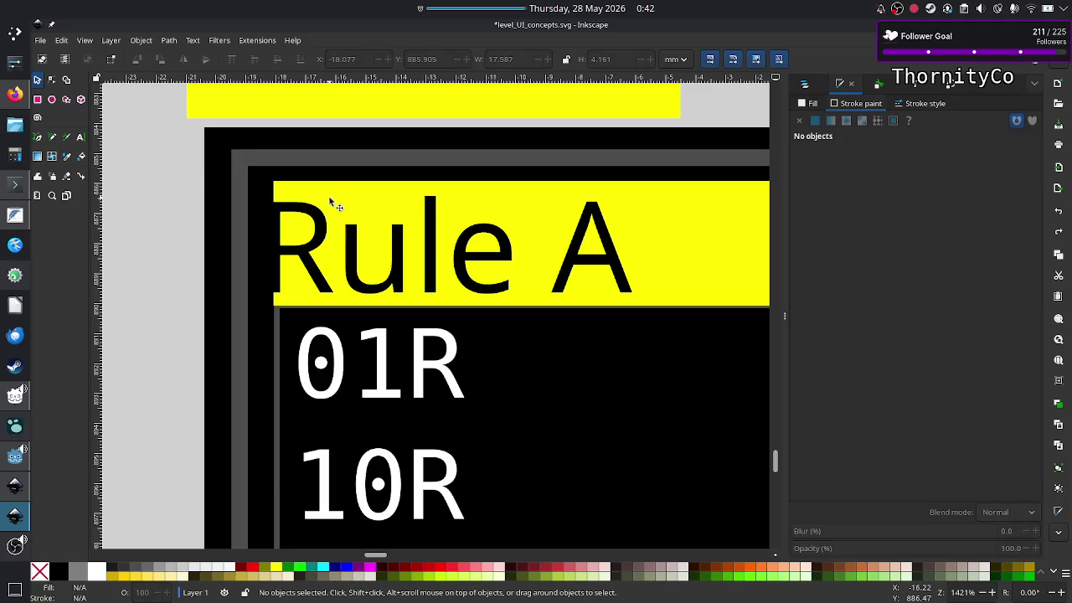
{"action": "scroll", "coordinate": [329, 200], "scroll_direction": "up", "scroll_amount": 3}
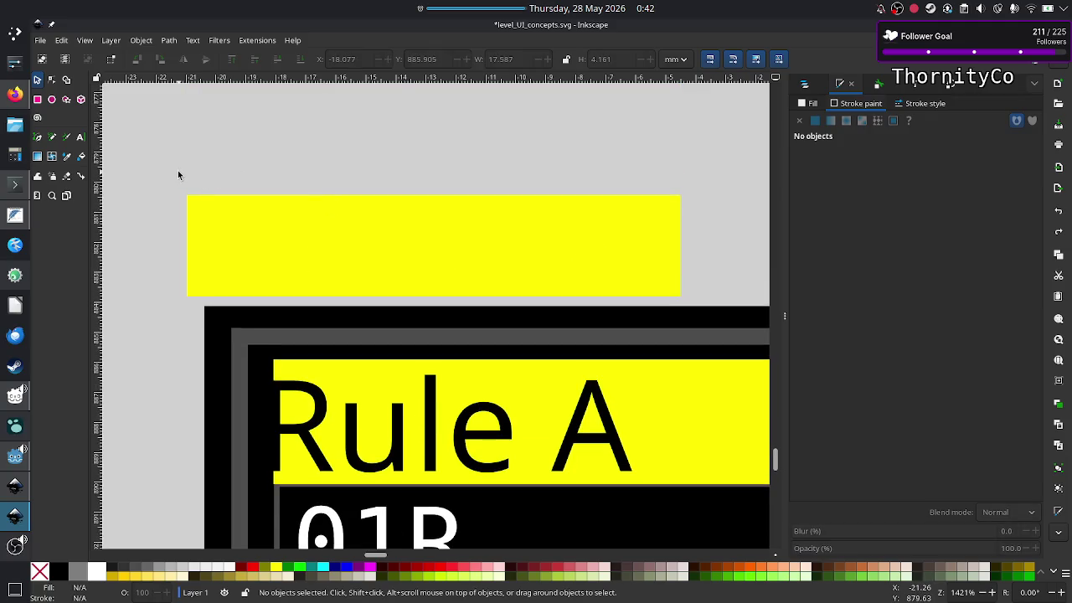
Move the yellow bar slightly higher above Rule A and select all objects
{"action": "left_click_drag", "start_coordinate": [149, 176], "coordinate": [447, 294]}
{"action": "left_click", "coordinate": [435, 245]}
{"action": "left_click_drag", "start_coordinate": [421, 235], "coordinate": [414, 137]}
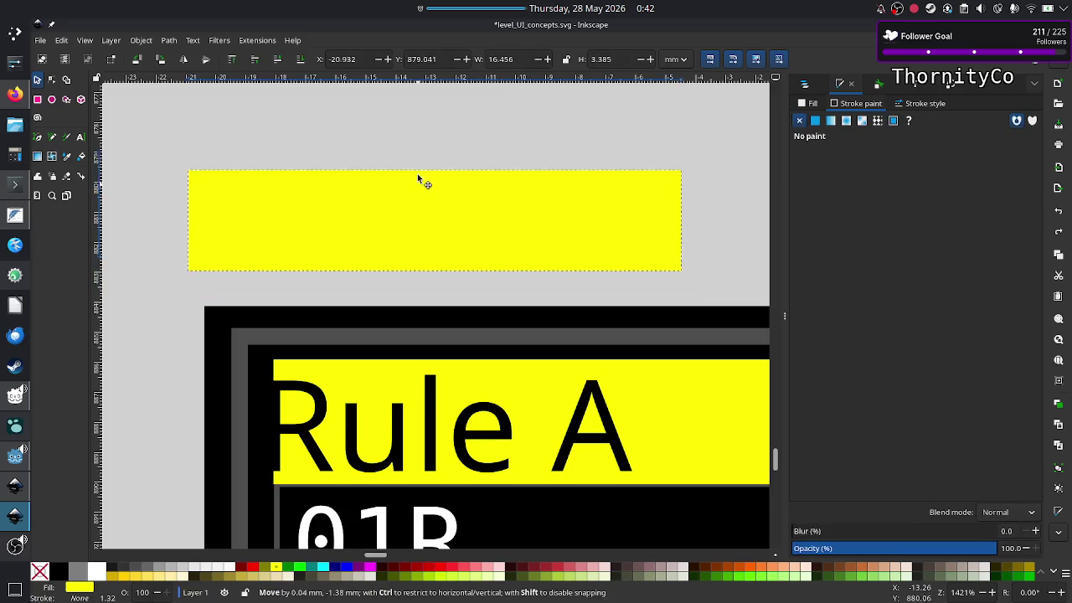
{"action": "left_click", "coordinate": [335, 284]}
{"action": "left_click_drag", "start_coordinate": [217, 256], "coordinate": [483, 378]}
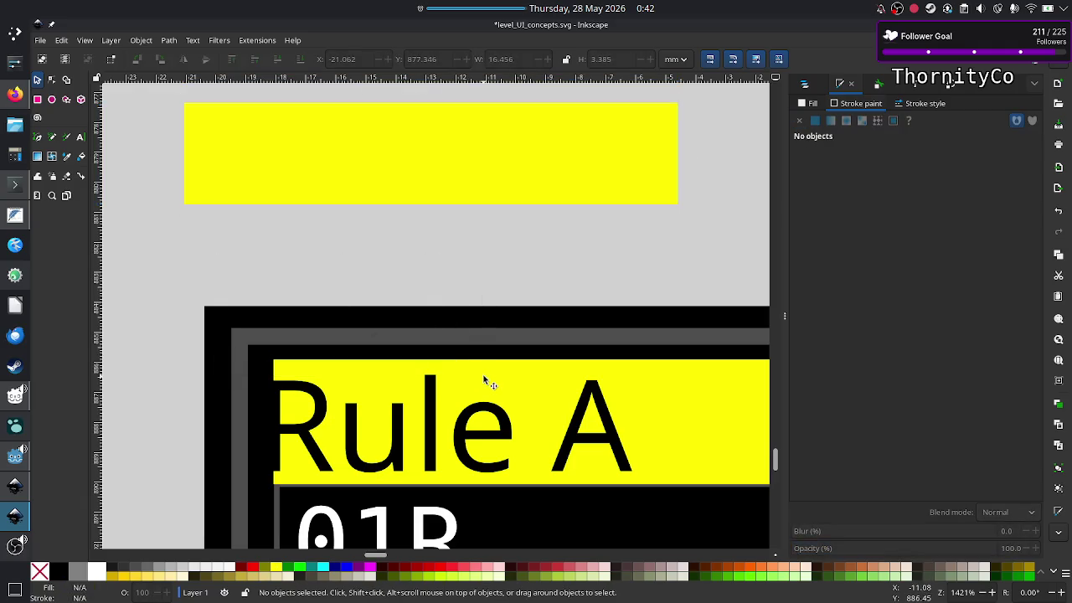
{"action": "left_click", "coordinate": [83, 137]}
{"action": "left_click_drag", "start_coordinate": [216, 125], "coordinate": [342, 193]}
{"action": "key", "text": "s"}
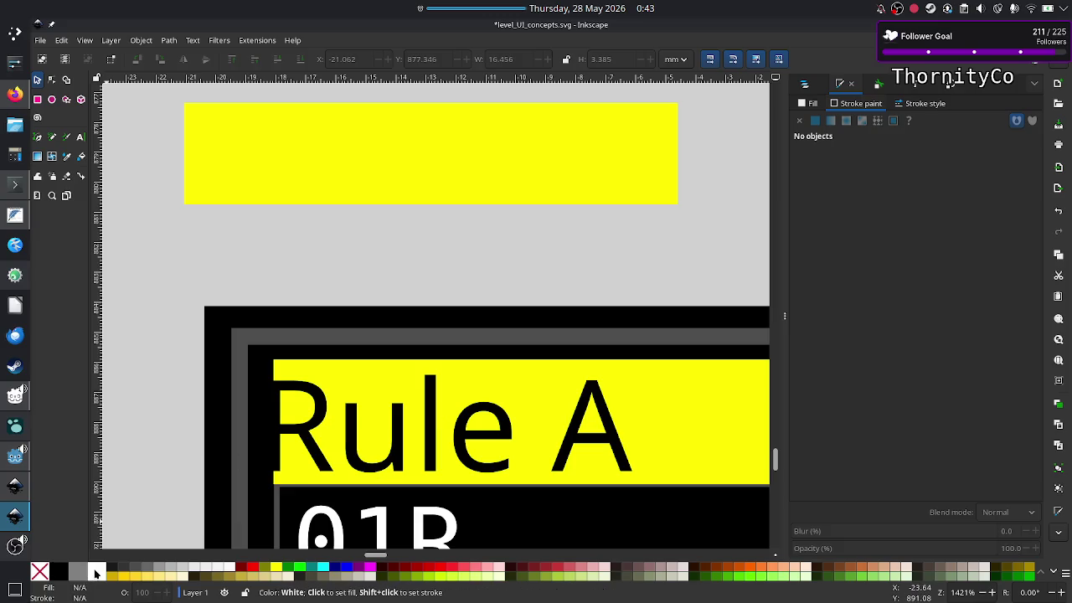
{"action": "key", "text": "ctrl+a"}
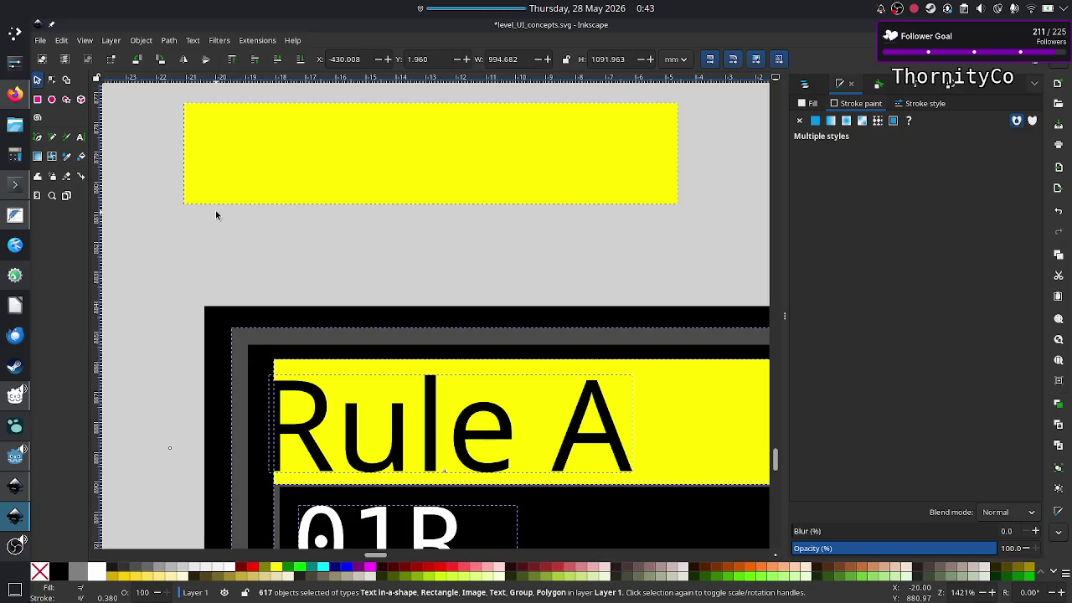
Create a black text label reading 'Code' and place it on the yellow bar
{"action": "left_click", "coordinate": [80, 137]}
{"action": "scroll", "coordinate": [219, 177], "scroll_direction": "down", "scroll_amount": 2}
{"action": "scroll", "coordinate": [220, 178], "scroll_direction": "down", "scroll_amount": 2}
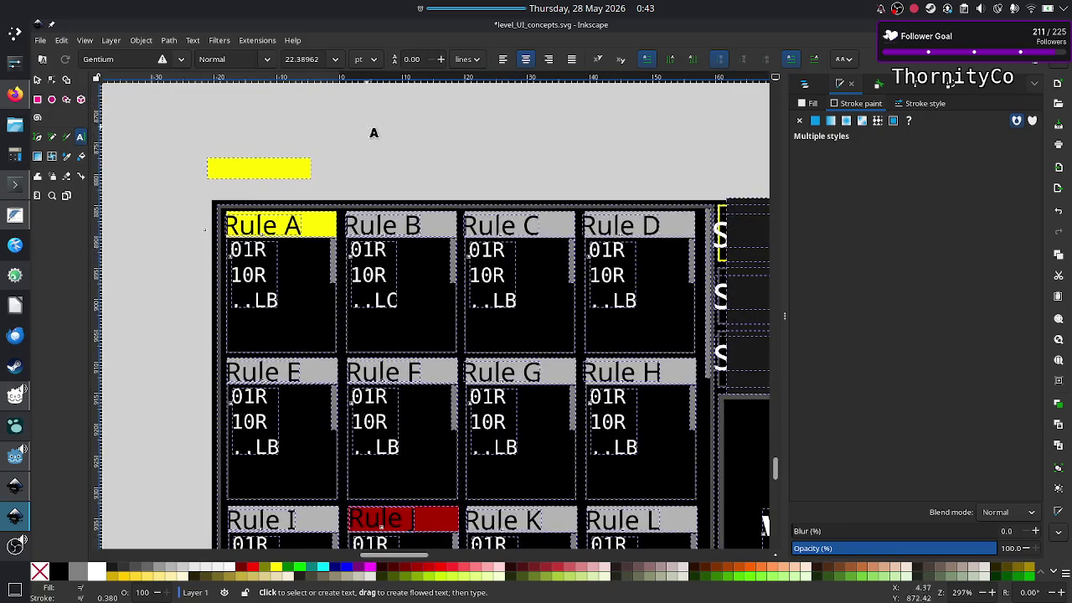
{"action": "mouse_move", "coordinate": [362, 119]}
{"action": "left_mouse_down"}
{"action": "mouse_move", "coordinate": [526, 213]}
{"action": "mouse_move", "coordinate": [557, 159]}
{"action": "left_mouse_up"}
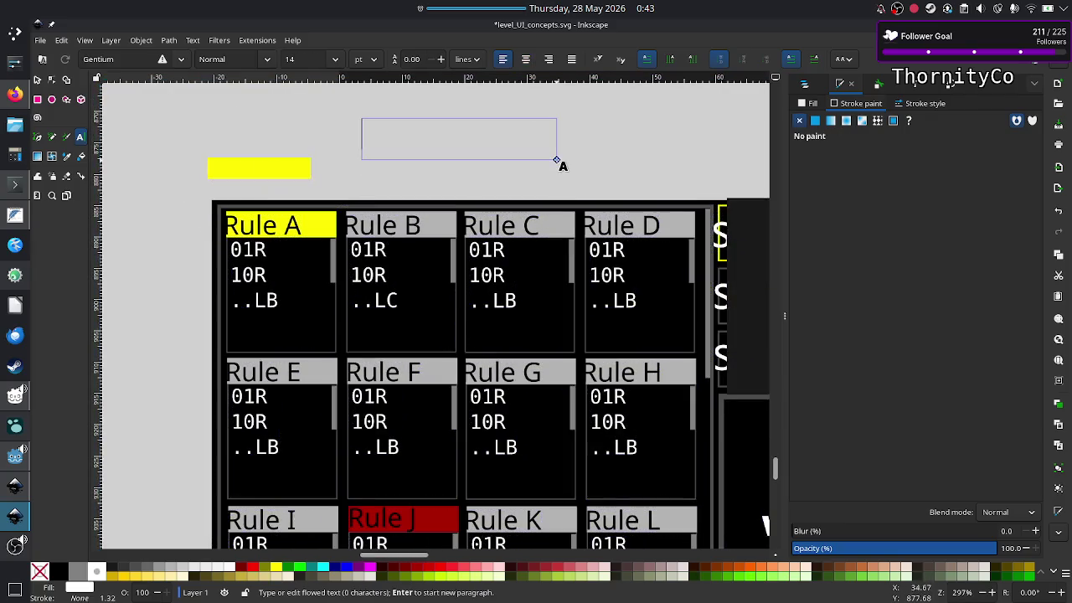
{"action": "type", "text": "He"}
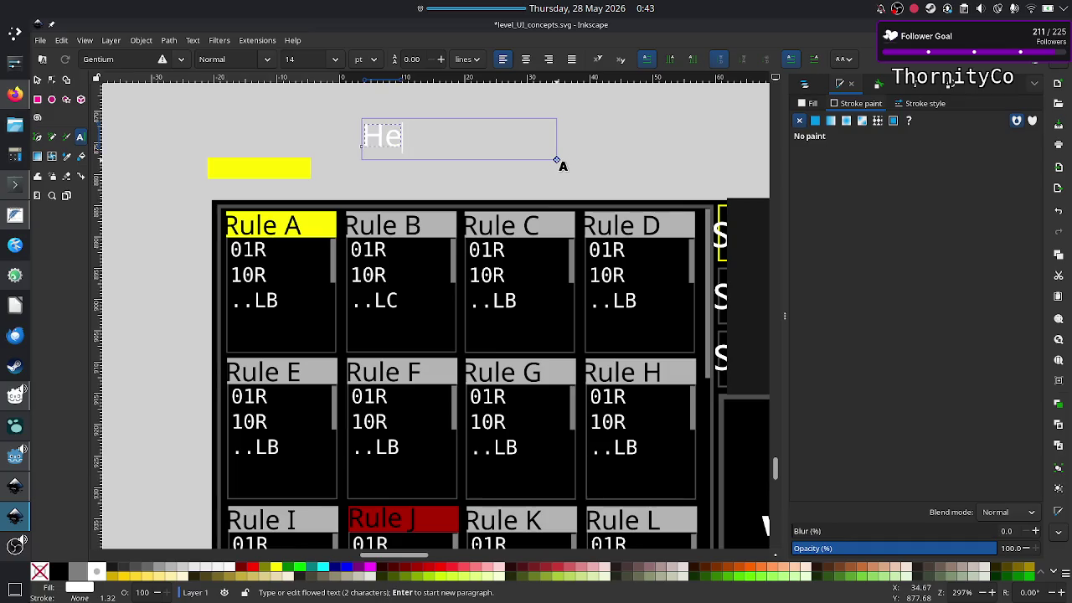
{"action": "key", "text": "ctrl+a"}
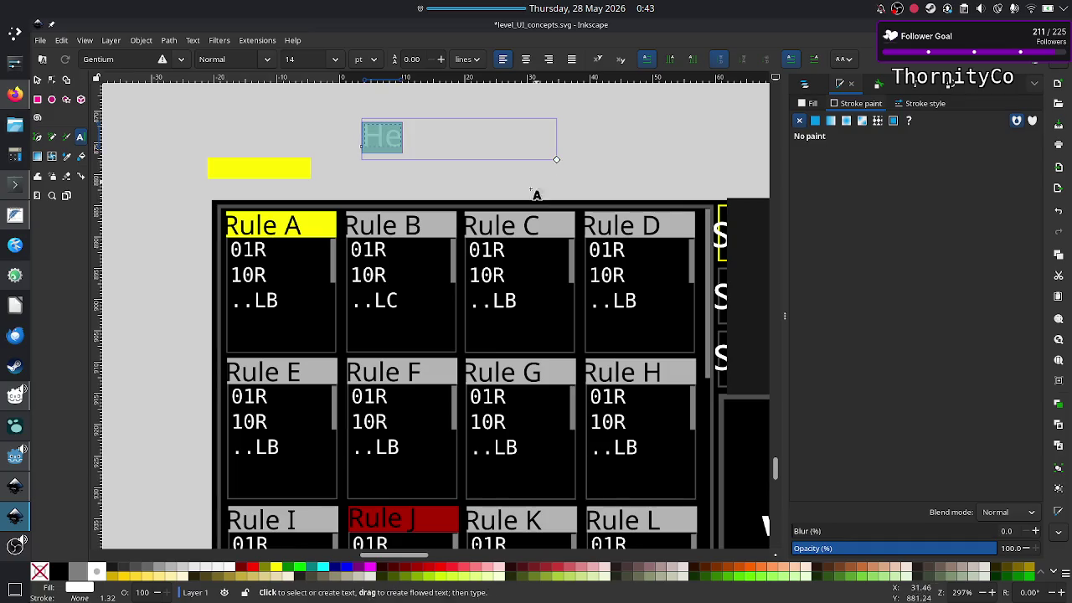
{"action": "left_click", "coordinate": [60, 572]}
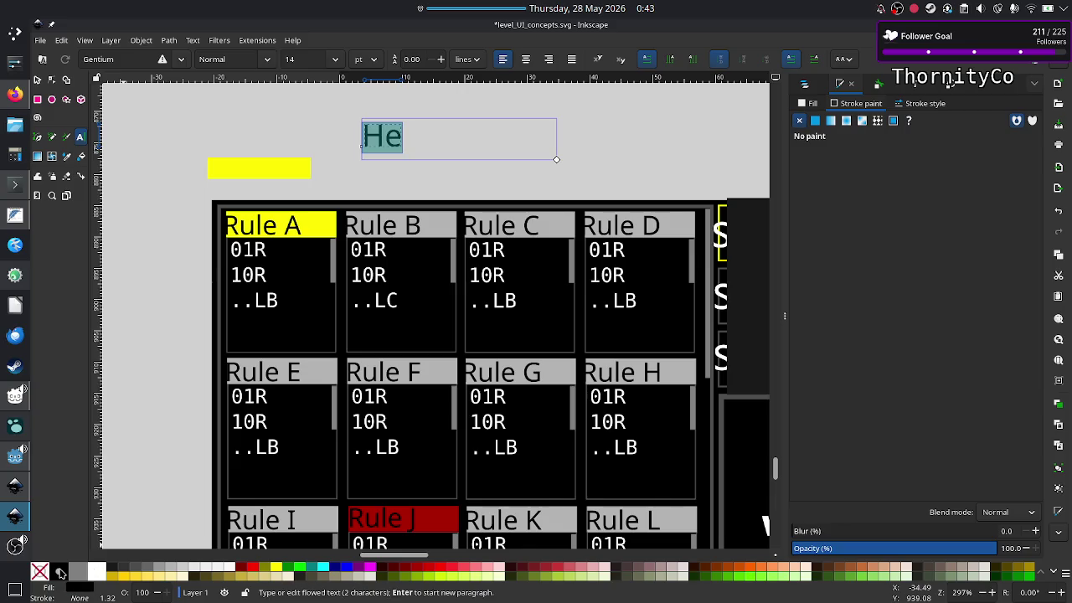
{"action": "left_click", "coordinate": [37, 80]}
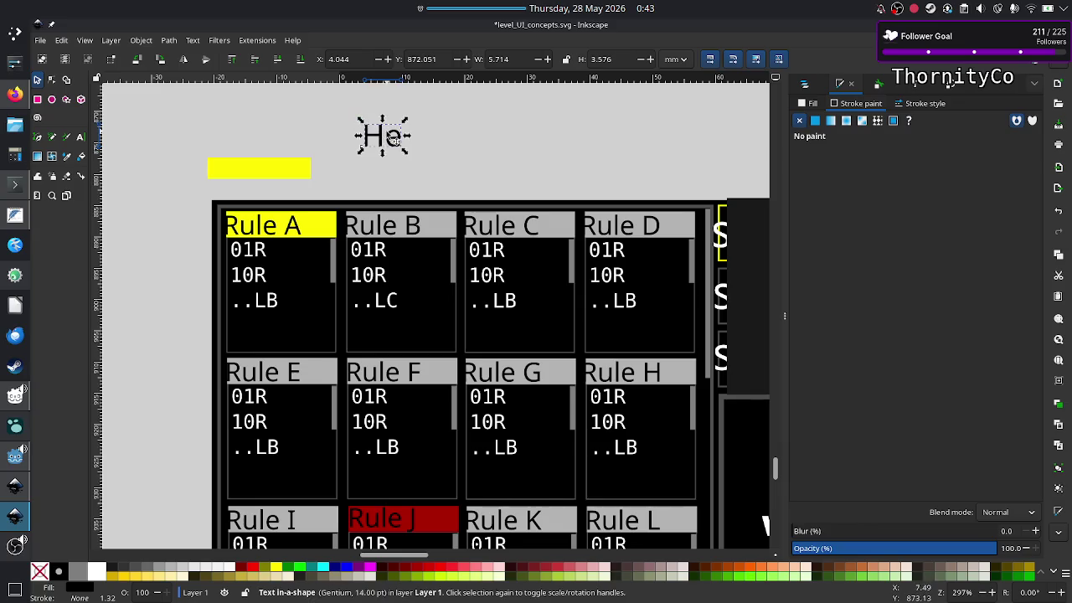
{"action": "left_click", "coordinate": [79, 137]}
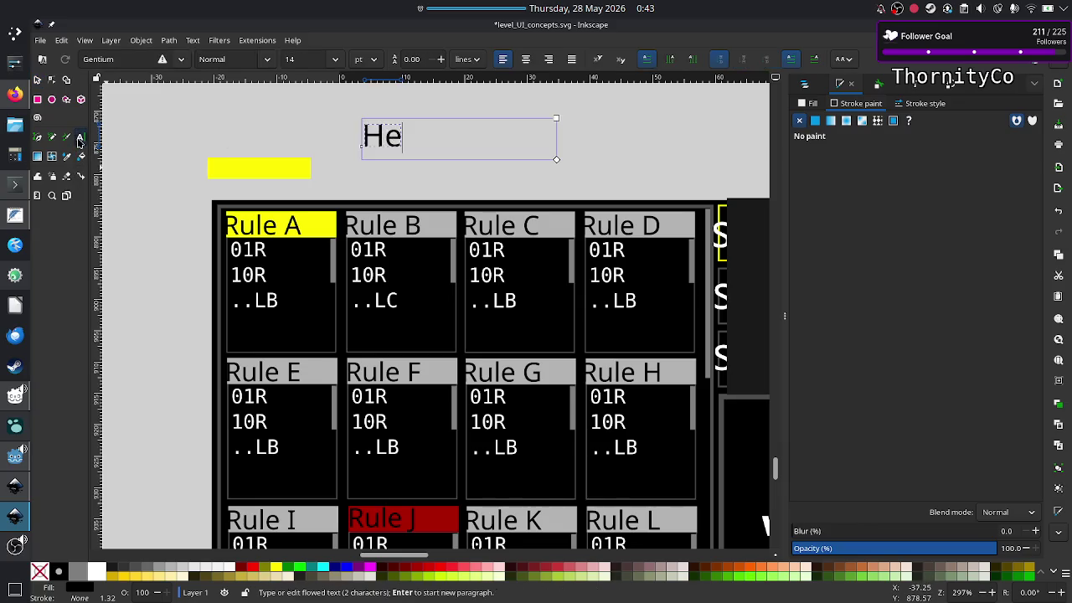
{"action": "key", "text": "BackSpace"}
{"action": "key", "text": "BackSpace"}
{"action": "type", "text": "C"}
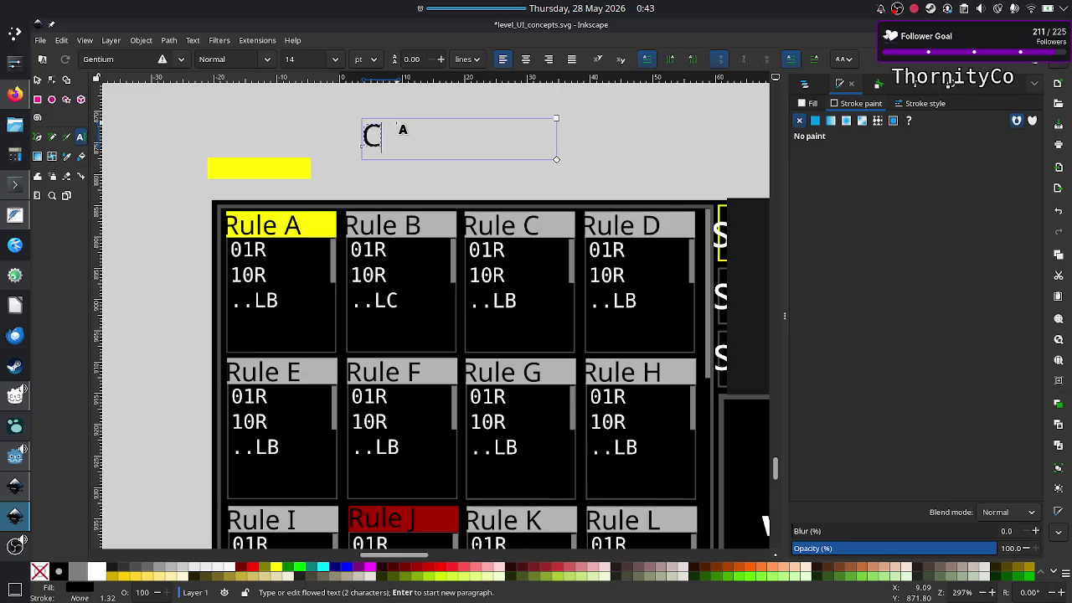
{"action": "type", "text": "ode"}
{"action": "key", "text": "Escape"}
{"action": "key", "text": "s"}
{"action": "left_click_drag", "start_coordinate": [475, 141], "coordinate": [359, 169]}
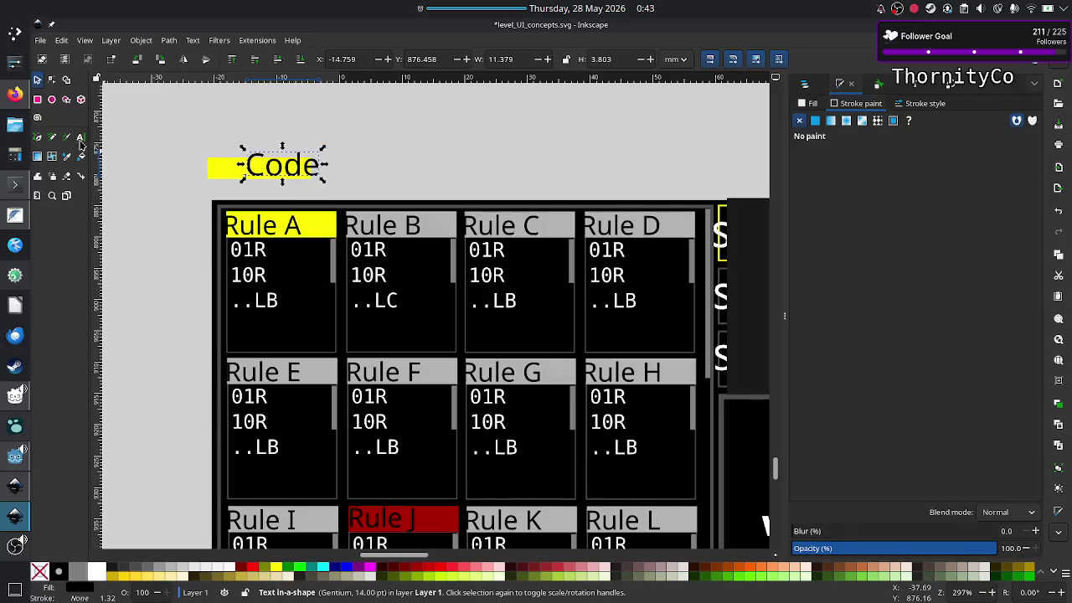
Set the Code label to size 10 and move the Code tab down onto the grid's top edge
{"action": "left_click", "coordinate": [80, 137]}
{"action": "double_click", "coordinate": [272, 166]}
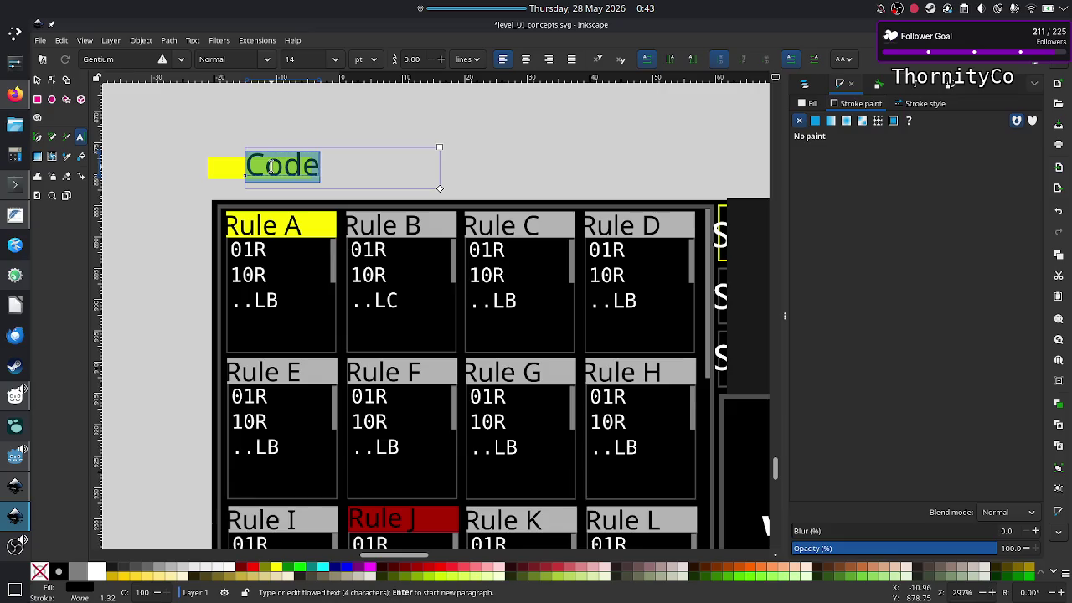
{"action": "left_click", "coordinate": [335, 59]}
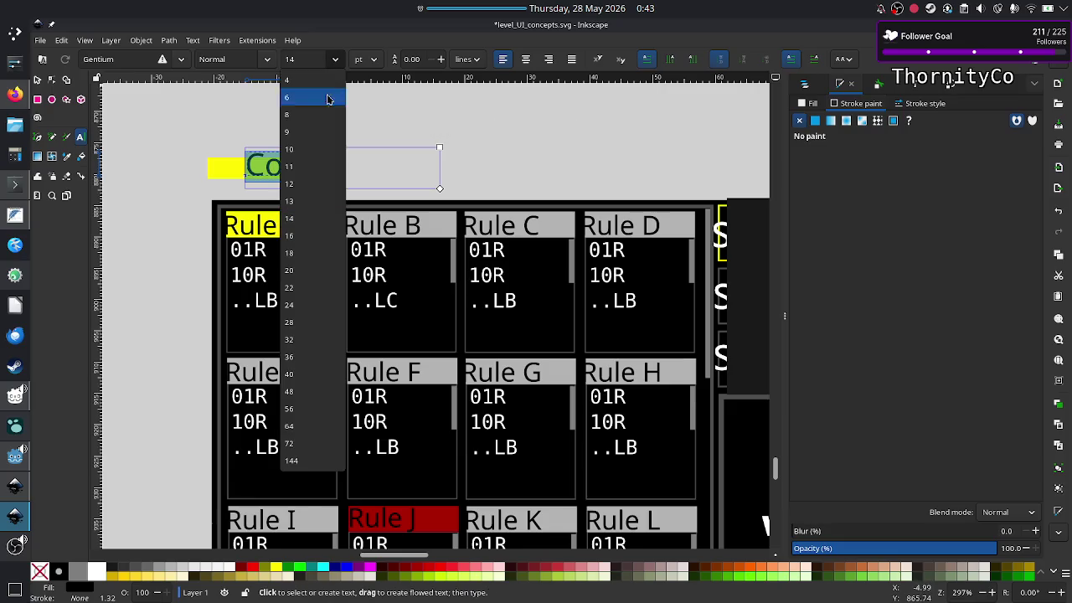
{"action": "left_click", "coordinate": [310, 148]}
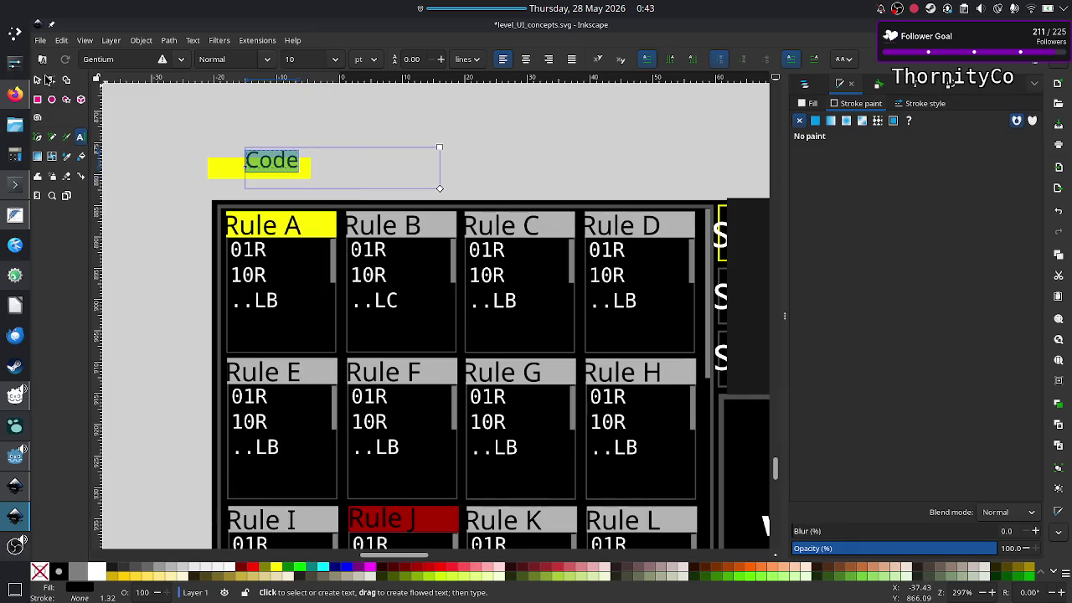
{"action": "left_click", "coordinate": [37, 80]}
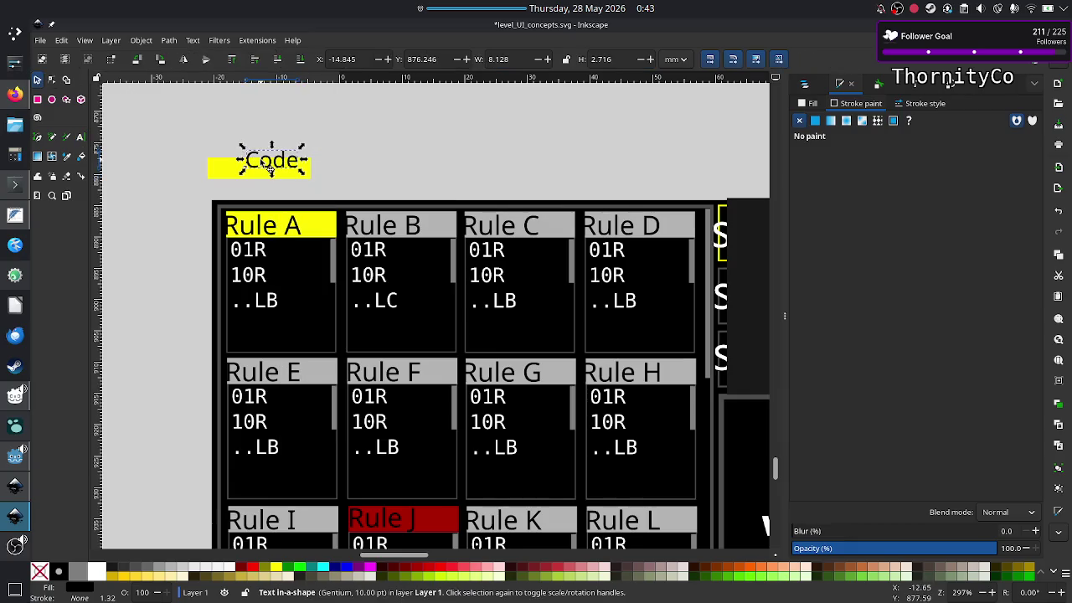
{"action": "left_click_drag", "start_coordinate": [270, 167], "coordinate": [256, 176]}
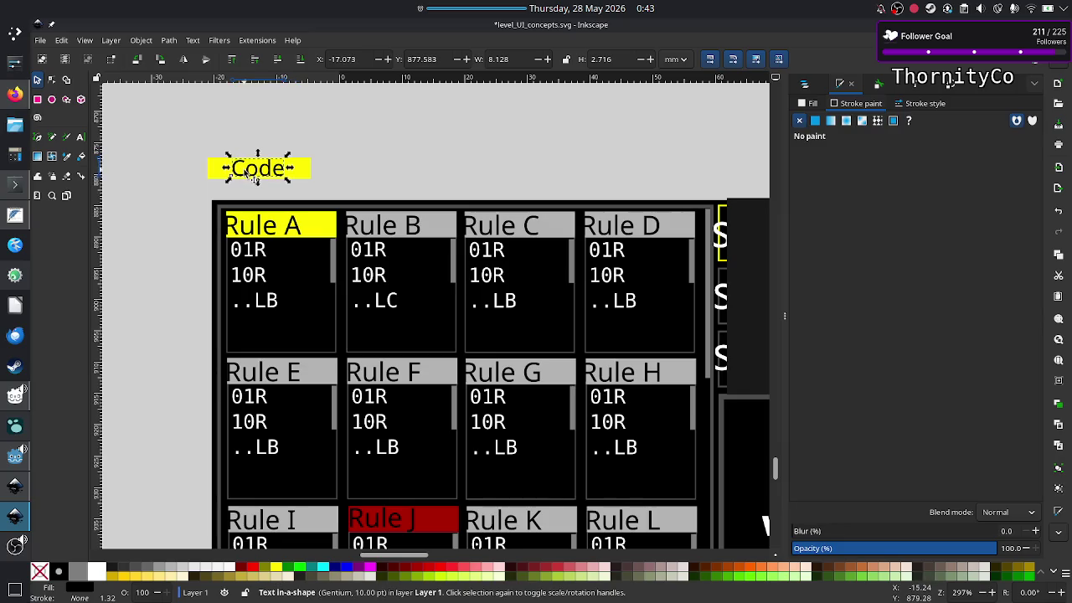
{"action": "mouse_move", "coordinate": [189, 158]}
{"action": "left_mouse_down"}
{"action": "mouse_move", "coordinate": [335, 193]}
{"action": "mouse_move", "coordinate": [283, 199]}
{"action": "left_mouse_up"}
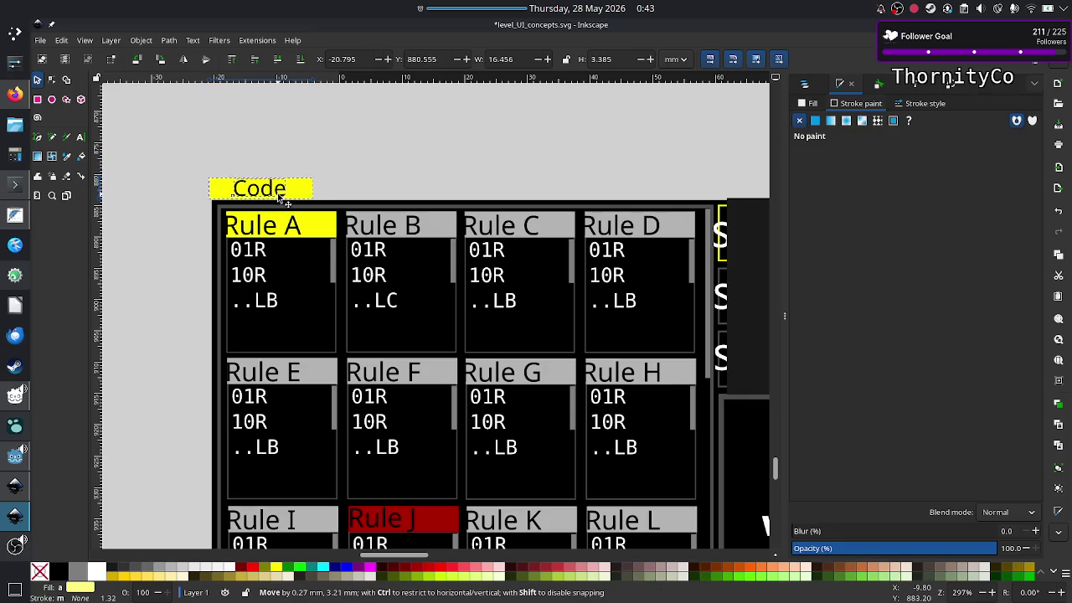
{"action": "left_click", "coordinate": [334, 149]}
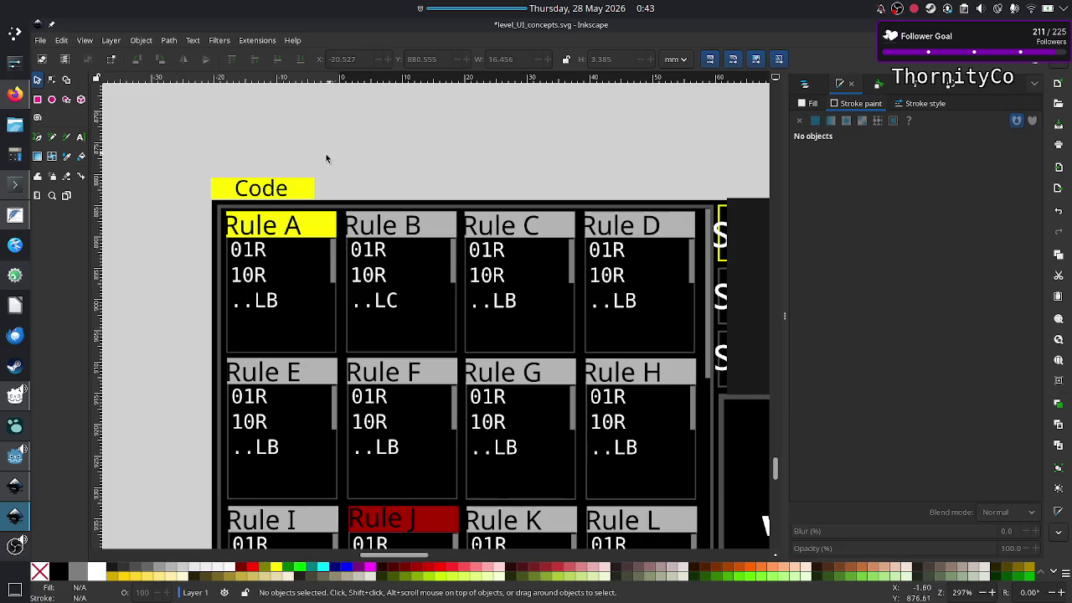
Move the grey Rule B header beside the Code tab and make the Code box slightly taller
{"action": "left_click", "coordinate": [429, 227]}
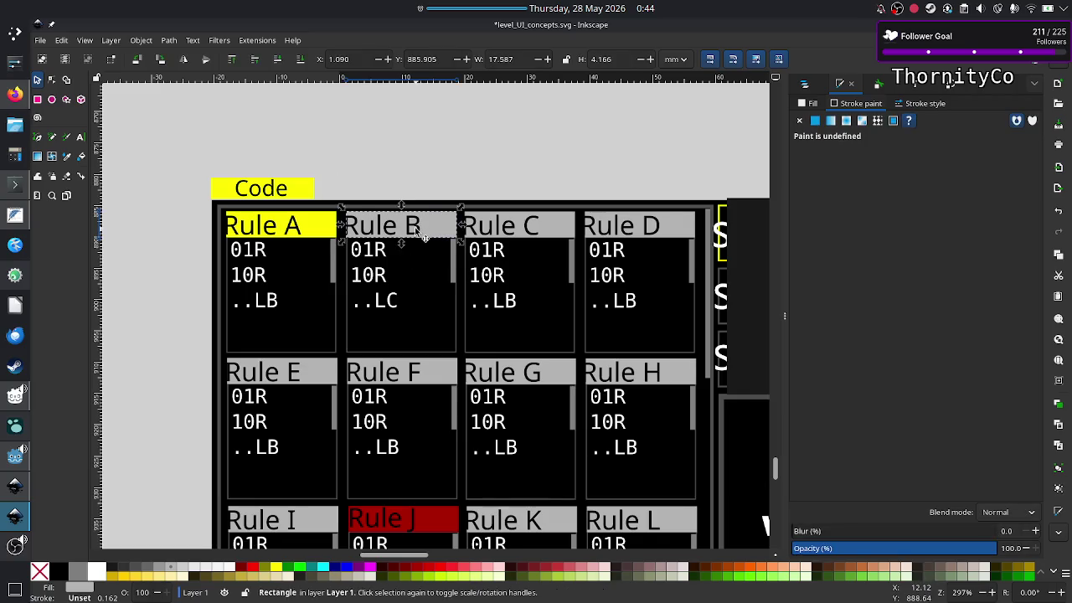
{"action": "left_click", "coordinate": [423, 237], "text": "shift"}
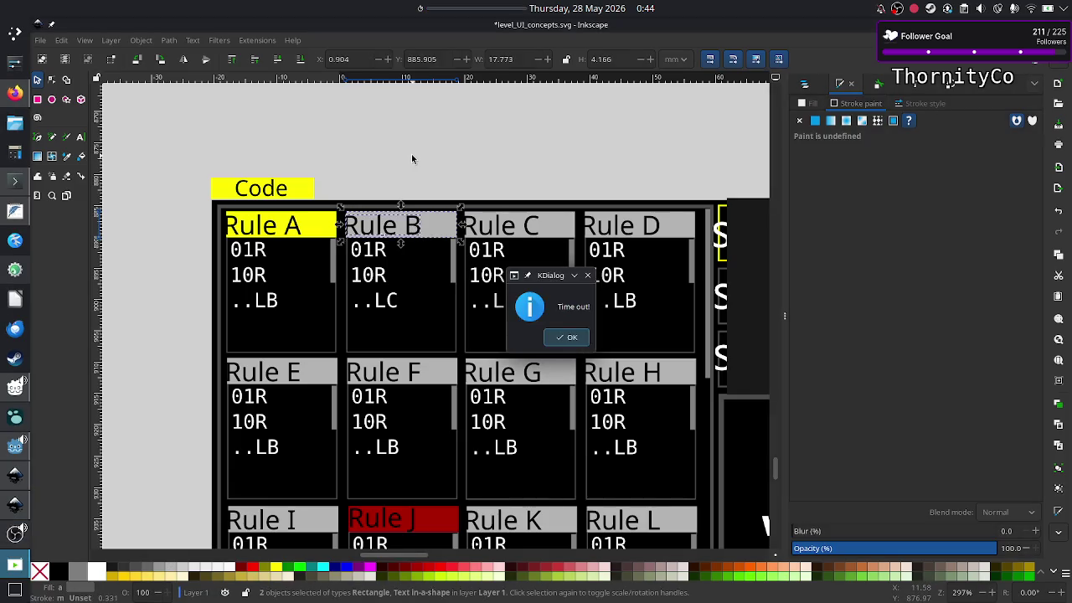
{"action": "left_click", "coordinate": [568, 337]}
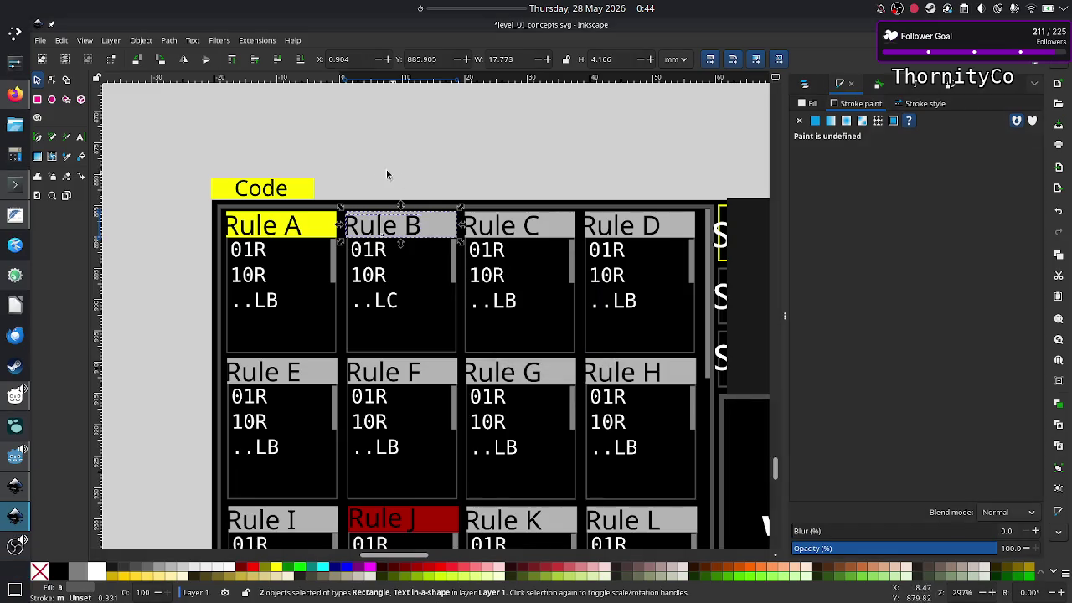
{"action": "mouse_move", "coordinate": [436, 228]}
{"action": "left_mouse_down"}
{"action": "mouse_move", "coordinate": [410, 170]}
{"action": "mouse_move", "coordinate": [403, 194]}
{"action": "left_mouse_up"}
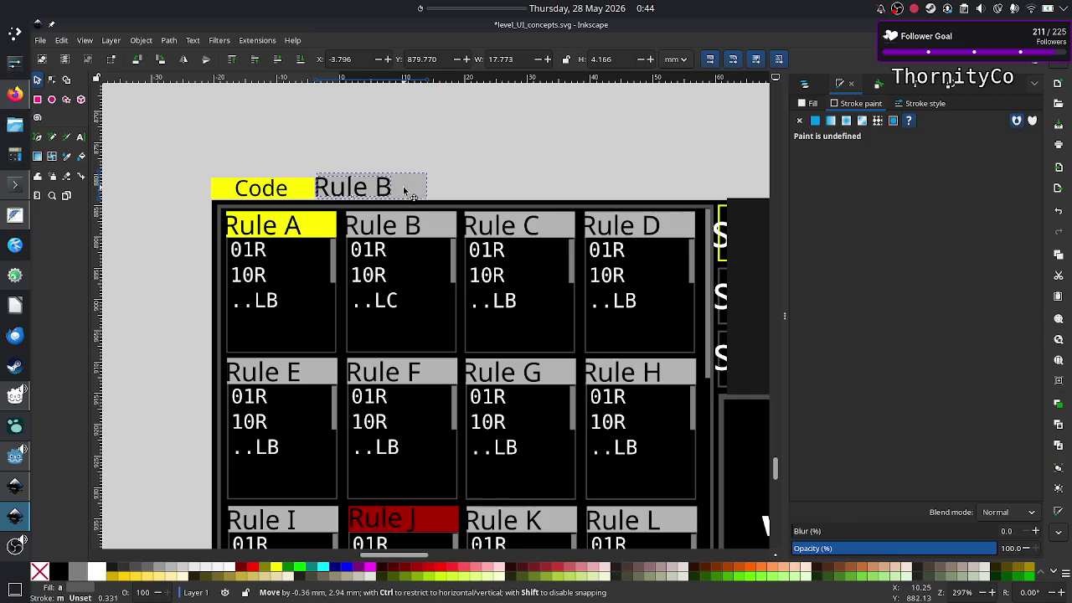
{"action": "left_click", "coordinate": [508, 168]}
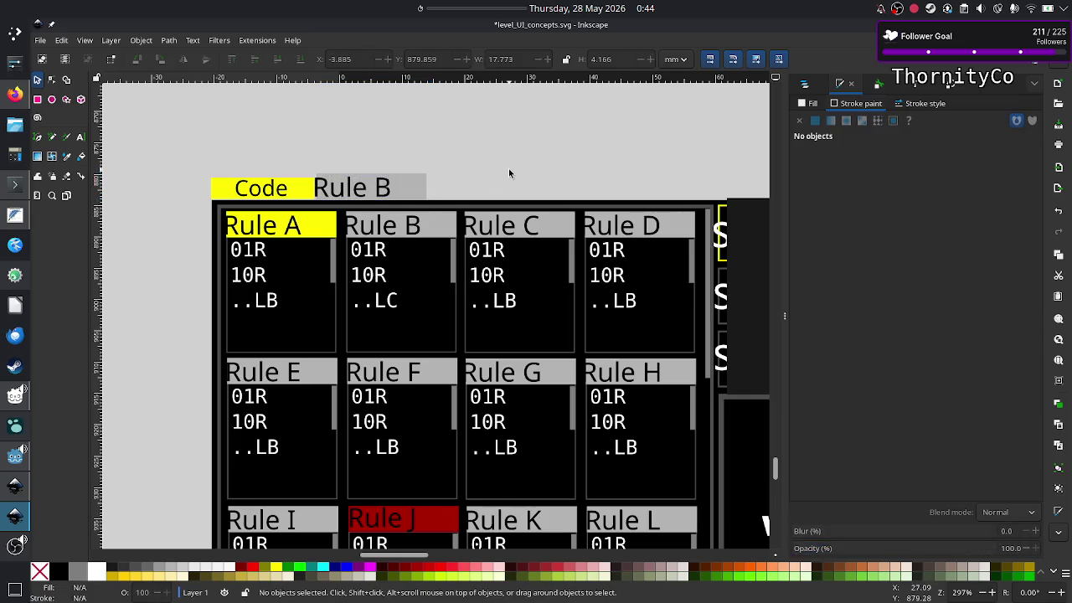
{"action": "left_click", "coordinate": [293, 188]}
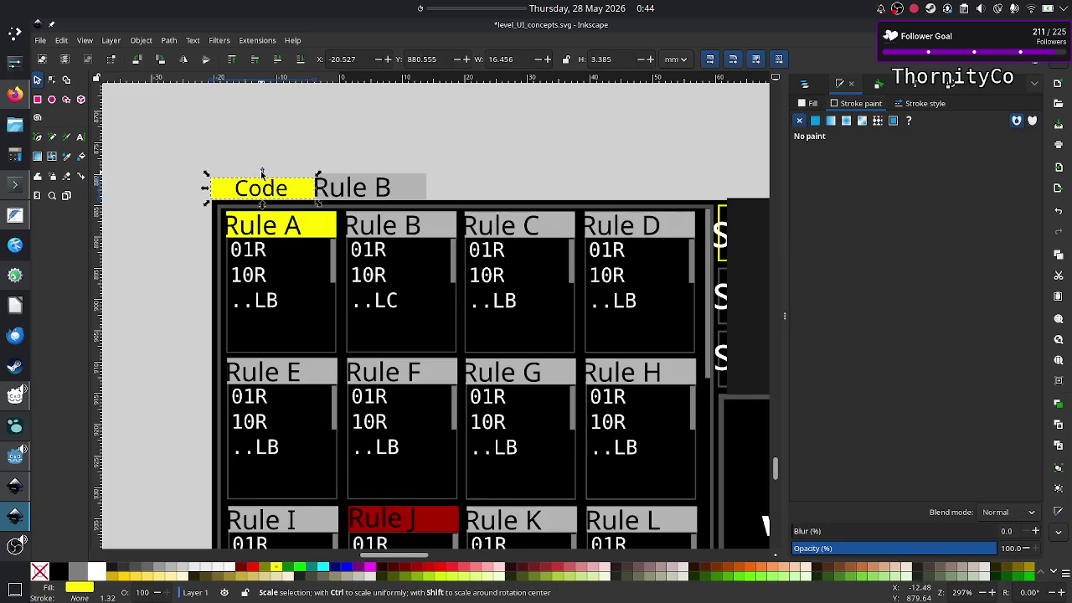
{"action": "left_click_drag", "start_coordinate": [262, 172], "coordinate": [262, 165]}
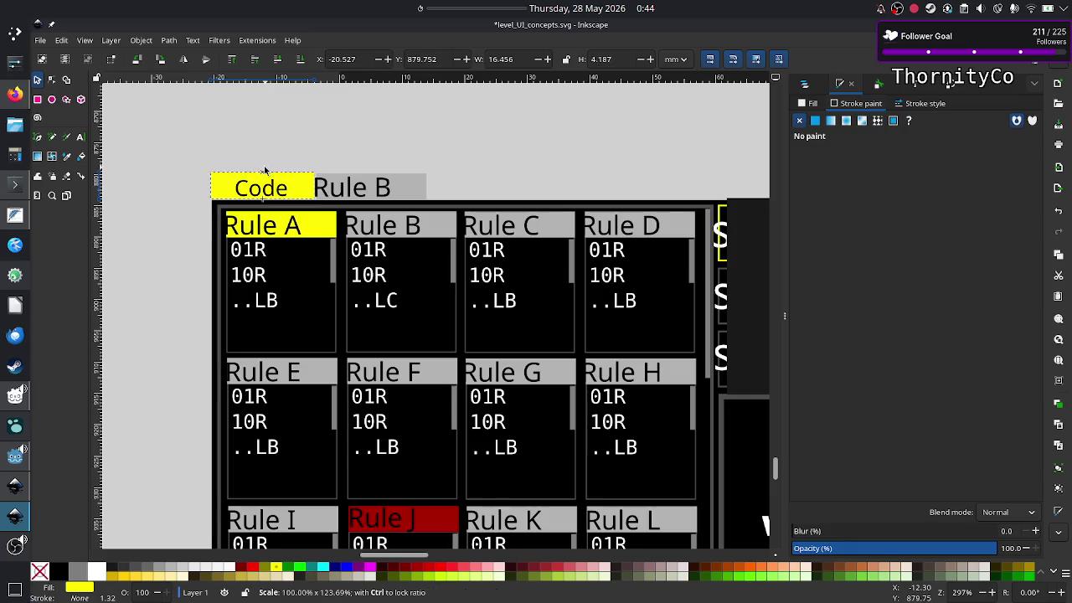
Rename the moved header's label to 'Graph' and hide the dock to widen the canvas
{"action": "left_click", "coordinate": [376, 190]}
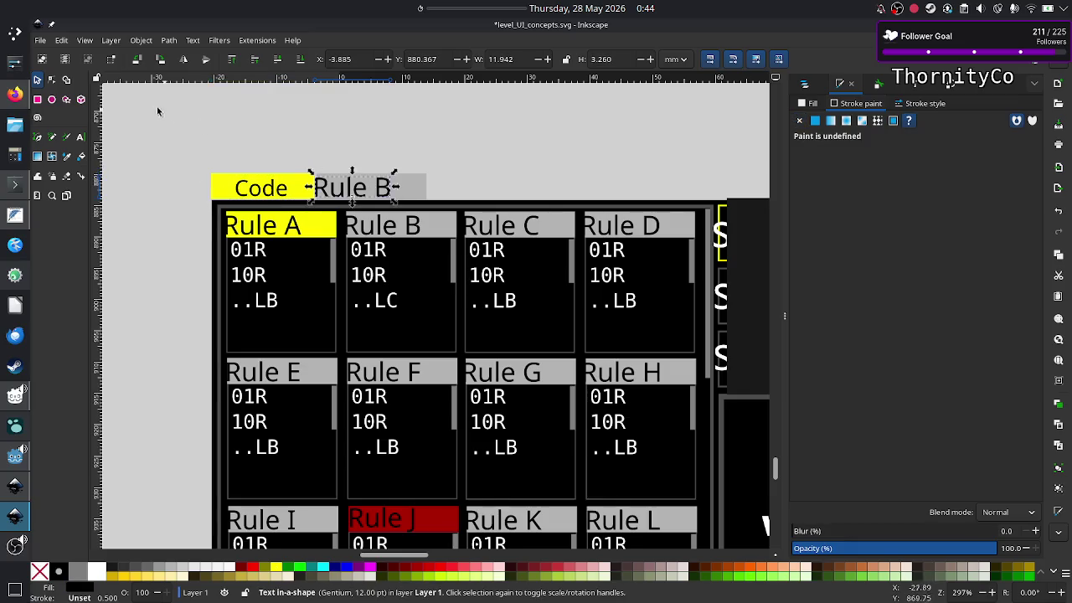
{"action": "left_click", "coordinate": [80, 137]}
{"action": "key", "text": "BackSpace"}
{"action": "key", "text": "BackSpace"}
{"action": "key", "text": "BackSpace"}
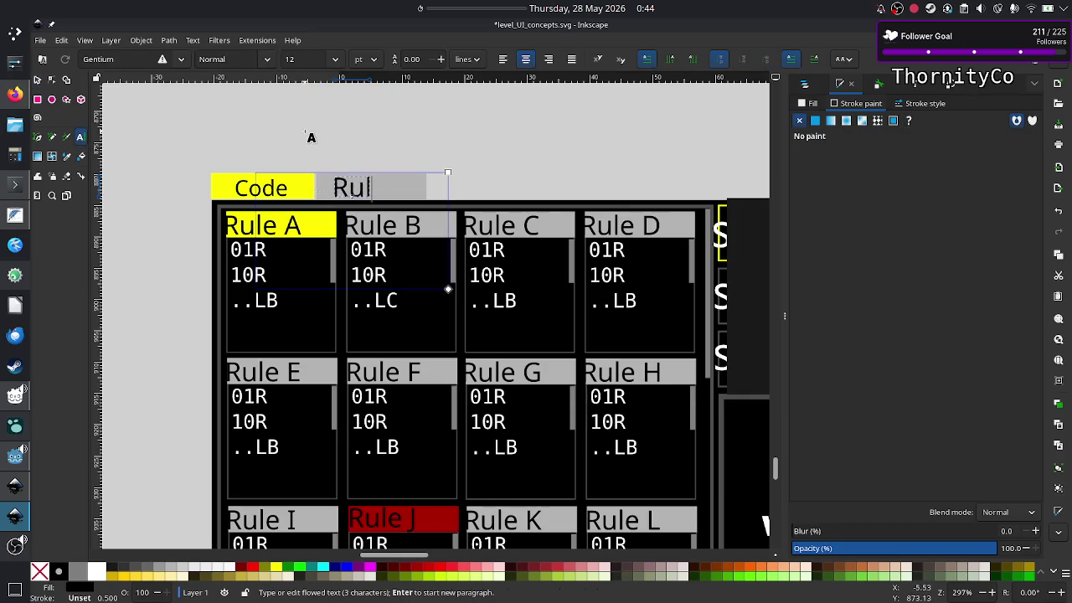
{"action": "key", "text": "BackSpace"}
{"action": "key", "text": "BackSpace"}
{"action": "key", "text": "BackSpace"}
{"action": "type", "text": "Graph"}
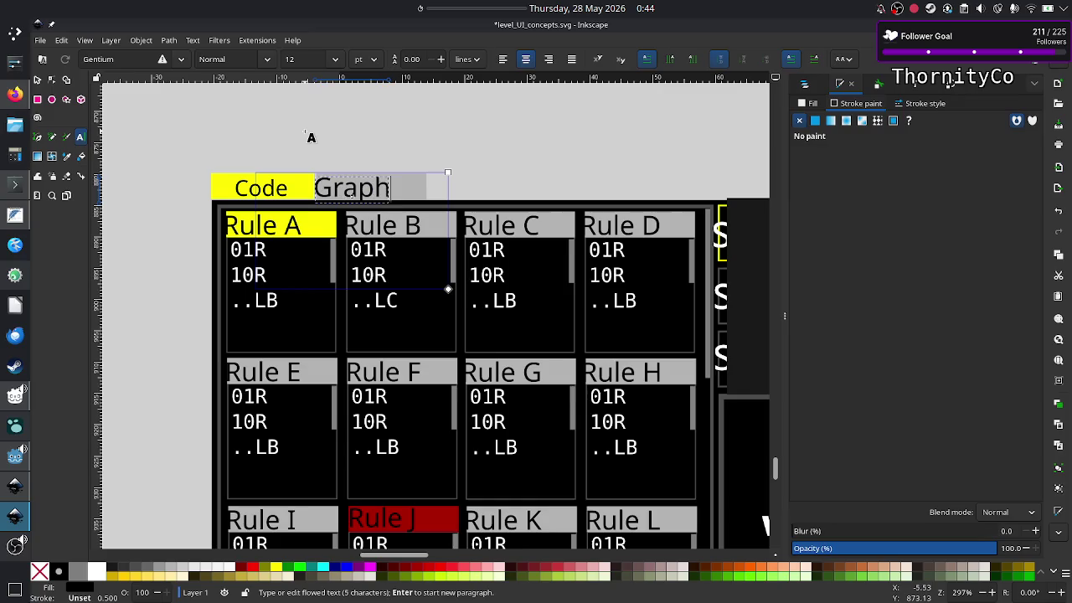
{"action": "key", "text": "Escape"}
{"action": "left_click", "coordinate": [37, 80]}
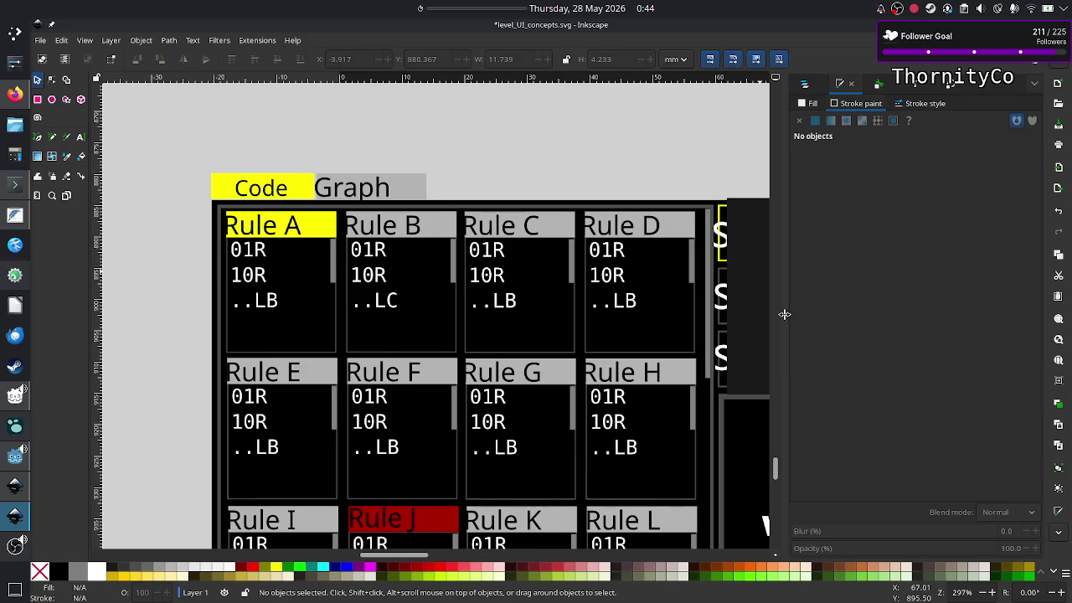
{"action": "key", "text": "F12"}
{"action": "scroll", "coordinate": [614, 299], "scroll_direction": "down", "scroll_amount": 6}
{"action": "scroll", "coordinate": [614, 299], "scroll_direction": "down", "scroll_amount": 6}
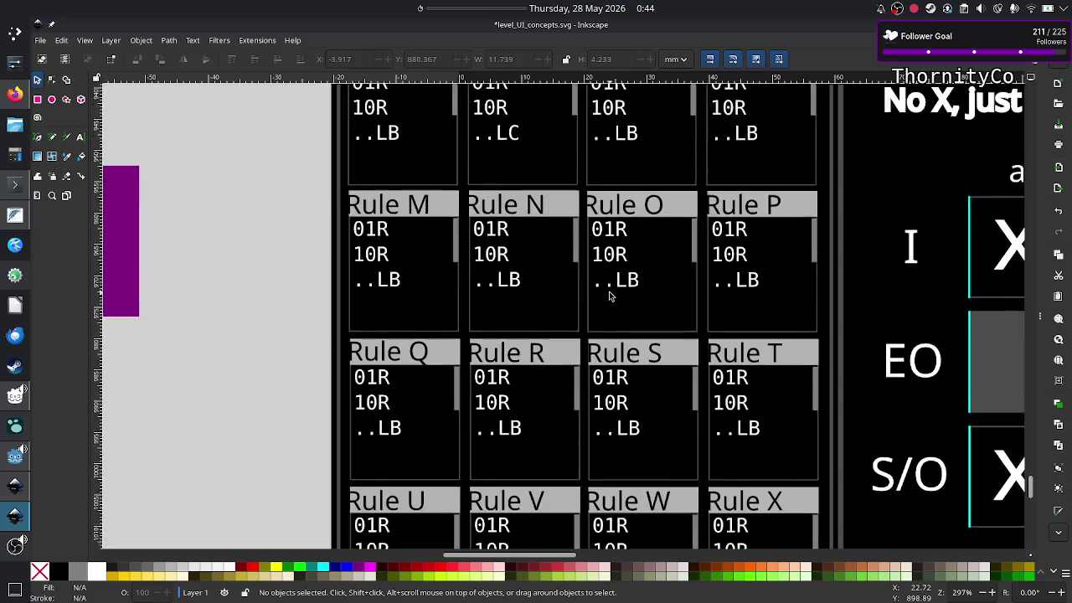
{"action": "scroll", "coordinate": [614, 299], "scroll_direction": "down", "scroll_amount": 5}
{"action": "scroll", "coordinate": [614, 299], "scroll_direction": "up", "scroll_amount": 7}
{"action": "scroll", "coordinate": [614, 299], "scroll_direction": "up", "scroll_amount": 7}
{"action": "scroll", "coordinate": [610, 293], "scroll_direction": "up", "scroll_amount": 5}
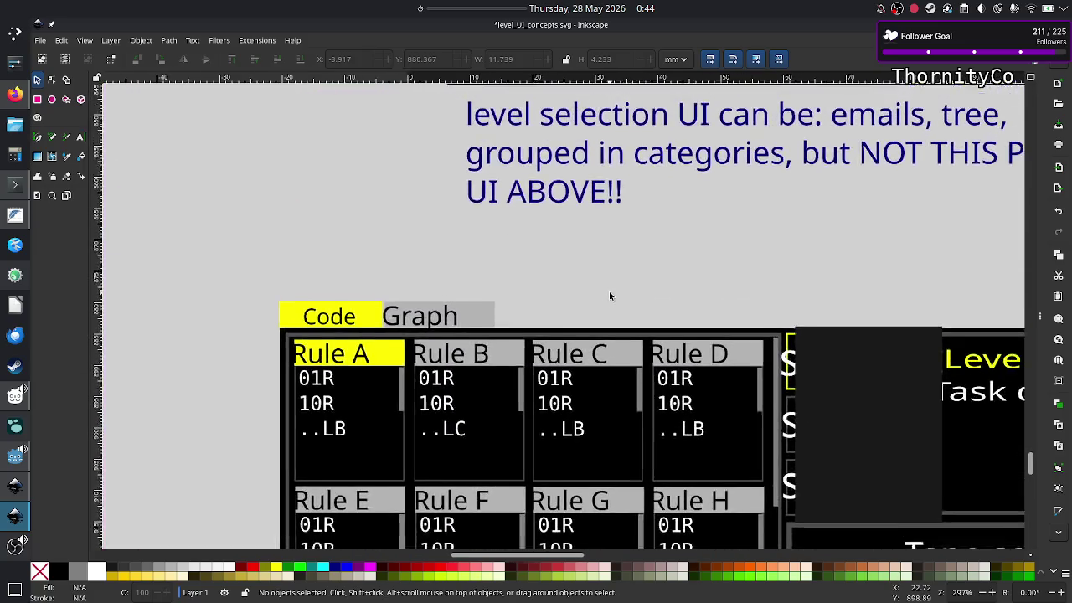
{"action": "scroll", "coordinate": [610, 293], "scroll_direction": "down", "scroll_amount": 2}
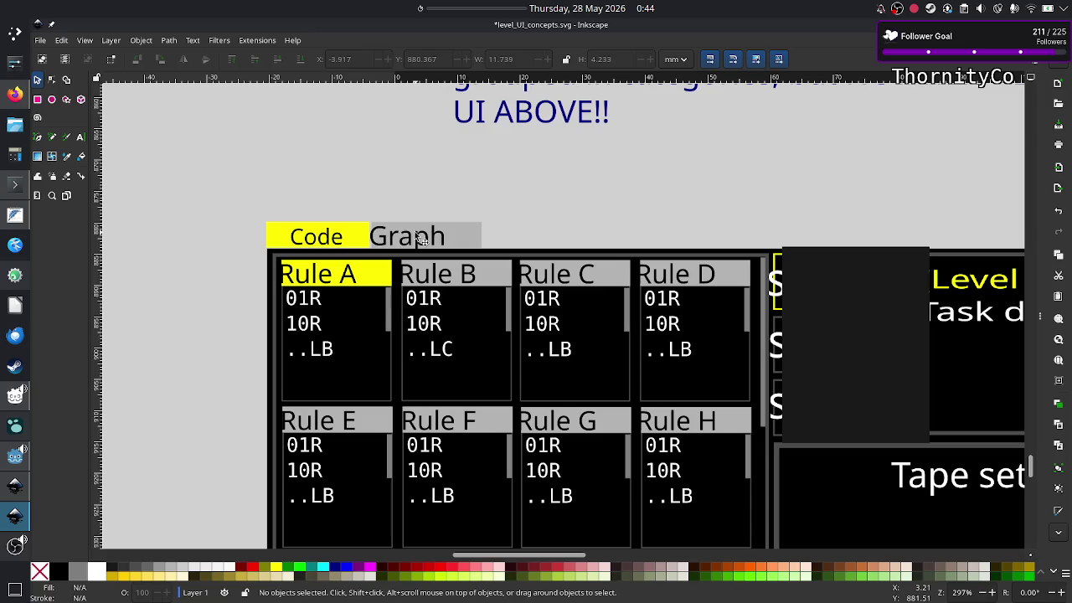
{"action": "scroll", "coordinate": [454, 298], "scroll_direction": "down", "scroll_amount": 8}
{"action": "scroll", "coordinate": [457, 335], "scroll_direction": "down", "scroll_amount": 2}
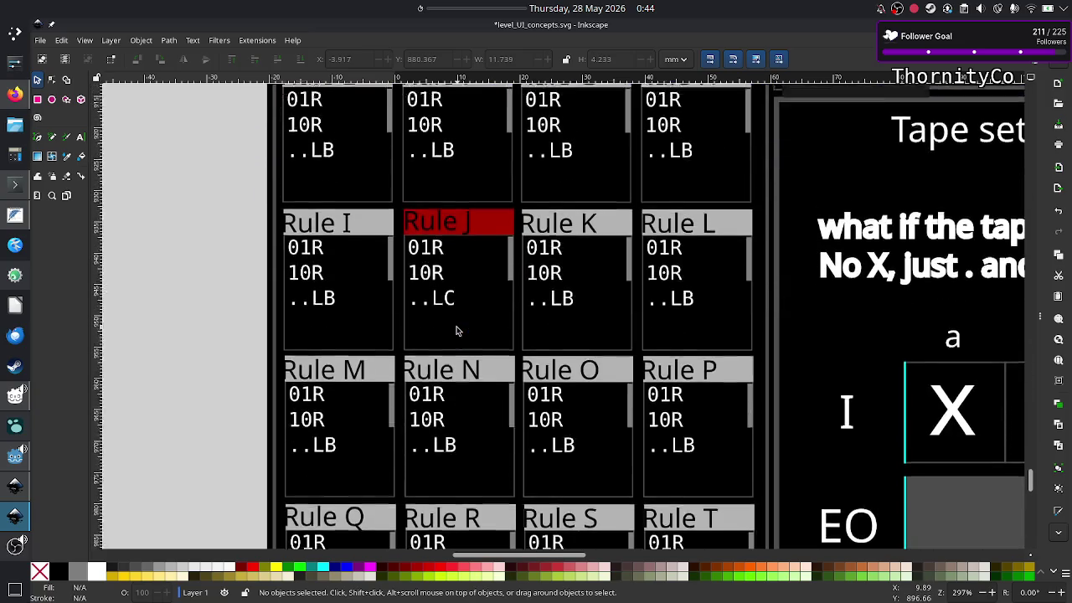
{"action": "scroll", "coordinate": [456, 331], "scroll_direction": "up", "scroll_amount": 10}
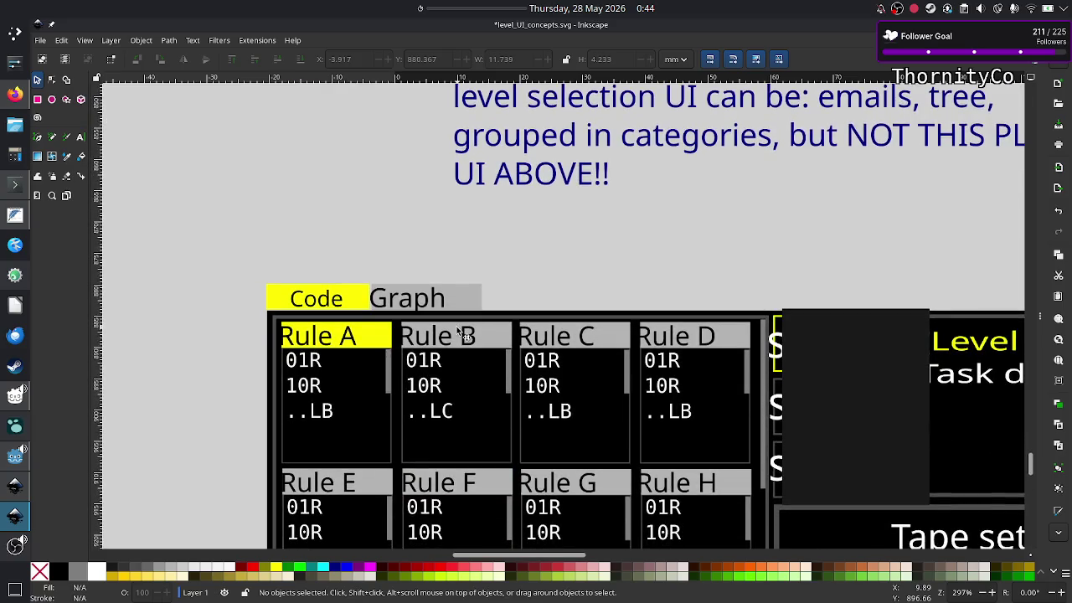
{"action": "scroll", "coordinate": [396, 466], "scroll_direction": "down", "scroll_amount": 6}
{"action": "scroll", "coordinate": [396, 467], "scroll_direction": "up", "scroll_amount": 3}
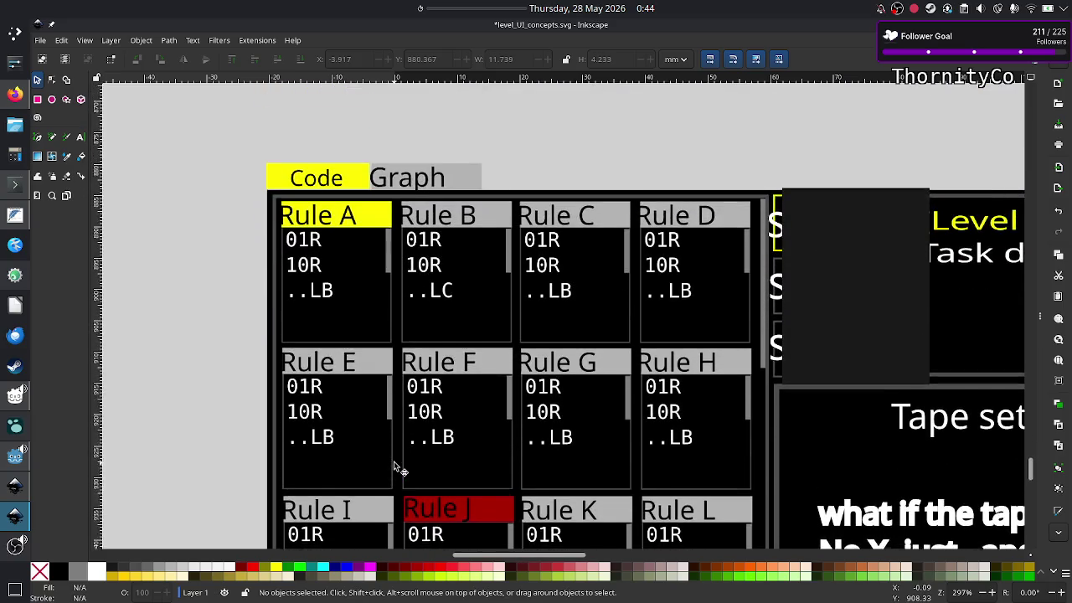
{"action": "scroll", "coordinate": [396, 467], "scroll_direction": "up", "scroll_amount": 1}
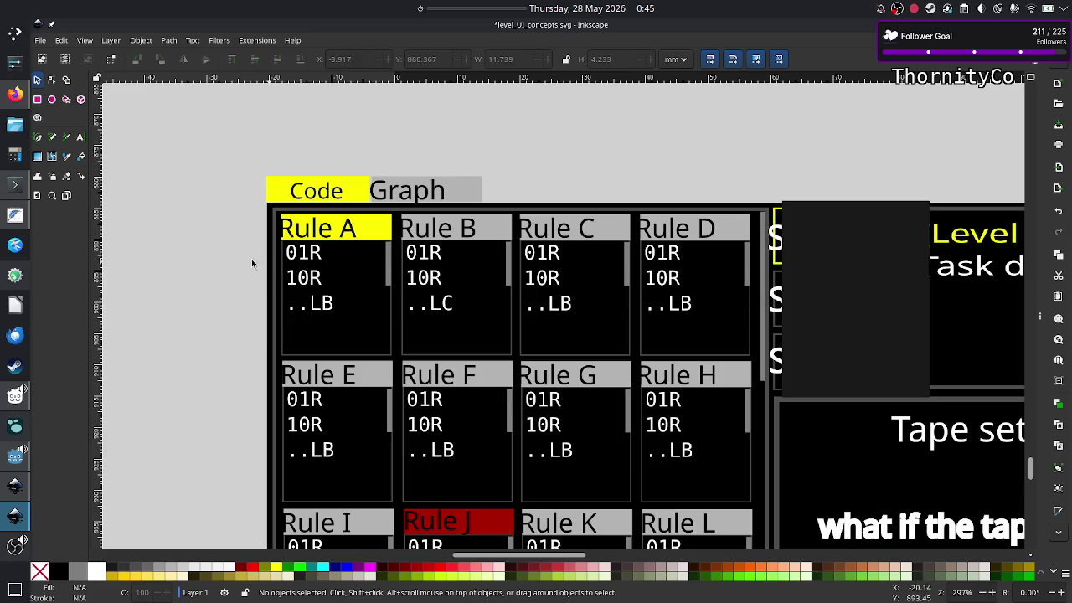
{"action": "left_click", "coordinate": [3, 97]}
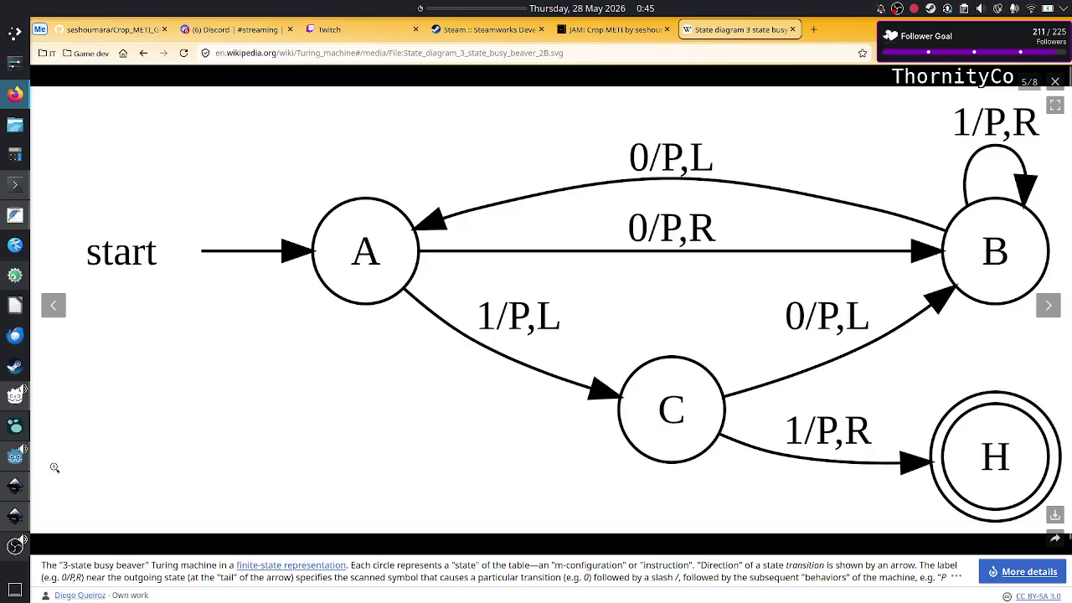
Return from the Firefox diagram to the Inkscape mockup with its Code and Graph tabs
{"action": "left_click", "coordinate": [15, 516]}
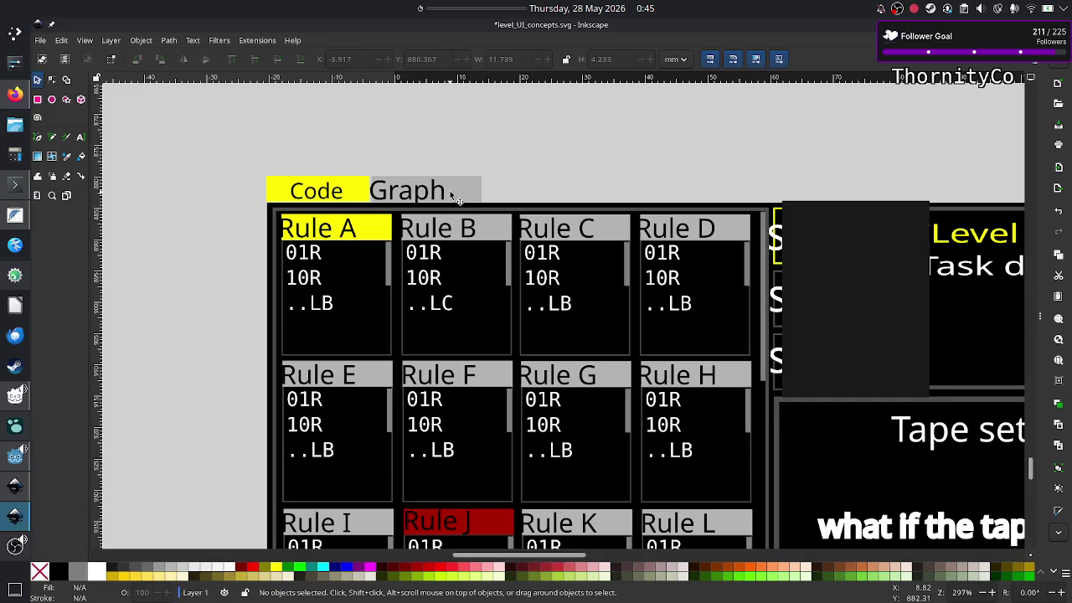
Select and then deselect the Graph tab label, then switch to Firefox's busy beaver diagram
{"action": "scroll", "coordinate": [448, 195], "scroll_direction": "down", "scroll_amount": 2}
{"action": "scroll", "coordinate": [424, 281], "scroll_direction": "up", "scroll_amount": 2}
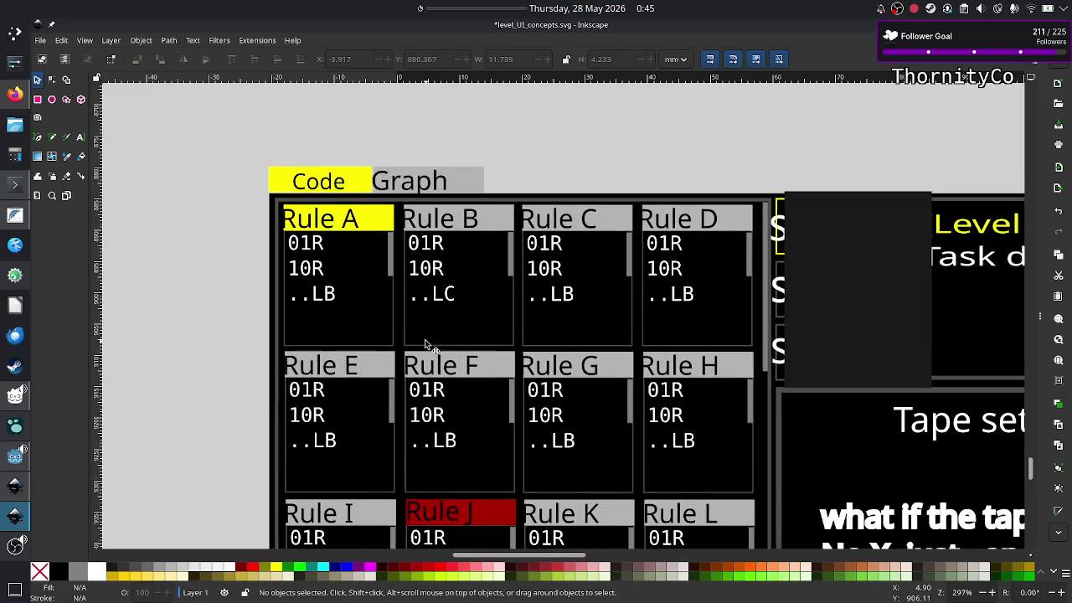
{"action": "left_click", "coordinate": [437, 185]}
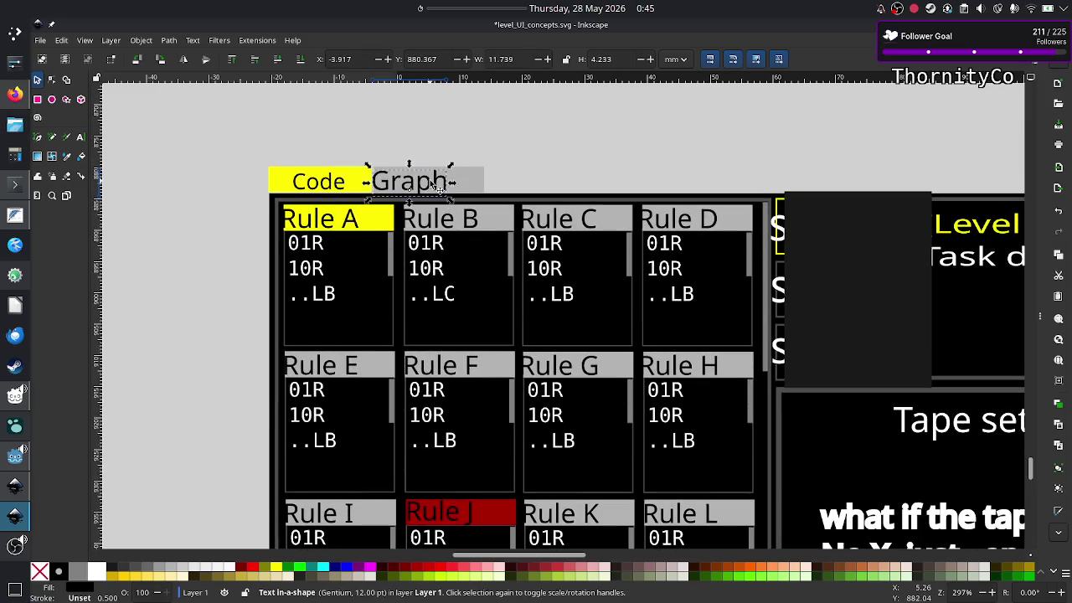
{"action": "key", "text": "Escape"}
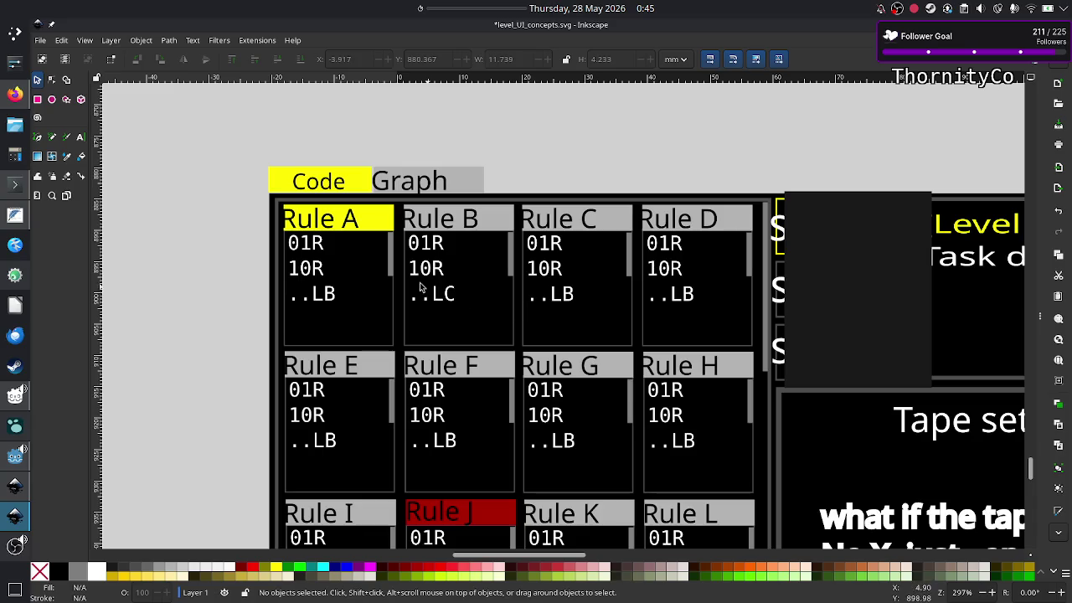
{"action": "left_click", "coordinate": [13, 94]}
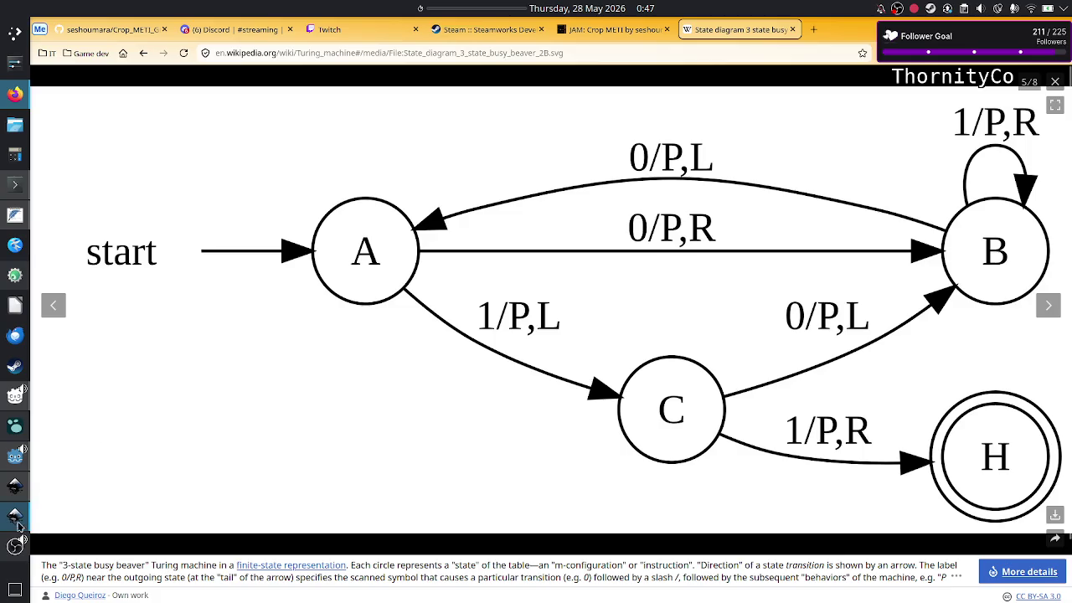
Return to the Inkscape mockup, then bring the Wikipedia state diagram back up
{"action": "left_click", "coordinate": [16, 517]}
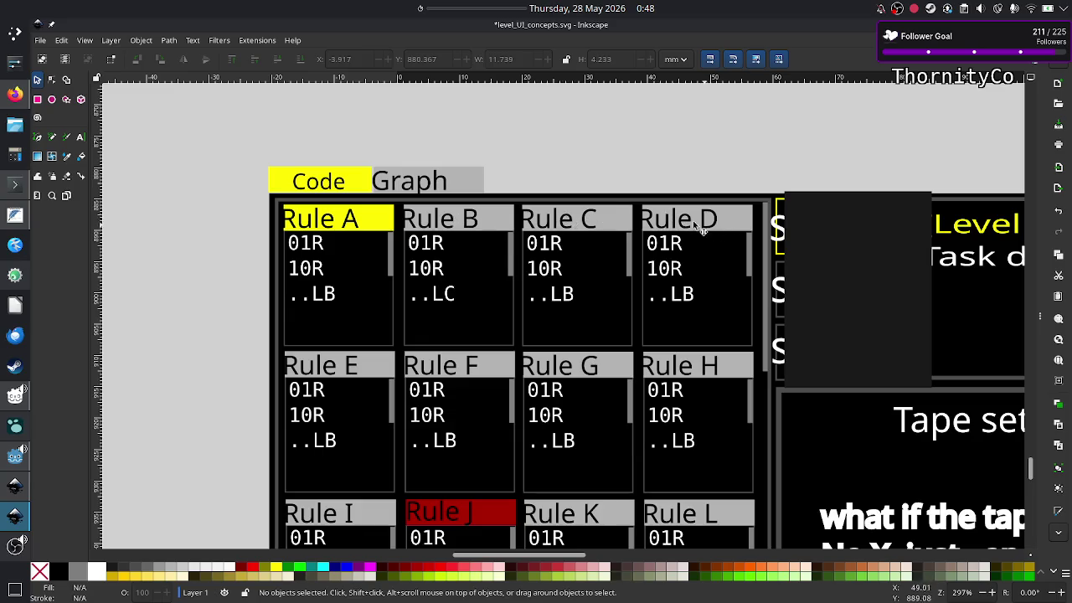
{"action": "left_click", "coordinate": [14, 96]}
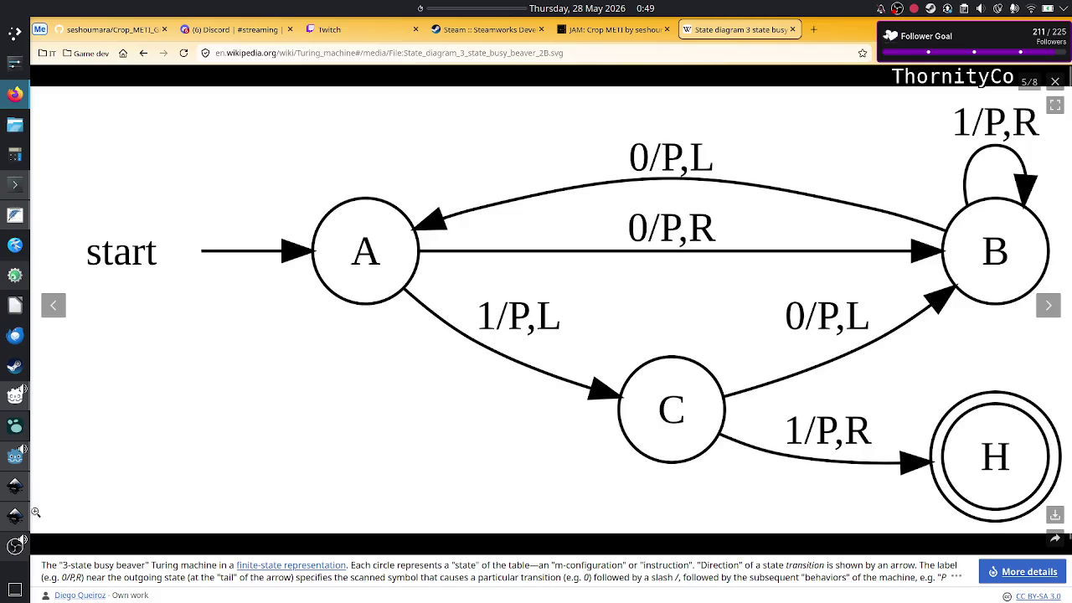
{"action": "left_click", "coordinate": [15, 515]}
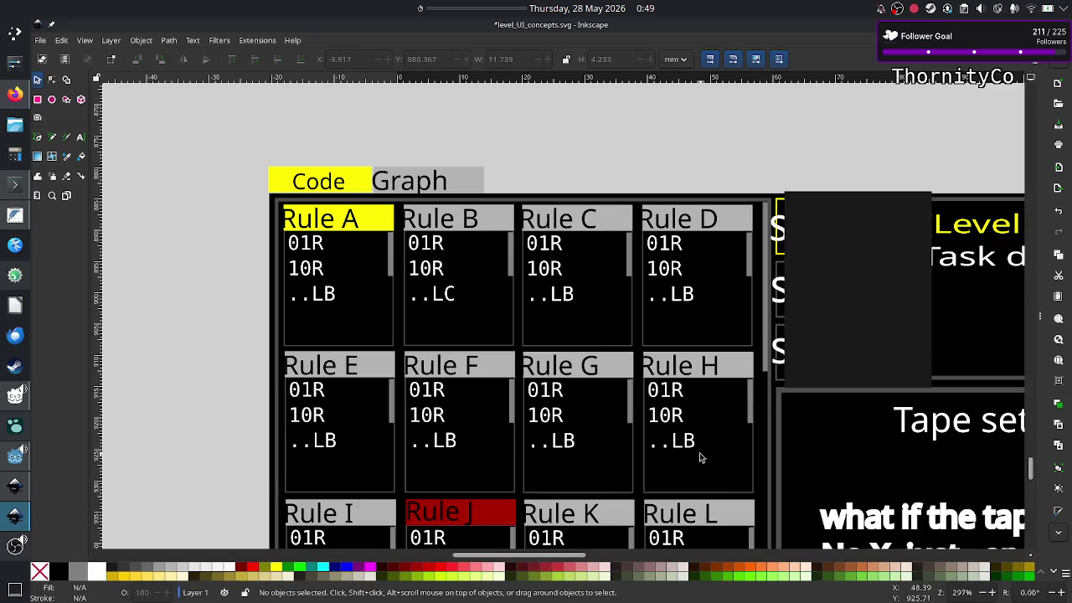
{"action": "scroll", "coordinate": [813, 441], "scroll_direction": "right", "scroll_amount": 5}
{"action": "scroll", "coordinate": [813, 441], "scroll_direction": "down", "scroll_amount": 2}
{"action": "scroll", "coordinate": [813, 444], "scroll_direction": "down", "scroll_amount": 5}
{"action": "scroll", "coordinate": [813, 444], "scroll_direction": "down", "scroll_amount": 2}
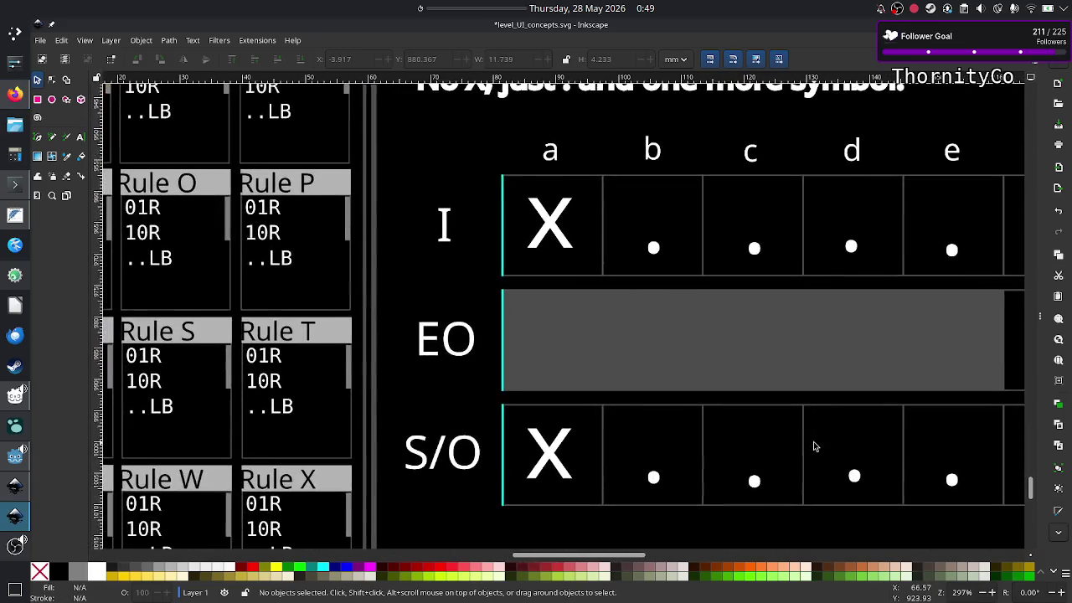
{"action": "scroll", "coordinate": [813, 444], "scroll_direction": "right", "scroll_amount": 2}
{"action": "scroll", "coordinate": [813, 444], "scroll_direction": "right", "scroll_amount": 4}
{"action": "scroll", "coordinate": [813, 444], "scroll_direction": "right", "scroll_amount": 4}
{"action": "scroll", "coordinate": [813, 444], "scroll_direction": "right", "scroll_amount": 1}
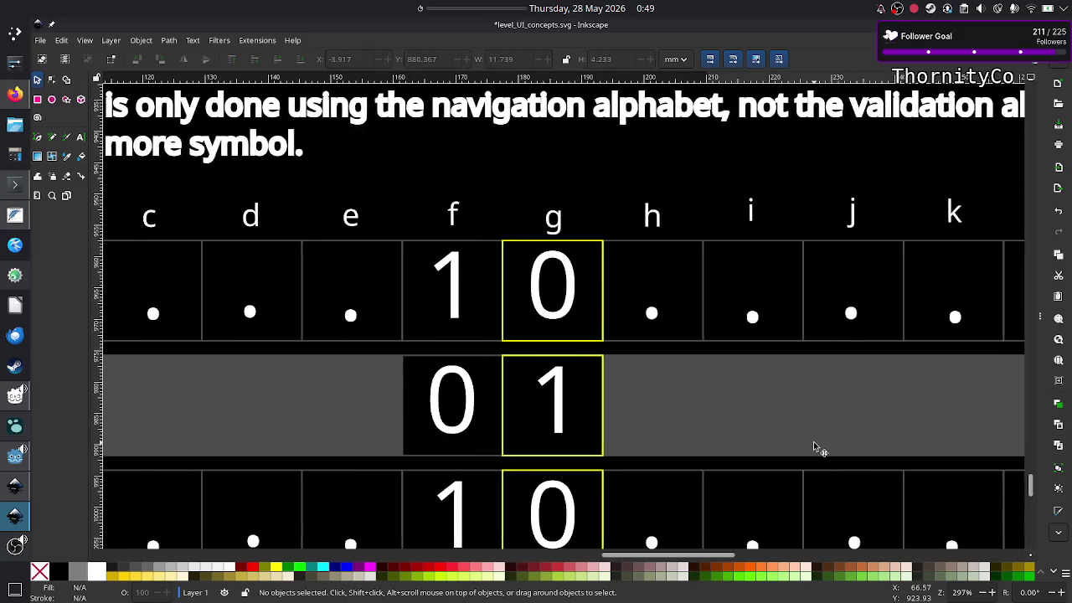
{"action": "scroll", "coordinate": [813, 444], "scroll_direction": "right", "scroll_amount": 1}
{"action": "scroll", "coordinate": [813, 444], "scroll_direction": "down", "scroll_amount": 1}
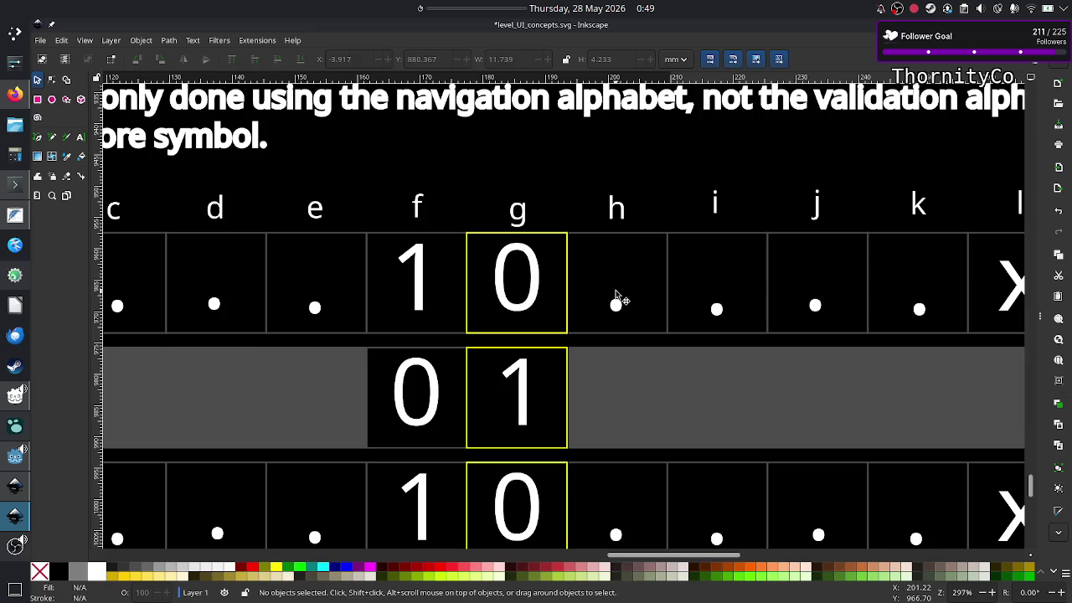
{"action": "scroll", "coordinate": [469, 303], "scroll_direction": "left", "scroll_amount": 10}
{"action": "scroll", "coordinate": [469, 303], "scroll_direction": "left", "scroll_amount": 5}
{"action": "scroll", "coordinate": [469, 303], "scroll_direction": "left", "scroll_amount": 5}
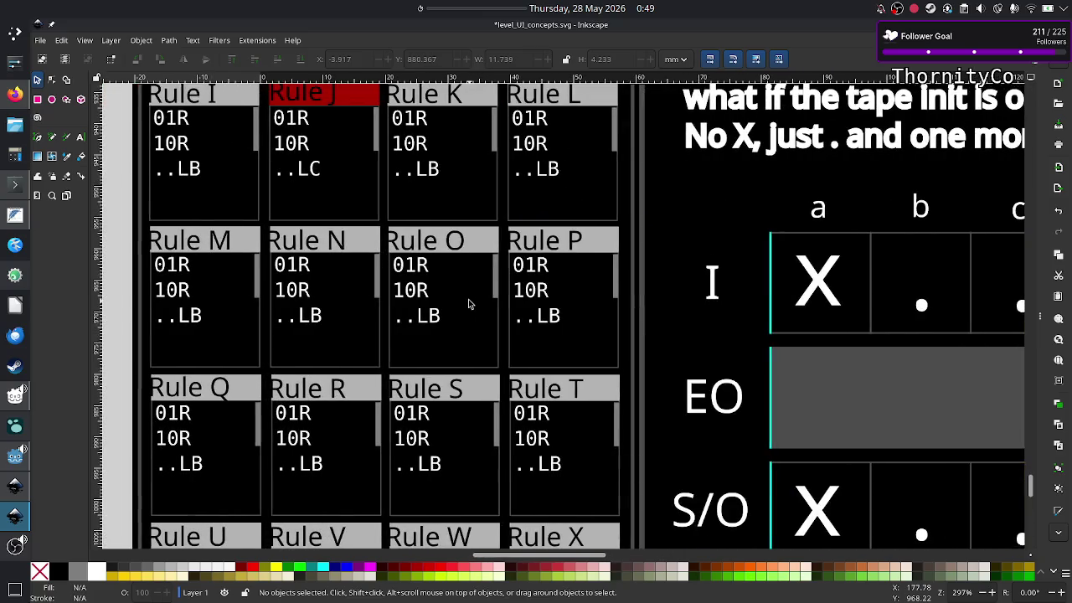
{"action": "scroll", "coordinate": [469, 303], "scroll_direction": "left", "scroll_amount": 5}
{"action": "scroll", "coordinate": [468, 299], "scroll_direction": "up", "scroll_amount": 8}
{"action": "scroll", "coordinate": [468, 299], "scroll_direction": "right", "scroll_amount": 5}
{"action": "scroll", "coordinate": [468, 299], "scroll_direction": "right", "scroll_amount": 4}
{"action": "scroll", "coordinate": [468, 299], "scroll_direction": "up", "scroll_amount": 4}
{"action": "scroll", "coordinate": [468, 299], "scroll_direction": "left", "scroll_amount": 3}
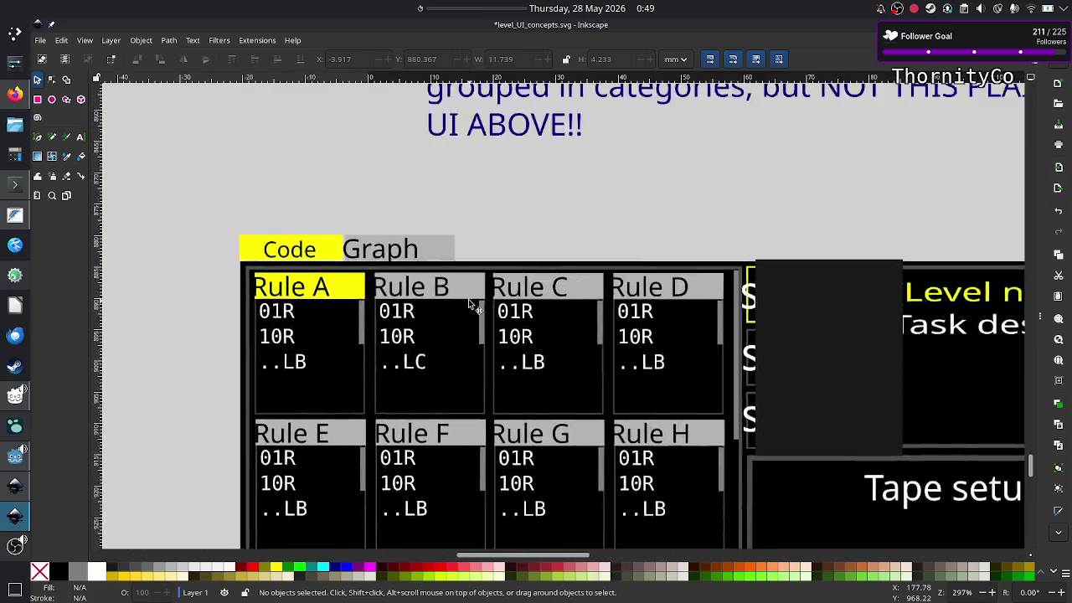
{"action": "scroll", "coordinate": [468, 299], "scroll_direction": "left", "scroll_amount": 2}
{"action": "scroll", "coordinate": [468, 299], "scroll_direction": "down", "scroll_amount": 1}
{"action": "scroll", "coordinate": [468, 299], "scroll_direction": "left", "scroll_amount": 1}
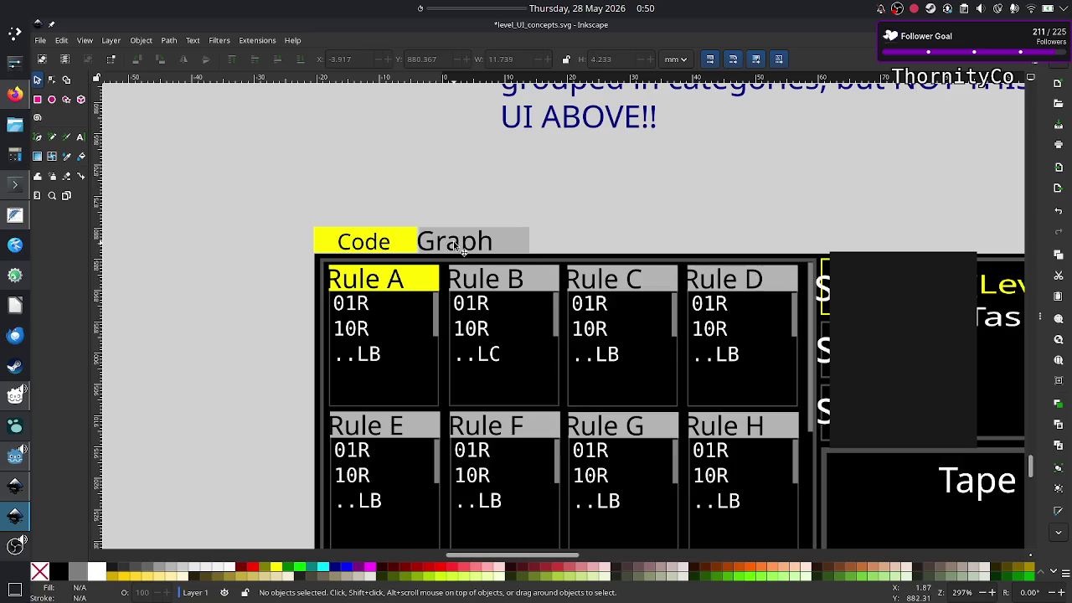
{"action": "key", "text": "alt+Tab"}
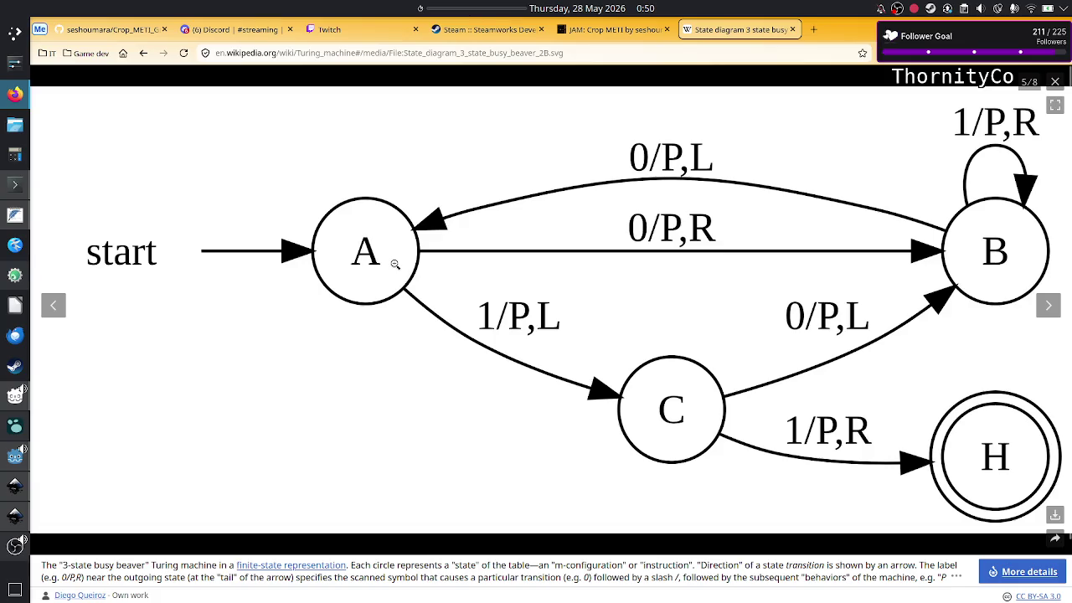
{"action": "key", "text": "alt+Tab"}
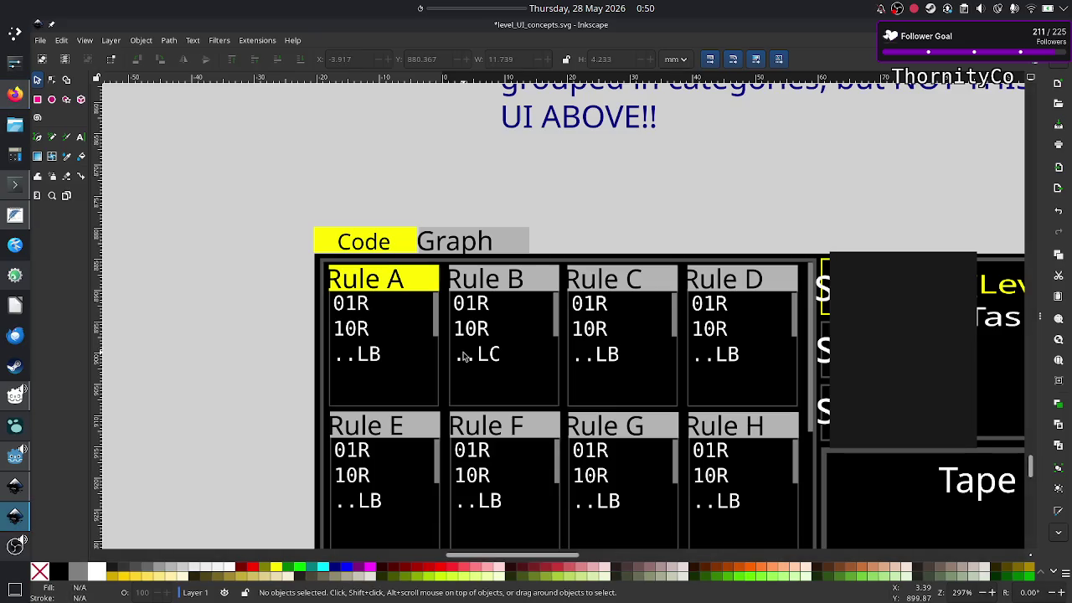
{"action": "scroll", "coordinate": [465, 358], "scroll_direction": "down", "scroll_amount": 1}
{"action": "scroll", "coordinate": [465, 358], "scroll_direction": "down", "scroll_amount": 2}
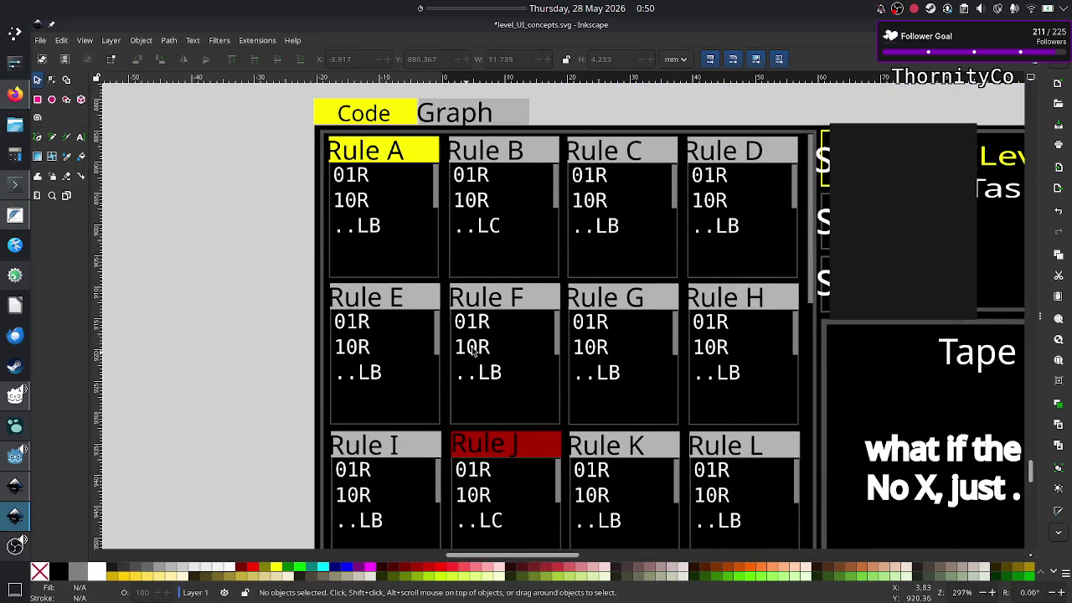
{"action": "scroll", "coordinate": [582, 288], "scroll_direction": "down", "scroll_amount": 3}
{"action": "scroll", "coordinate": [586, 310], "scroll_direction": "down", "scroll_amount": 1}
{"action": "scroll", "coordinate": [591, 335], "scroll_direction": "down", "scroll_amount": 3}
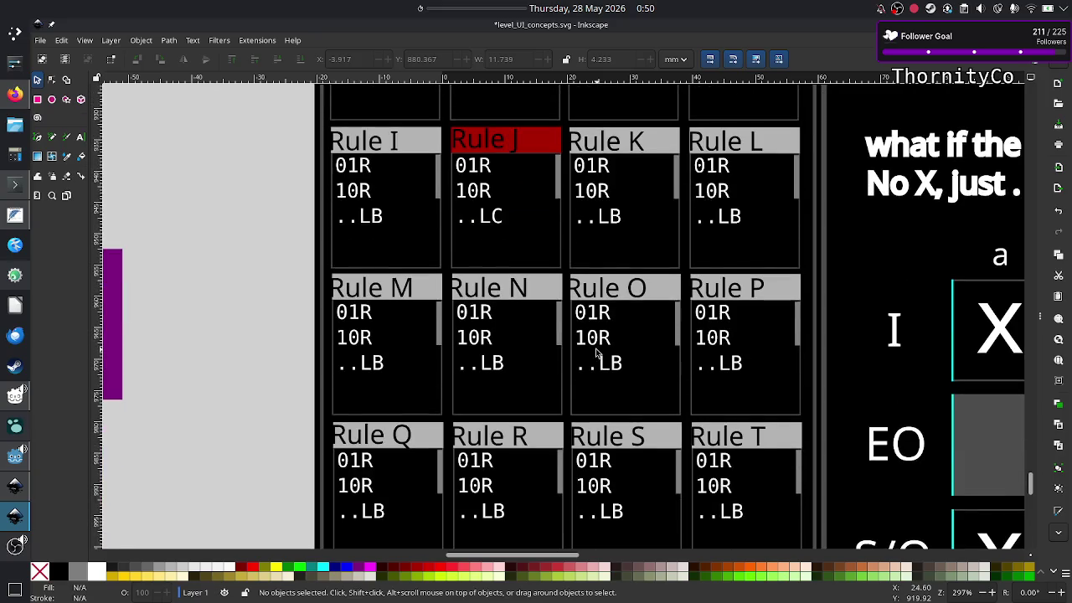
{"action": "scroll", "coordinate": [596, 353], "scroll_direction": "up", "scroll_amount": 2}
{"action": "scroll", "coordinate": [596, 352], "scroll_direction": "up", "scroll_amount": 4}
{"action": "scroll", "coordinate": [596, 353], "scroll_direction": "up", "scroll_amount": 4}
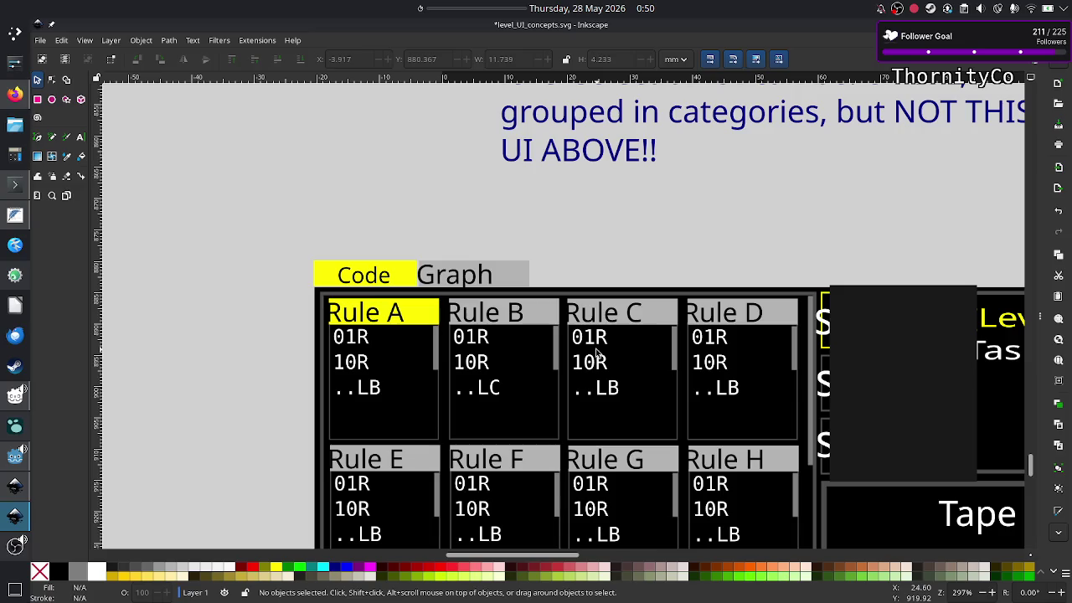
{"action": "scroll", "coordinate": [596, 352], "scroll_direction": "down", "scroll_amount": 2}
{"action": "scroll", "coordinate": [596, 353], "scroll_direction": "down", "scroll_amount": 1}
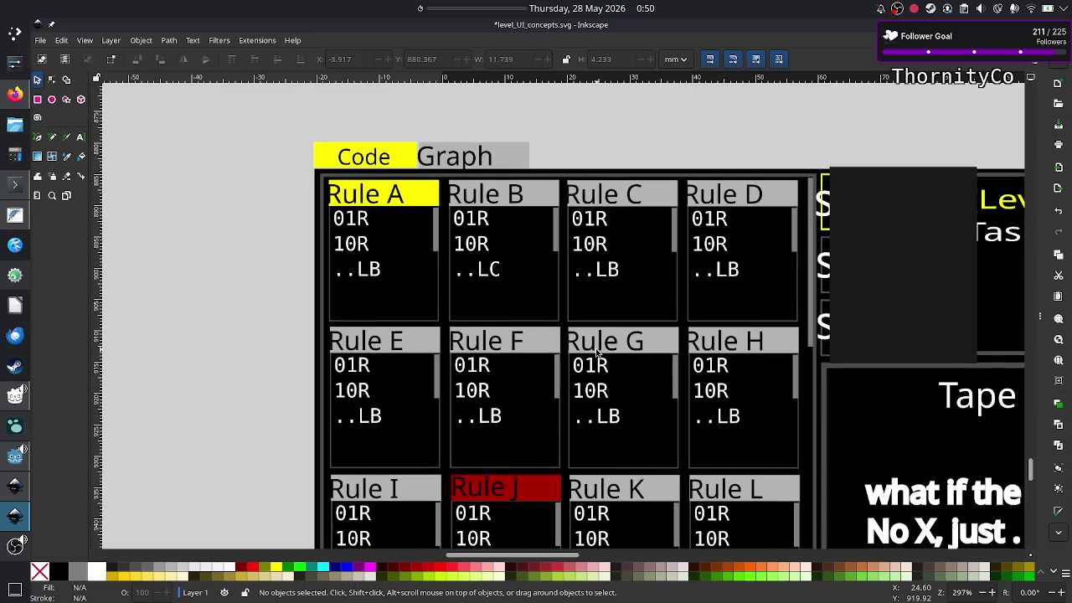
{"action": "scroll", "coordinate": [597, 352], "scroll_direction": "down", "scroll_amount": 1}
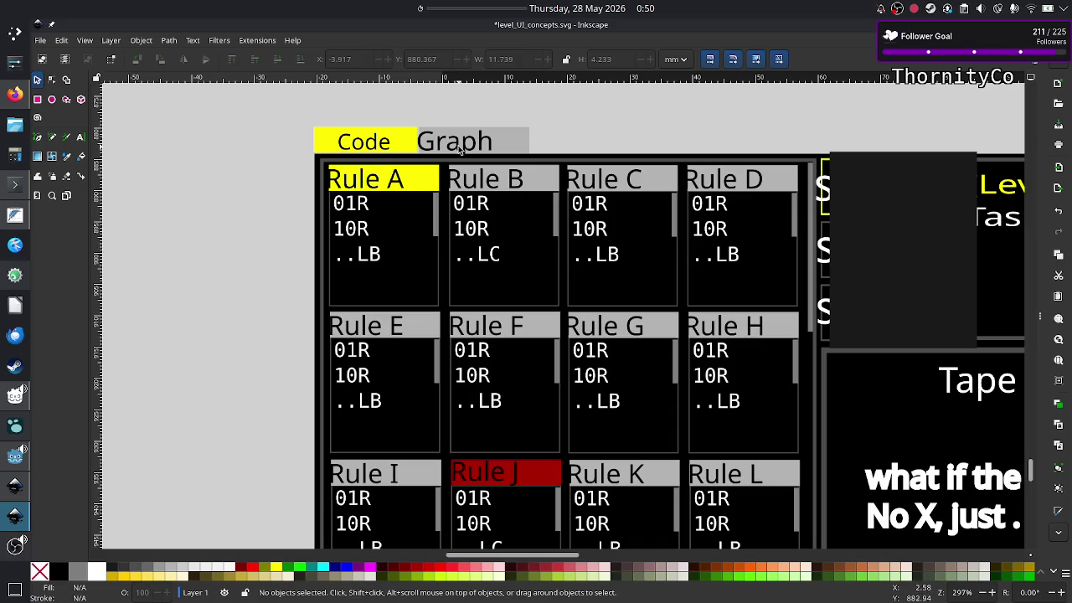
{"action": "key", "text": "alt+Tab"}
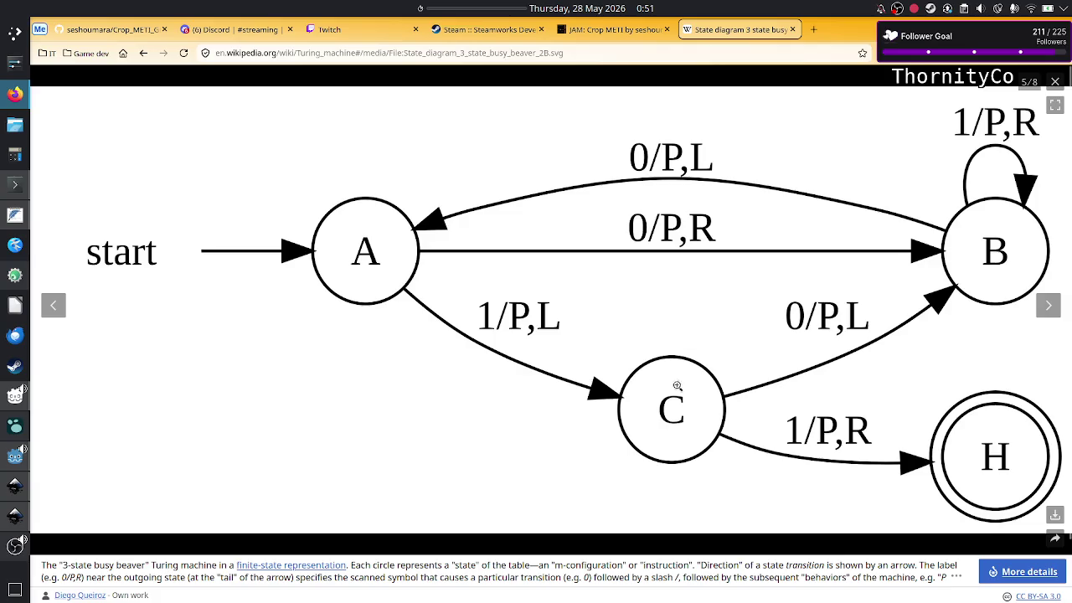
{"action": "key", "text": "alt+Tab"}
{"action": "scroll", "coordinate": [525, 342], "scroll_direction": "down", "scroll_amount": 8}
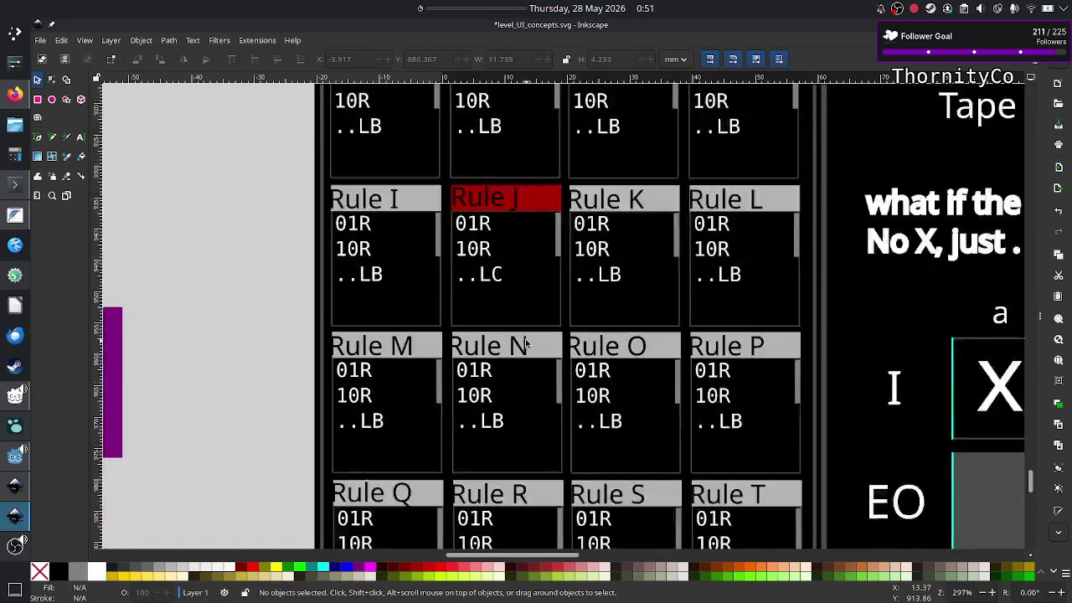
{"action": "scroll", "coordinate": [526, 342], "scroll_direction": "down", "scroll_amount": 12}
{"action": "scroll", "coordinate": [526, 341], "scroll_direction": "down", "scroll_amount": 9}
{"action": "scroll", "coordinate": [526, 341], "scroll_direction": "down", "scroll_amount": 2}
{"action": "scroll", "coordinate": [525, 342], "scroll_direction": "up", "scroll_amount": 7}
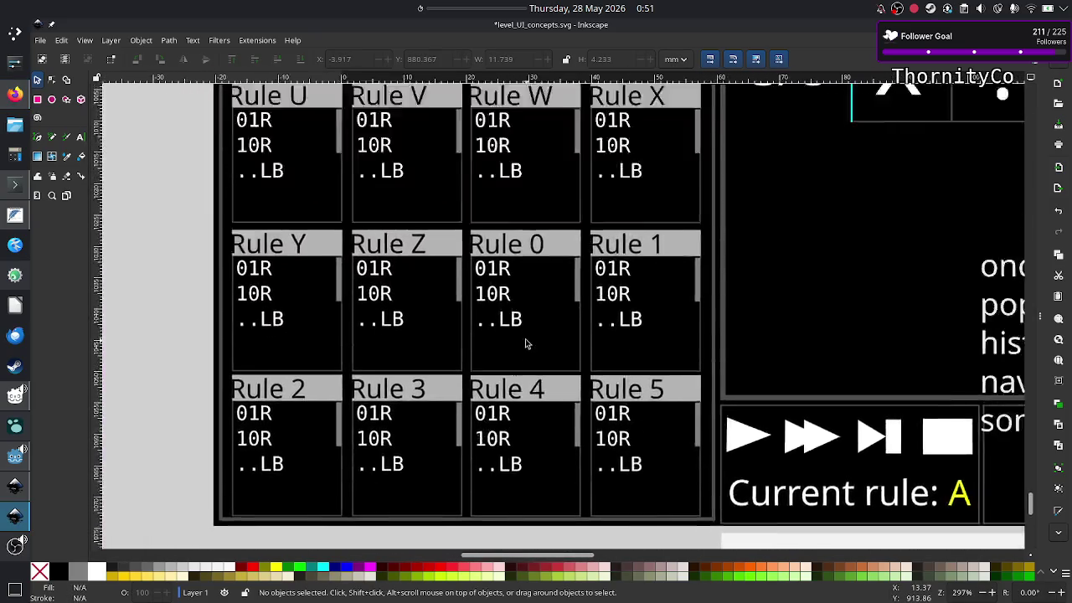
{"action": "scroll", "coordinate": [525, 342], "scroll_direction": "up", "scroll_amount": 12}
{"action": "scroll", "coordinate": [525, 342], "scroll_direction": "up", "scroll_amount": 15}
{"action": "scroll", "coordinate": [525, 338], "scroll_direction": "up", "scroll_amount": 1}
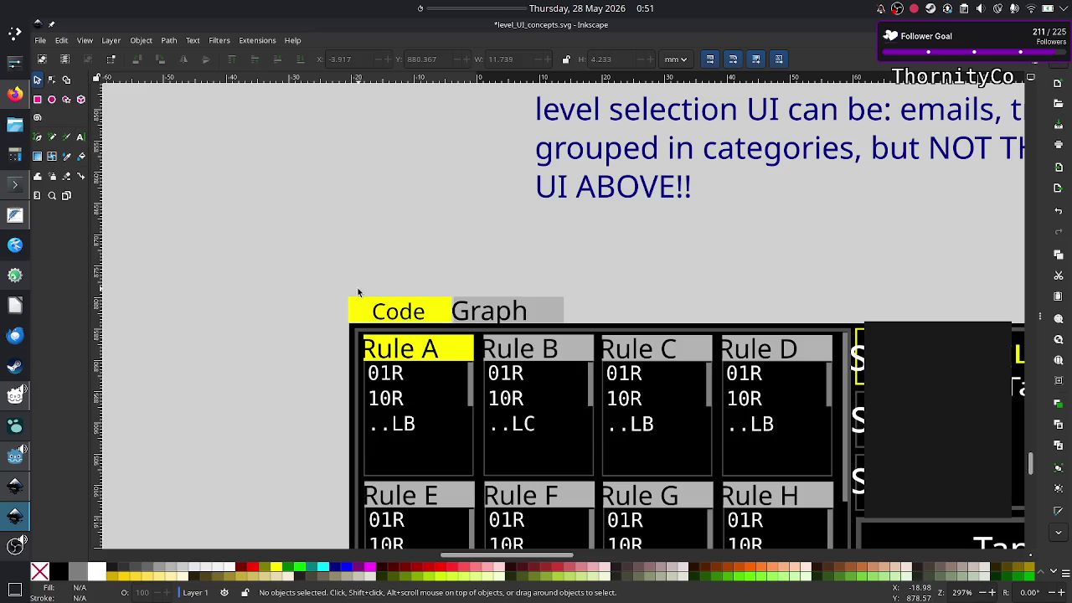
{"action": "scroll", "coordinate": [421, 371], "scroll_direction": "down", "scroll_amount": 2}
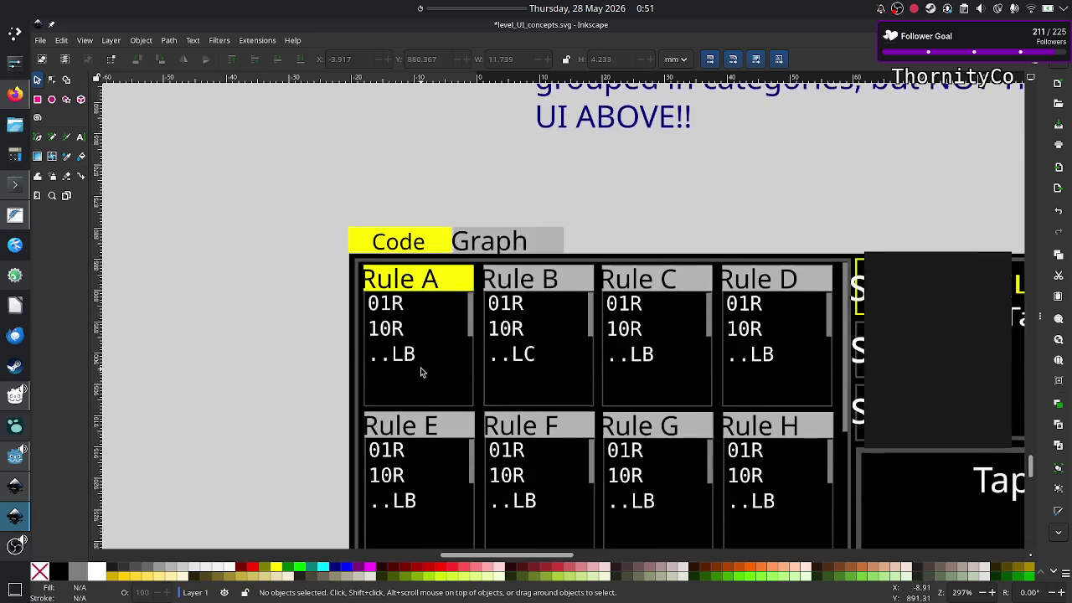
{"action": "scroll", "coordinate": [421, 371], "scroll_direction": "down", "scroll_amount": 3}
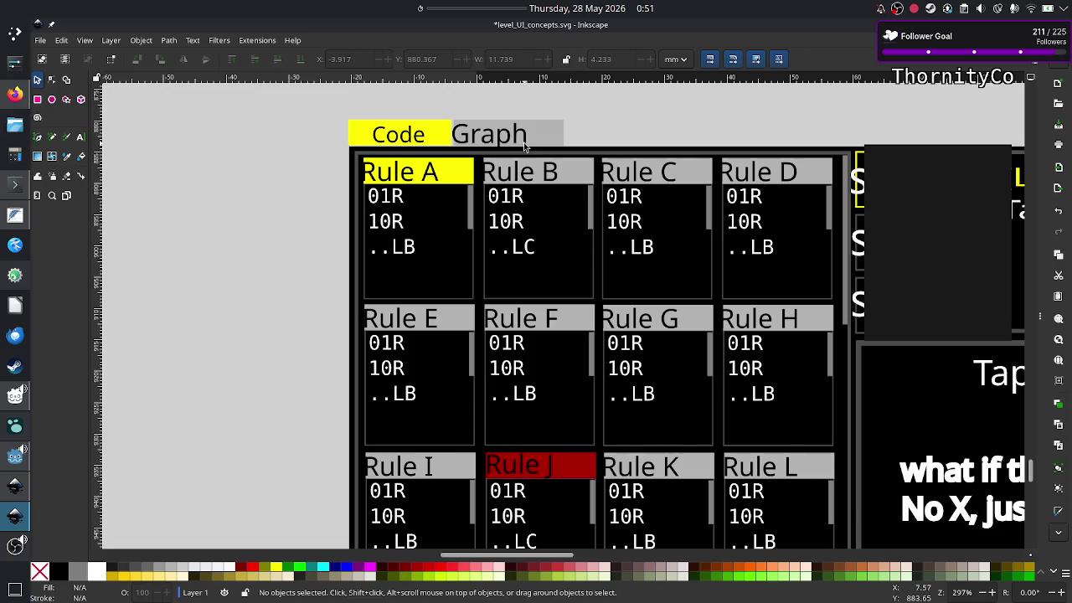
{"action": "key", "text": "alt+Tab"}
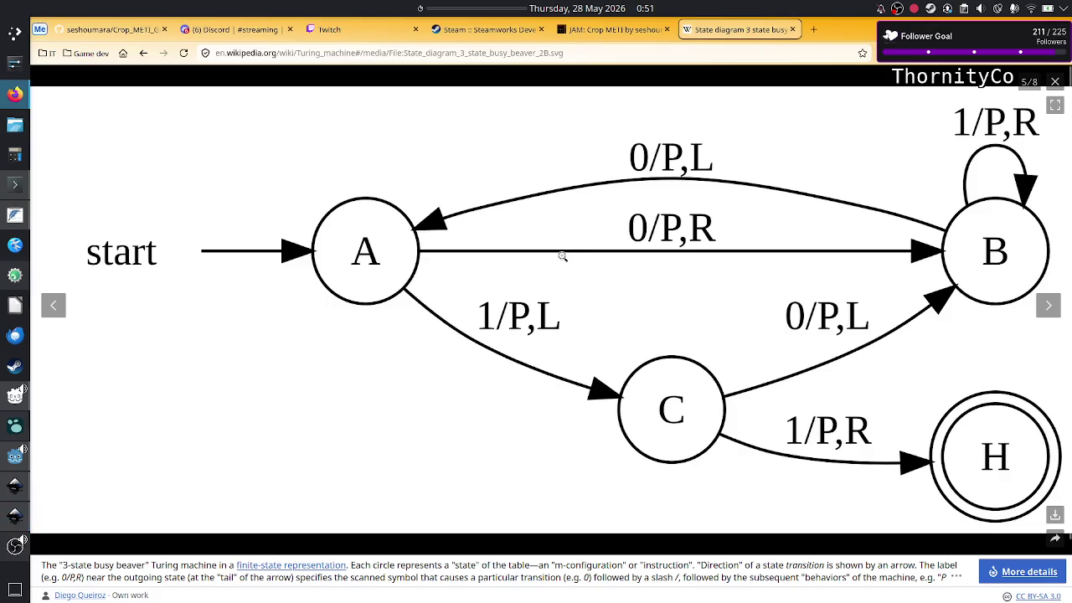
{"action": "key", "text": "alt+Tab"}
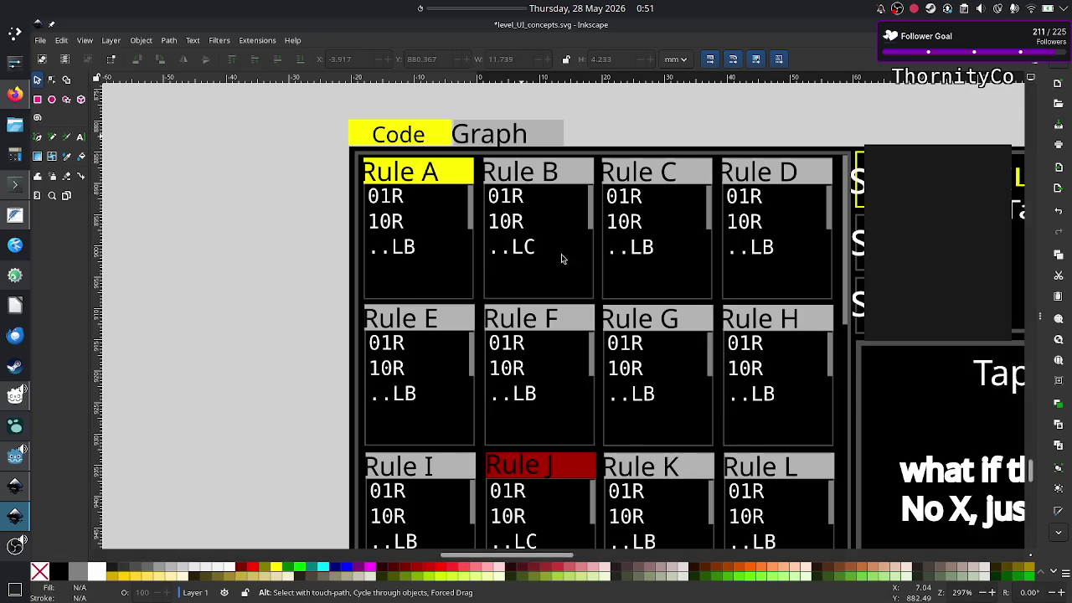
Flip between the rule-card grid mockup and the 3-state busy beaver diagram, ending on Firefox
{"action": "scroll", "coordinate": [491, 169], "scroll_direction": "up", "scroll_amount": 5}
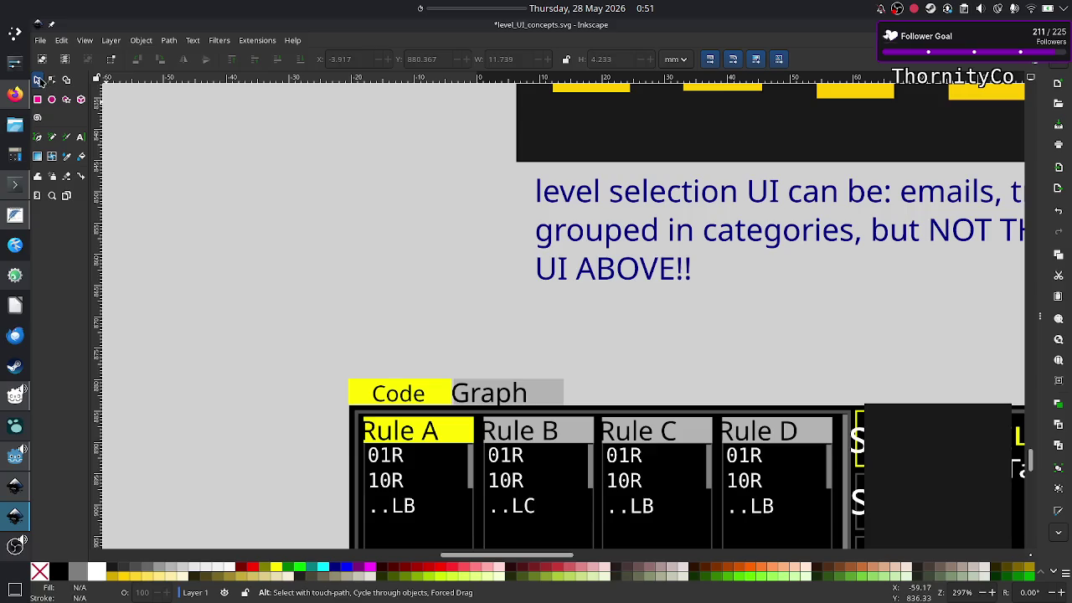
{"action": "scroll", "coordinate": [551, 429], "scroll_direction": "down", "scroll_amount": 2}
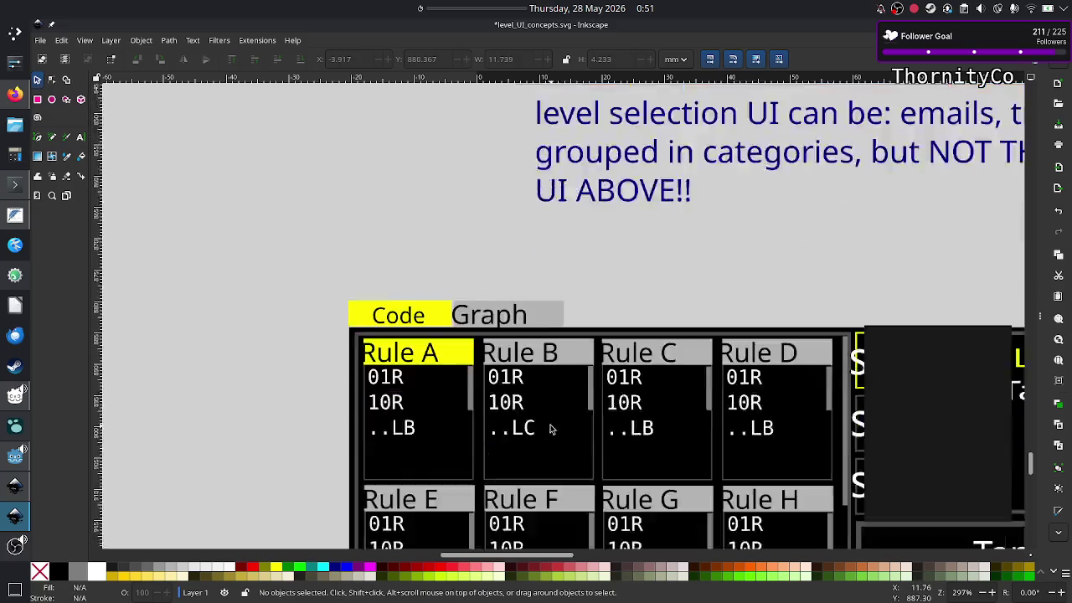
{"action": "scroll", "coordinate": [551, 428], "scroll_direction": "down", "scroll_amount": 6}
{"action": "key", "text": "alt+Tab"}
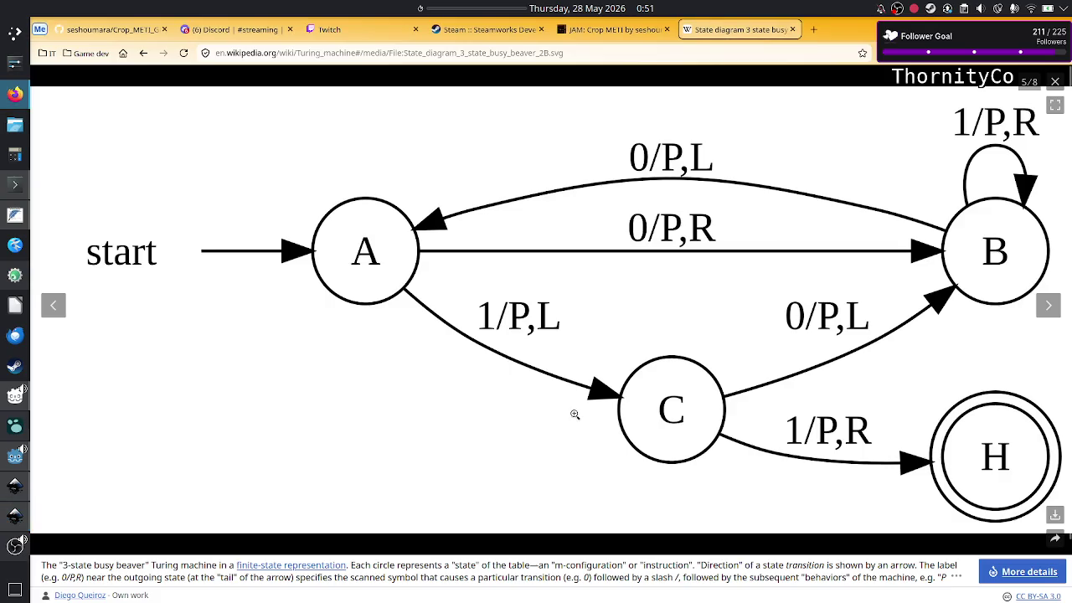
{"action": "key", "text": "alt+Tab"}
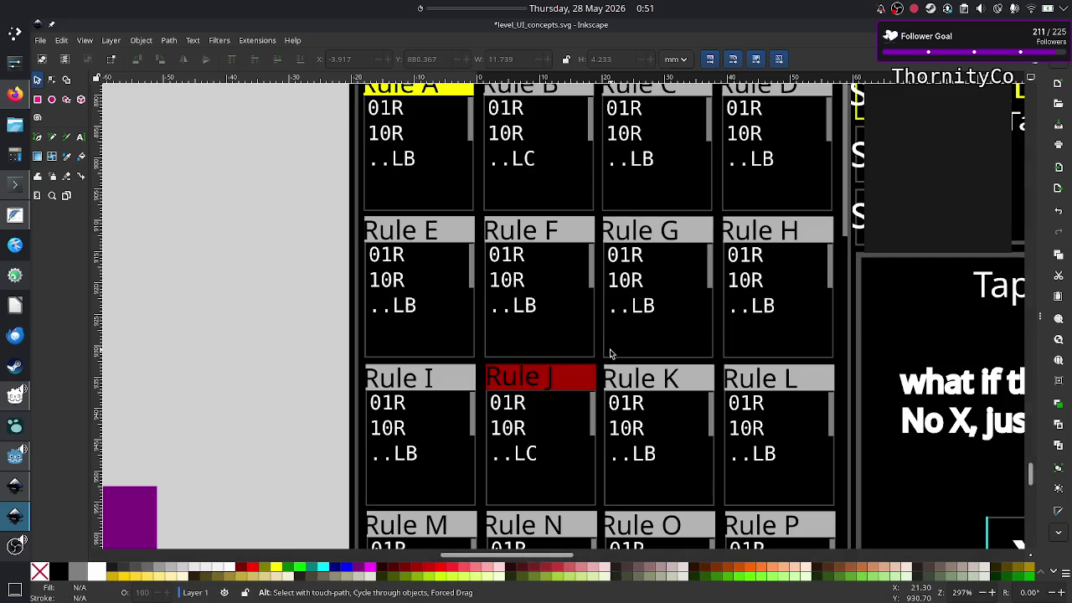
{"action": "key", "text": "alt+Tab"}
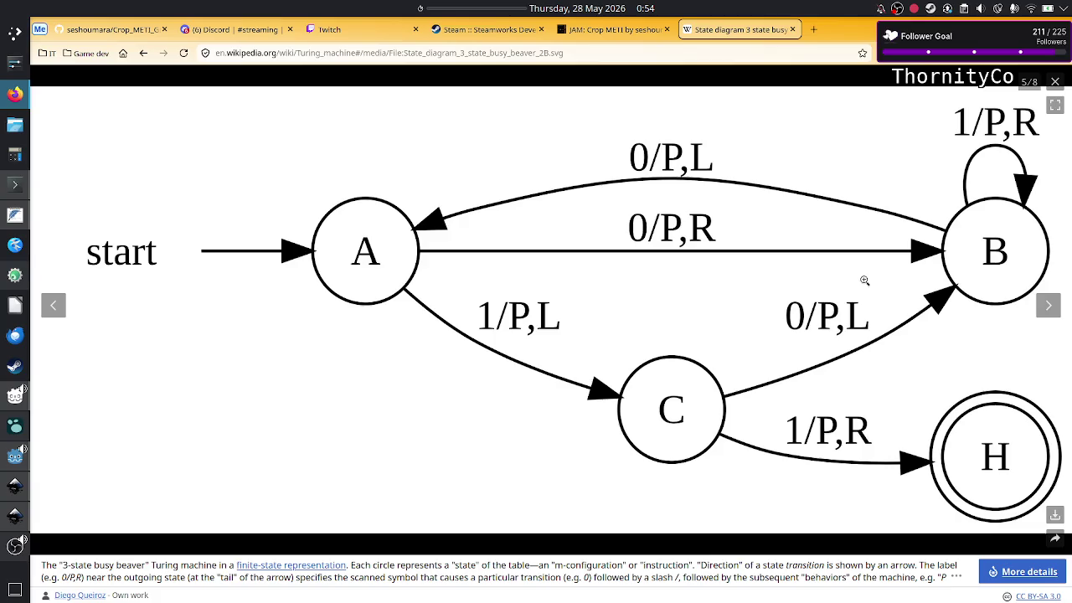
Bring the Inkscape rule-card grid mockup back to the front from the taskbar
{"action": "left_click", "coordinate": [16, 519]}
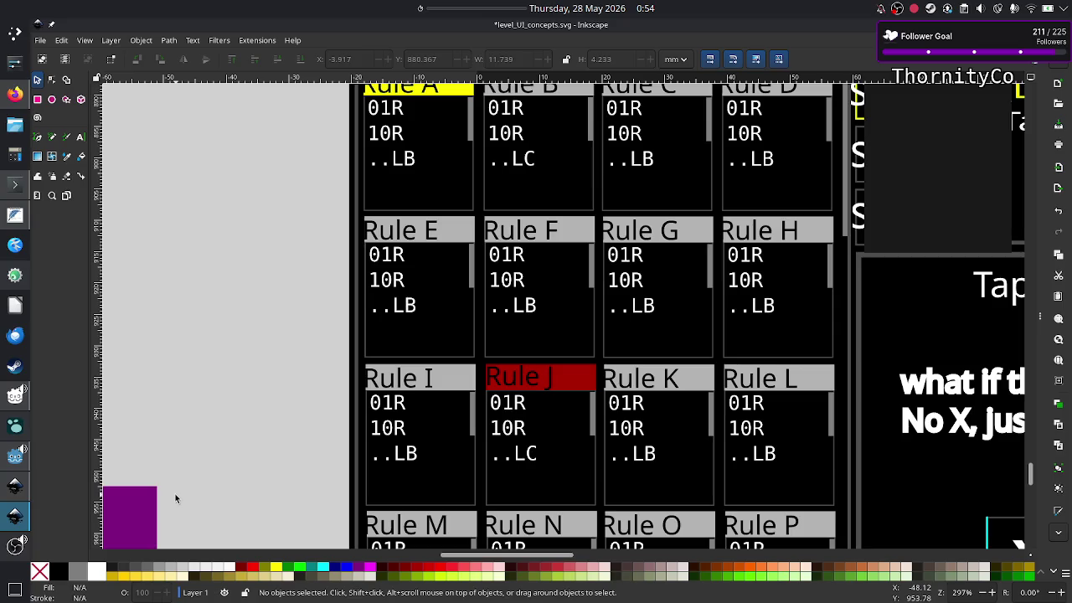
{"action": "scroll", "coordinate": [425, 402], "scroll_direction": "up", "scroll_amount": 3}
{"action": "scroll", "coordinate": [425, 402], "scroll_direction": "up", "scroll_amount": 1}
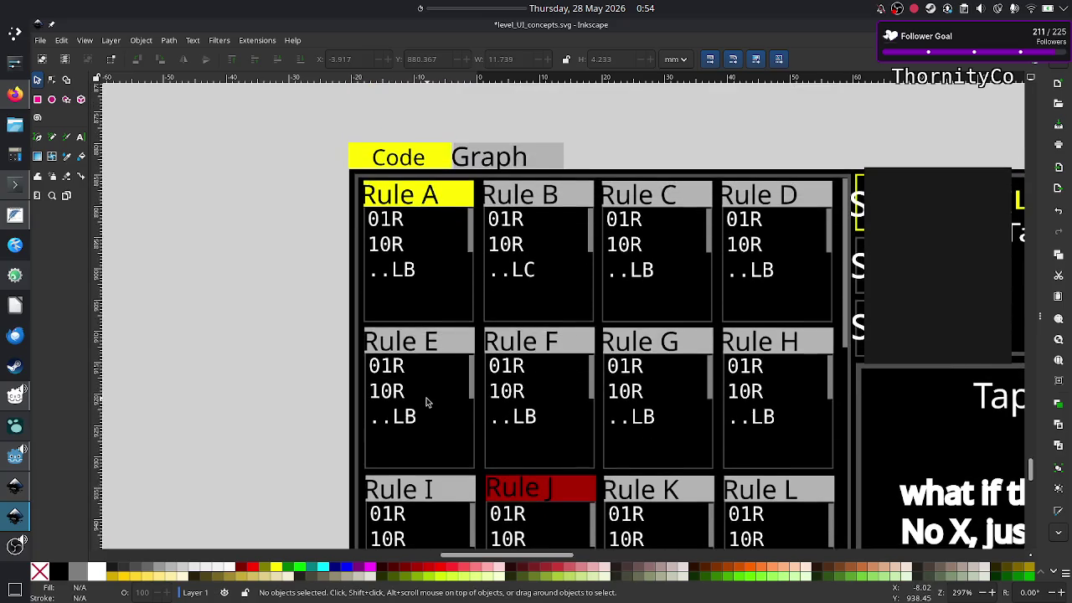
{"action": "scroll", "coordinate": [426, 402], "scroll_direction": "down", "scroll_amount": 1}
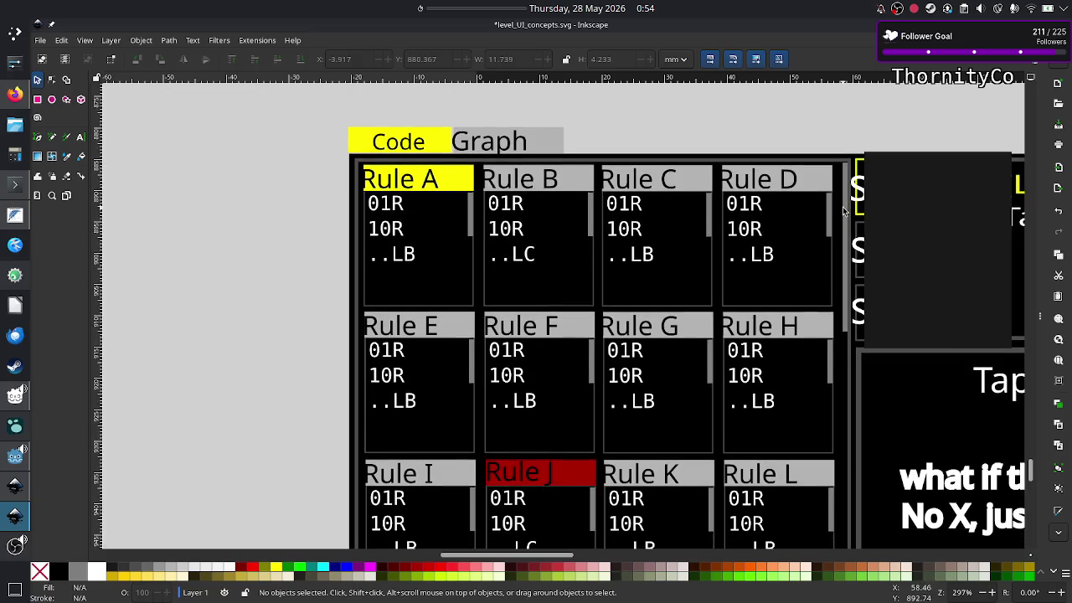
{"action": "scroll", "coordinate": [837, 235], "scroll_direction": "down", "scroll_amount": 3}
{"action": "scroll", "coordinate": [837, 239], "scroll_direction": "down", "scroll_amount": 2}
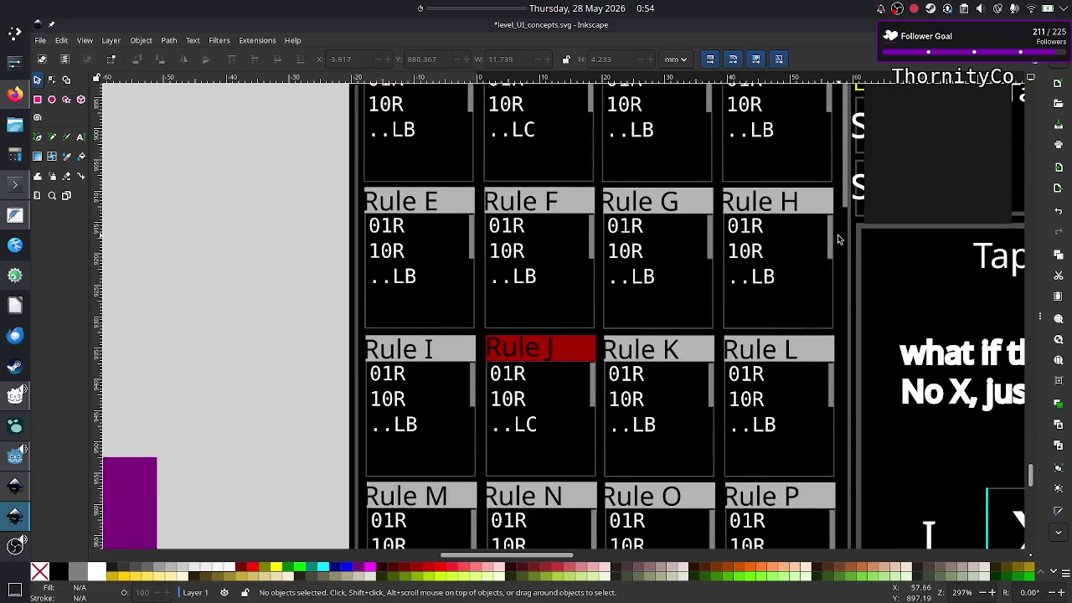
{"action": "scroll", "coordinate": [837, 239], "scroll_direction": "down", "scroll_amount": 2}
{"action": "scroll", "coordinate": [838, 239], "scroll_direction": "down", "scroll_amount": 2}
{"action": "scroll", "coordinate": [838, 238], "scroll_direction": "down", "scroll_amount": 4}
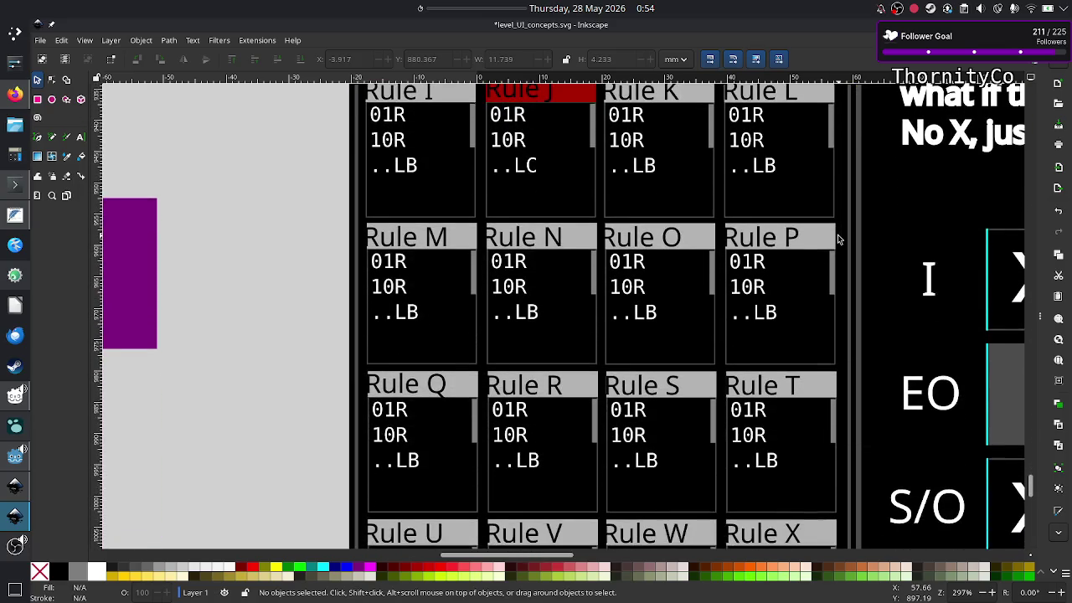
{"action": "scroll", "coordinate": [838, 239], "scroll_direction": "up", "scroll_amount": 3}
{"action": "scroll", "coordinate": [837, 238], "scroll_direction": "up", "scroll_amount": 1}
{"action": "scroll", "coordinate": [837, 238], "scroll_direction": "down", "scroll_amount": 6}
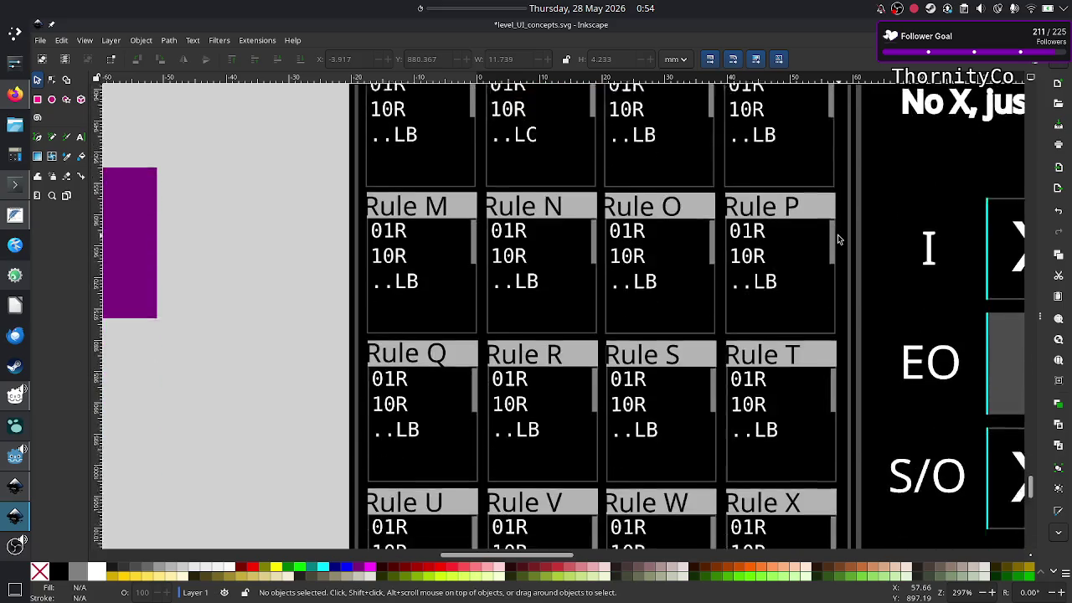
{"action": "scroll", "coordinate": [837, 239], "scroll_direction": "down", "scroll_amount": 5}
{"action": "scroll", "coordinate": [838, 239], "scroll_direction": "down", "scroll_amount": 8}
{"action": "scroll", "coordinate": [837, 239], "scroll_direction": "down", "scroll_amount": 4}
{"action": "scroll", "coordinate": [837, 238], "scroll_direction": "up", "scroll_amount": 7}
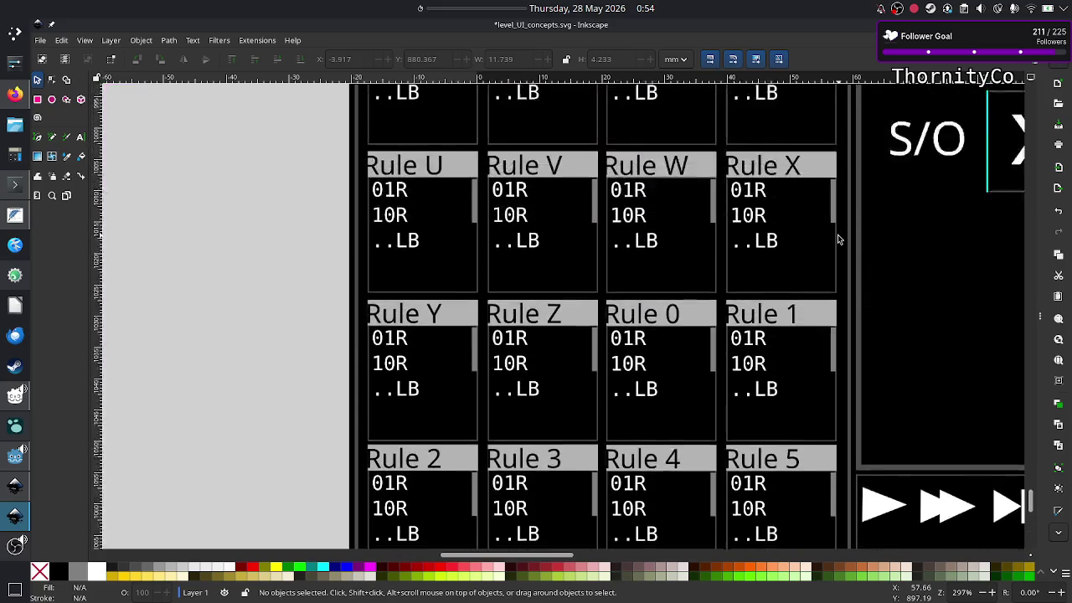
{"action": "scroll", "coordinate": [837, 239], "scroll_direction": "up", "scroll_amount": 15}
{"action": "scroll", "coordinate": [838, 238], "scroll_direction": "down", "scroll_amount": 1}
{"action": "scroll", "coordinate": [837, 238], "scroll_direction": "up", "scroll_amount": 3}
{"action": "scroll", "coordinate": [838, 239], "scroll_direction": "up", "scroll_amount": 7}
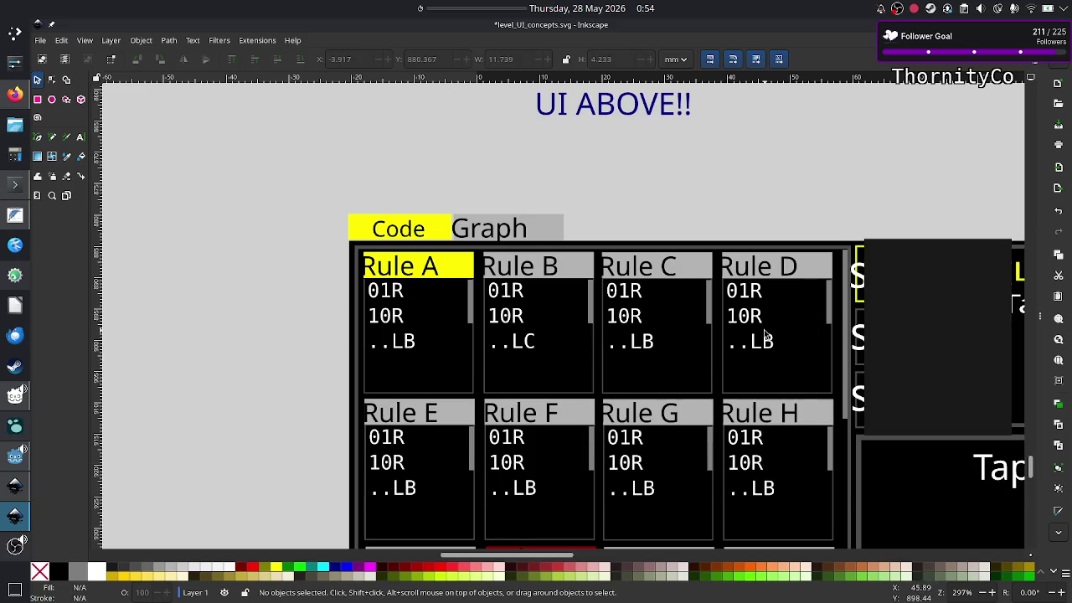
{"action": "scroll", "coordinate": [767, 335], "scroll_direction": "down", "scroll_amount": 1}
{"action": "scroll", "coordinate": [842, 344], "scroll_direction": "down", "scroll_amount": 5}
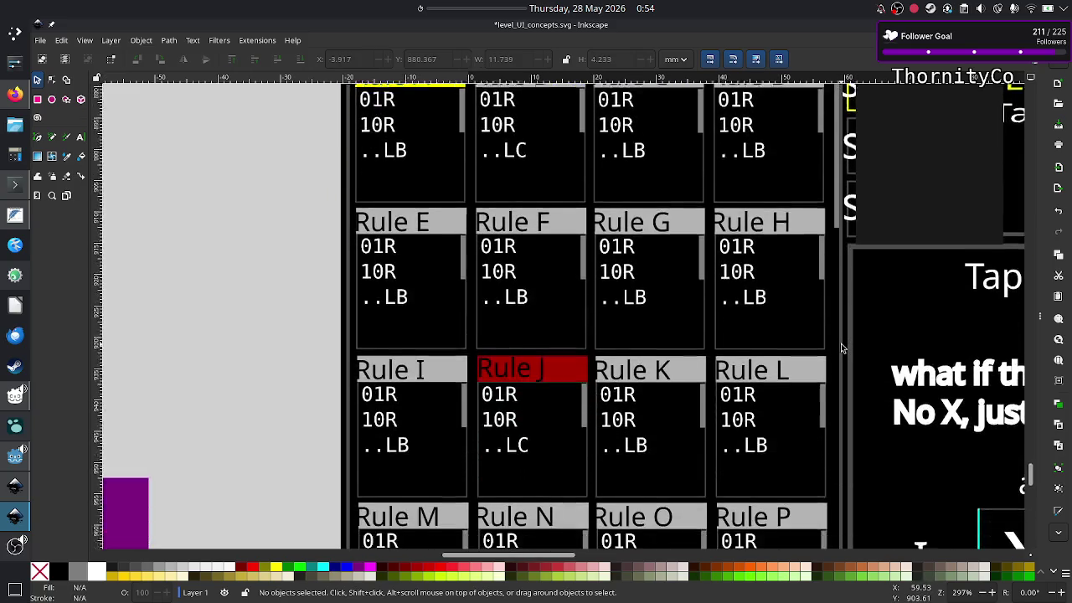
{"action": "scroll", "coordinate": [841, 345], "scroll_direction": "down", "scroll_amount": 4}
{"action": "scroll", "coordinate": [841, 345], "scroll_direction": "down", "scroll_amount": 4}
{"action": "scroll", "coordinate": [842, 344], "scroll_direction": "down", "scroll_amount": 6}
{"action": "scroll", "coordinate": [841, 347], "scroll_direction": "down", "scroll_amount": 4}
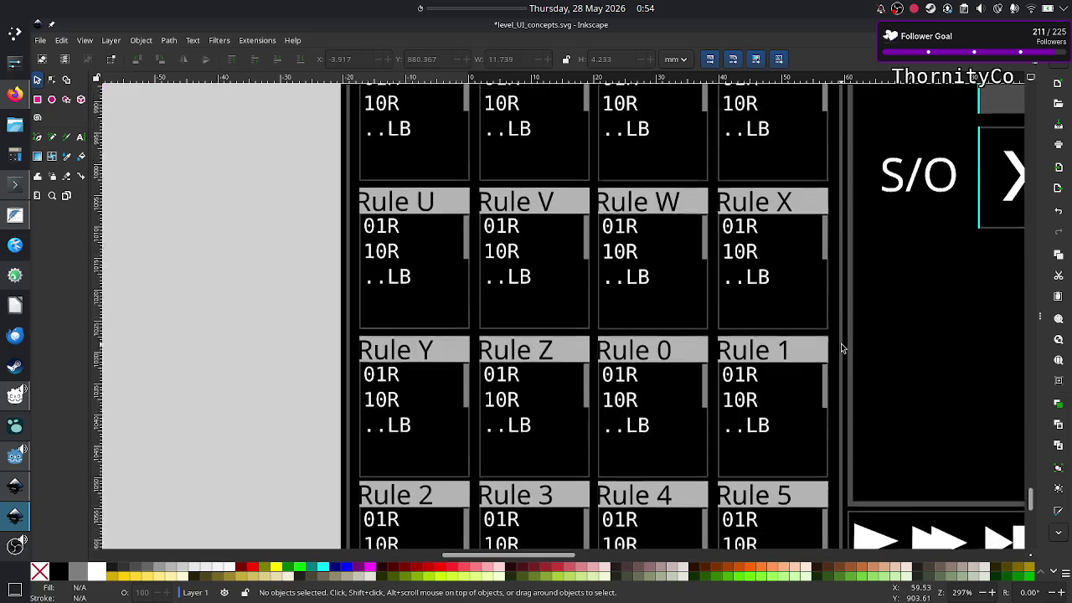
{"action": "scroll", "coordinate": [842, 347], "scroll_direction": "down", "scroll_amount": 3}
{"action": "scroll", "coordinate": [842, 348], "scroll_direction": "down", "scroll_amount": 5}
{"action": "scroll", "coordinate": [841, 347], "scroll_direction": "down", "scroll_amount": 1}
{"action": "scroll", "coordinate": [842, 348], "scroll_direction": "up", "scroll_amount": 6}
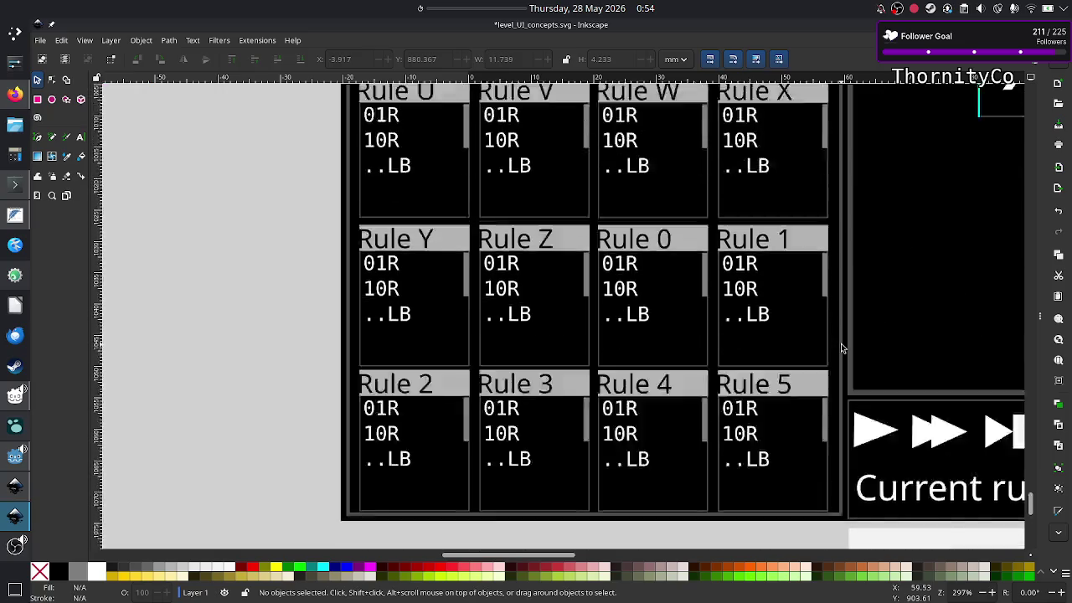
{"action": "scroll", "coordinate": [841, 348], "scroll_direction": "up", "scroll_amount": 10}
{"action": "scroll", "coordinate": [842, 347], "scroll_direction": "up", "scroll_amount": 8}
{"action": "scroll", "coordinate": [842, 347], "scroll_direction": "up", "scroll_amount": 2}
{"action": "scroll", "coordinate": [842, 348], "scroll_direction": "up", "scroll_amount": 8}
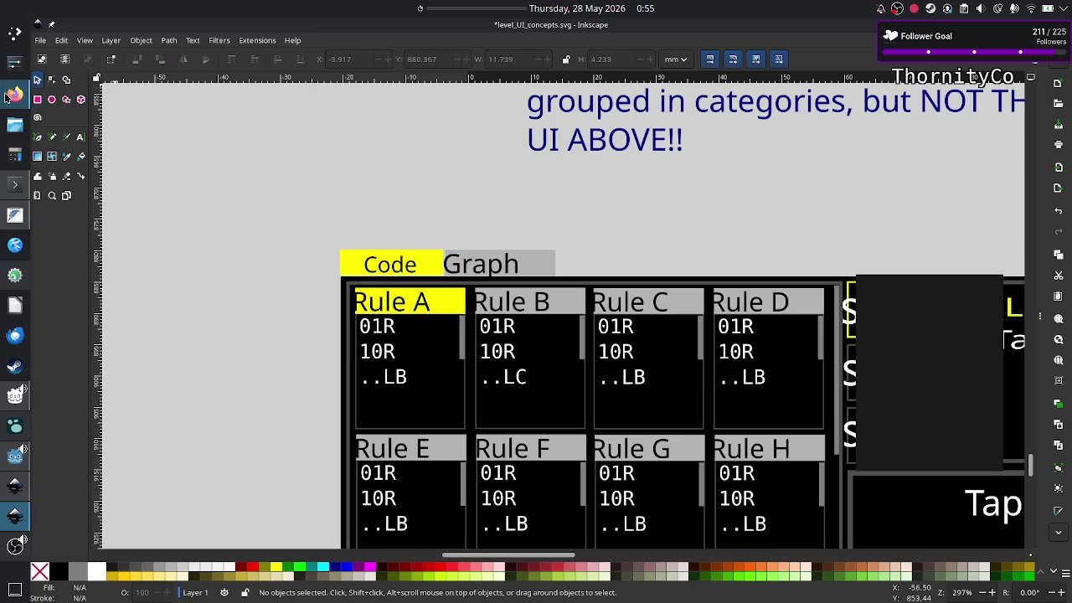
{"action": "mouse_move", "coordinate": [15, 545]}
{"action": "left_click", "coordinate": [33, 543]}
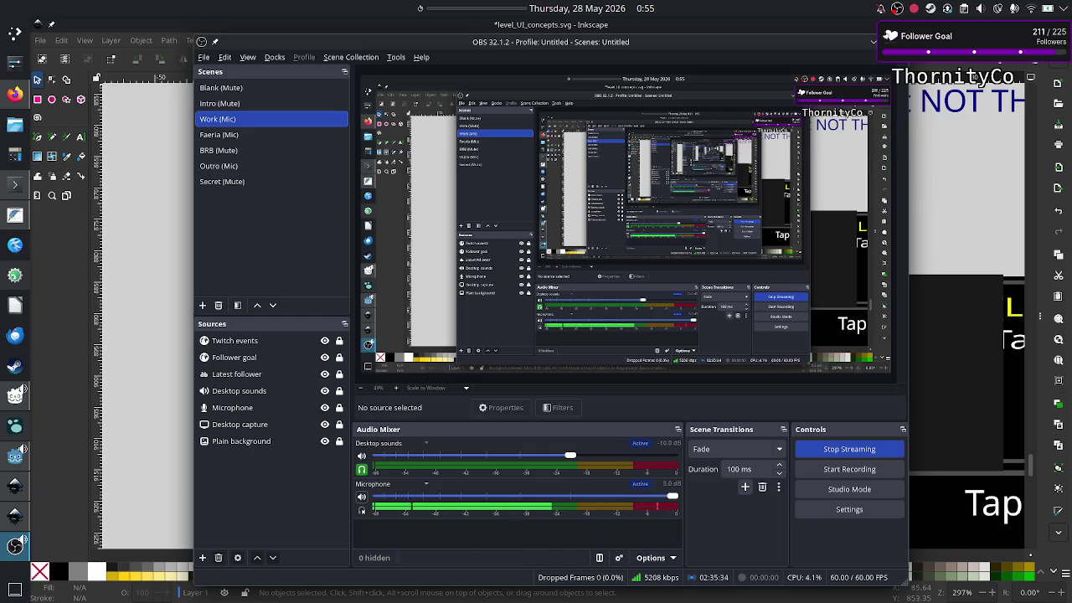
{"action": "left_click", "coordinate": [932, 194]}
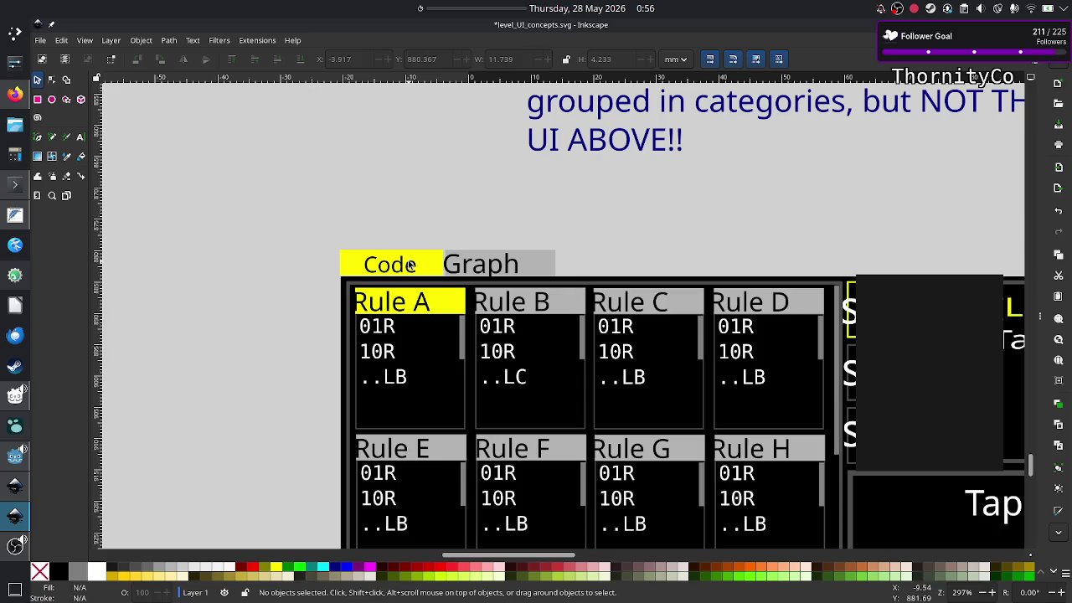
Select the Graph tab label and scan down the rule-card grid and back
{"action": "left_click", "coordinate": [514, 265]}
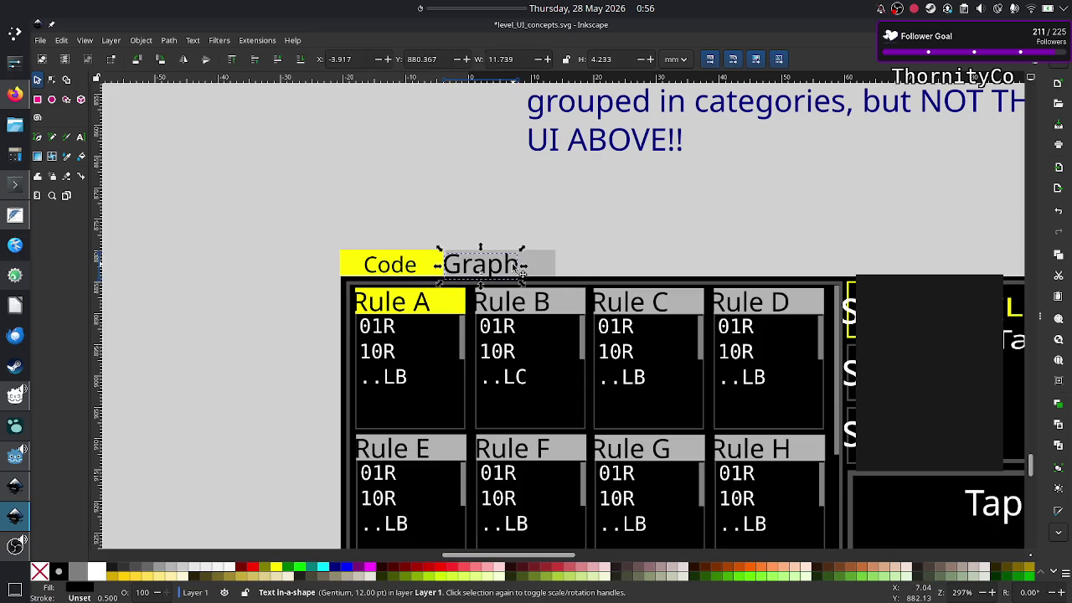
{"action": "scroll", "coordinate": [458, 331], "scroll_direction": "down", "scroll_amount": 10}
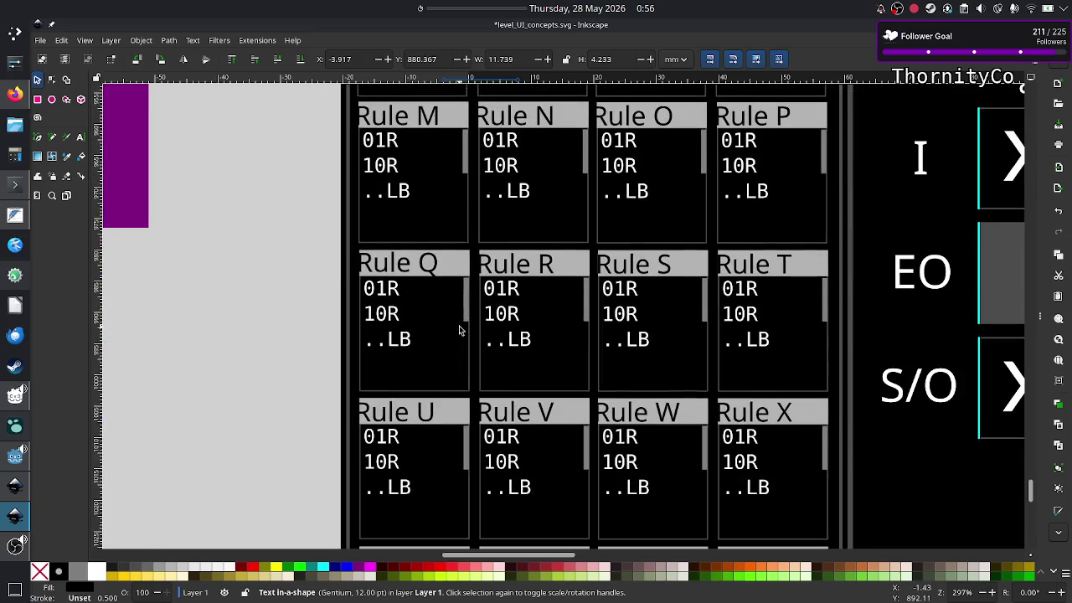
{"action": "scroll", "coordinate": [458, 331], "scroll_direction": "down", "scroll_amount": 3}
{"action": "scroll", "coordinate": [459, 331], "scroll_direction": "down", "scroll_amount": 5}
{"action": "scroll", "coordinate": [459, 331], "scroll_direction": "up", "scroll_amount": 16}
{"action": "scroll", "coordinate": [459, 331], "scroll_direction": "up", "scroll_amount": 6}
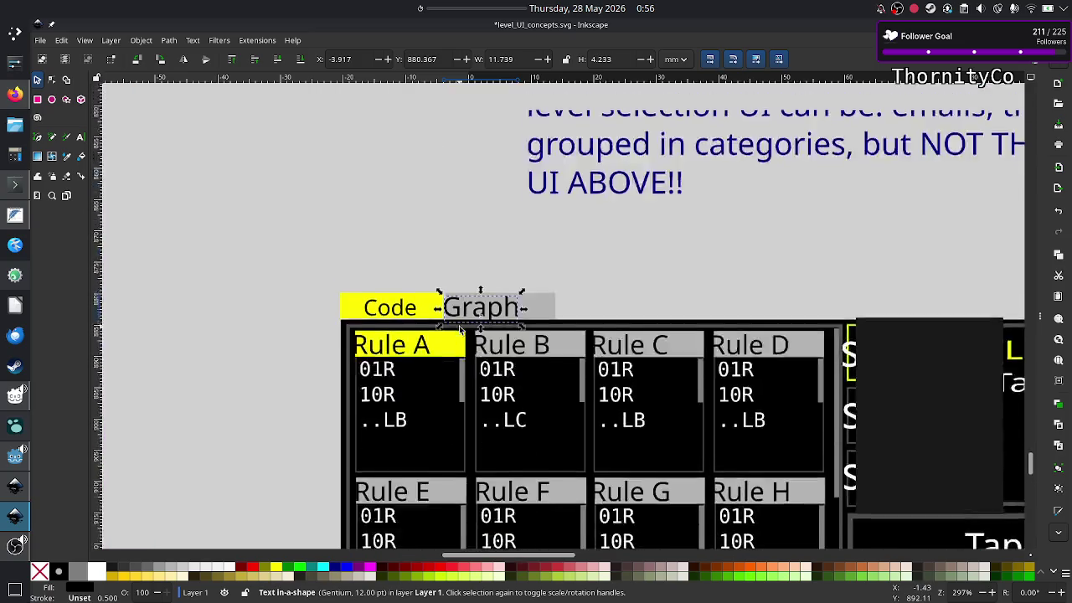
{"action": "scroll", "coordinate": [459, 331], "scroll_direction": "up", "scroll_amount": 2}
Scan the rule-card grid once more, then bring OBS Studio to the front
{"action": "scroll", "coordinate": [459, 330], "scroll_direction": "down", "scroll_amount": 1}
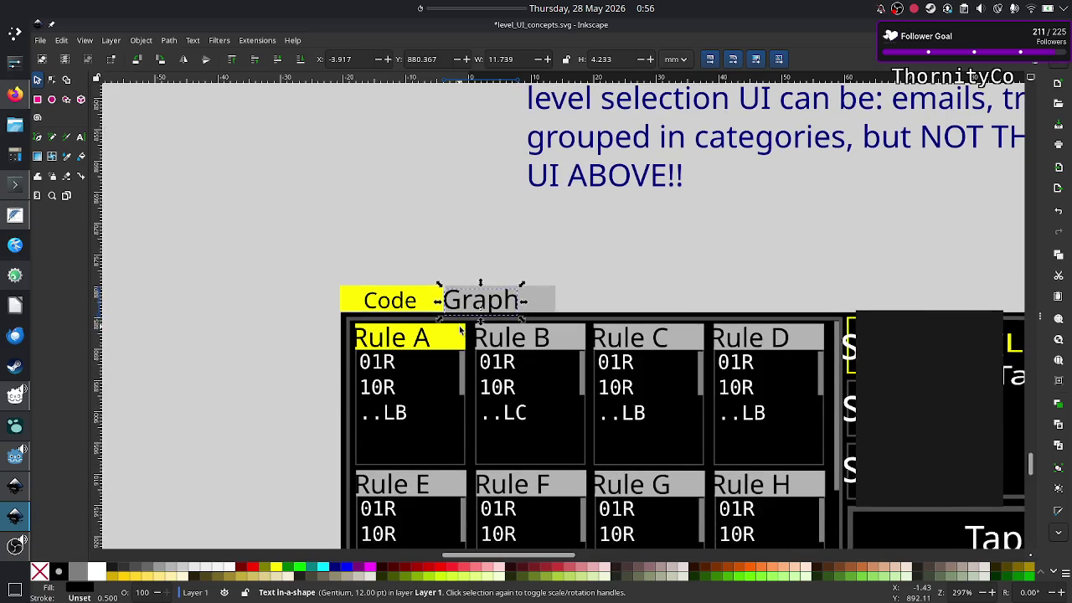
{"action": "scroll", "coordinate": [452, 360], "scroll_direction": "down", "scroll_amount": 15}
{"action": "scroll", "coordinate": [448, 377], "scroll_direction": "down", "scroll_amount": 10}
{"action": "scroll", "coordinate": [446, 383], "scroll_direction": "down", "scroll_amount": 10}
{"action": "scroll", "coordinate": [446, 383], "scroll_direction": "up", "scroll_amount": 20}
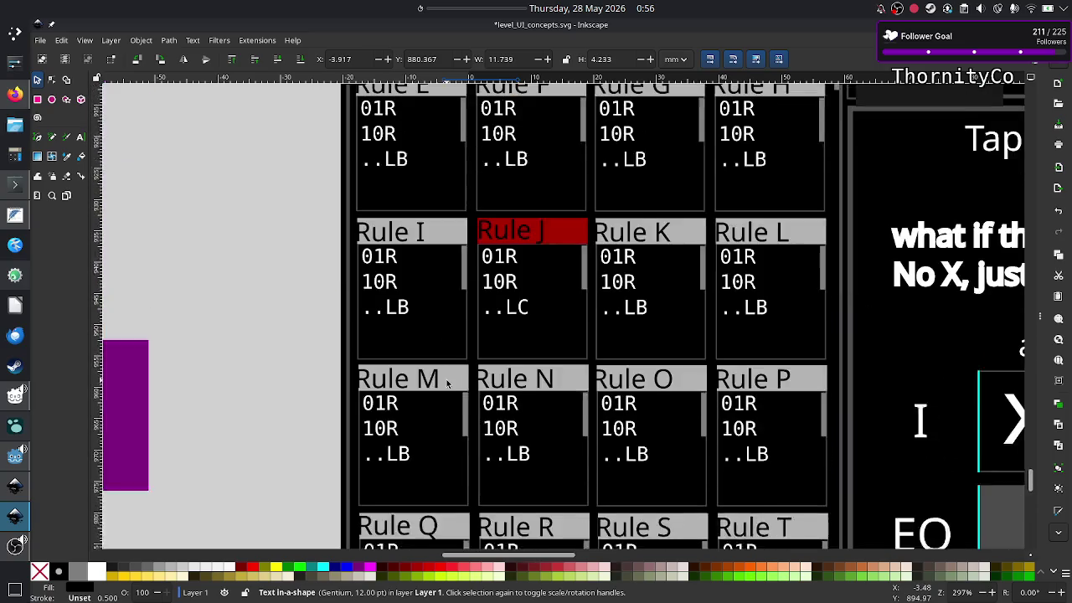
{"action": "scroll", "coordinate": [446, 384], "scroll_direction": "up", "scroll_amount": 1}
{"action": "scroll", "coordinate": [446, 383], "scroll_direction": "up", "scroll_amount": 14}
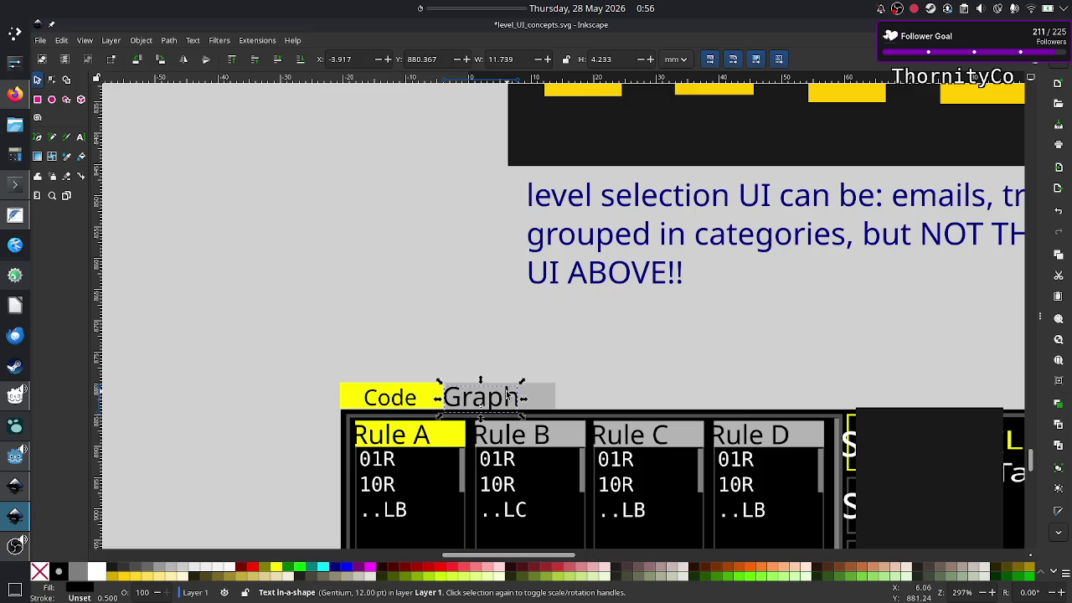
{"action": "key", "text": "alt+Tab"}
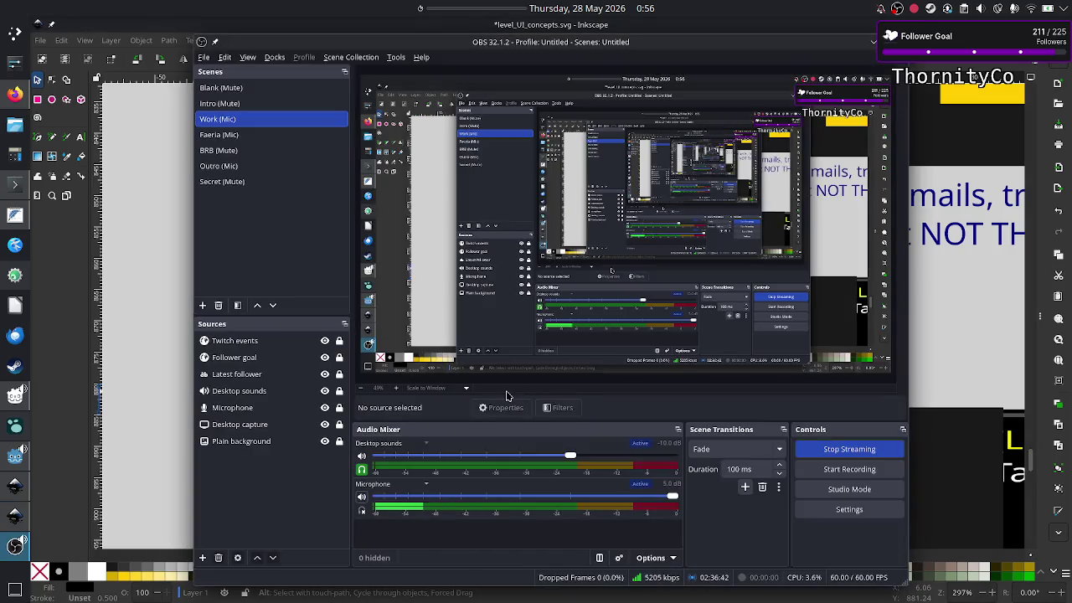
Alt+Tab away from OBS Studio toward the Wikipedia busy beaver diagram
{"action": "key", "text": "alt+Tab"}
{"action": "key", "text": "alt+Tab"}
{"action": "key", "text": "alt+Tab"}
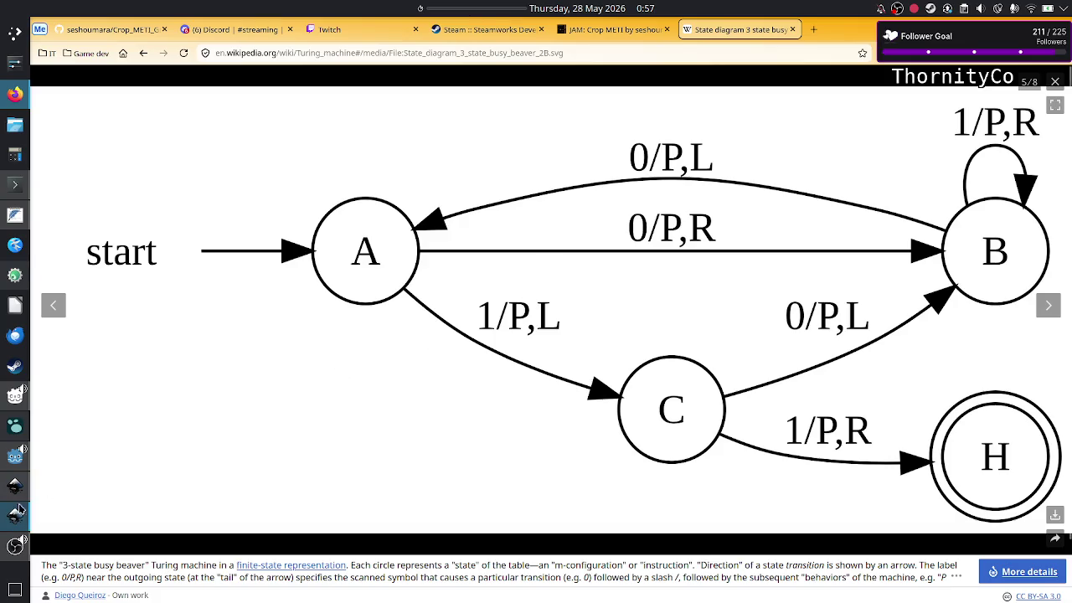
{"action": "mouse_move", "coordinate": [15, 515]}
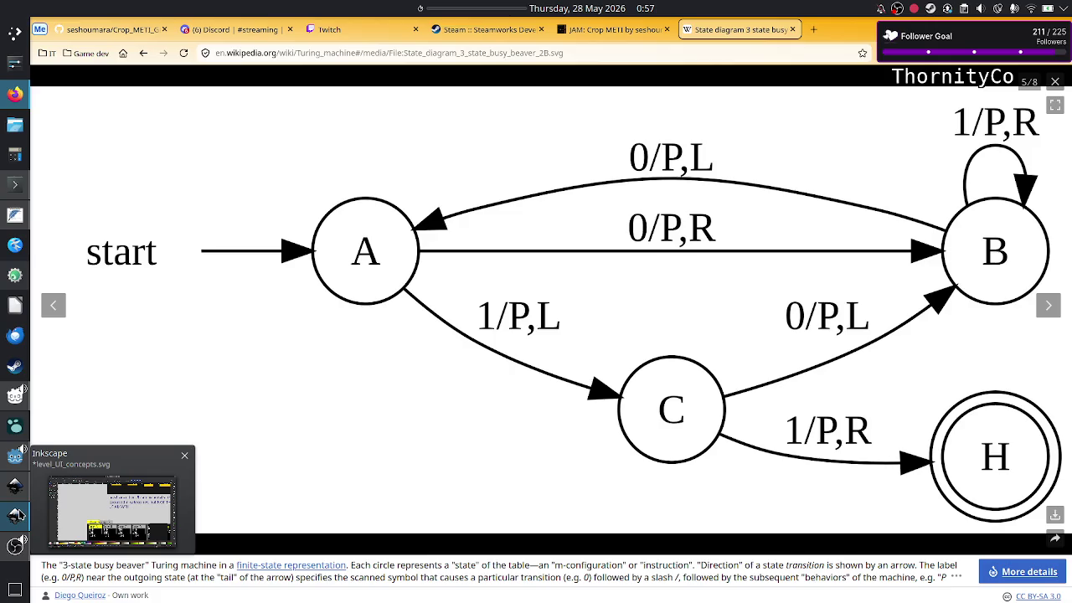
{"action": "left_click", "coordinate": [12, 516]}
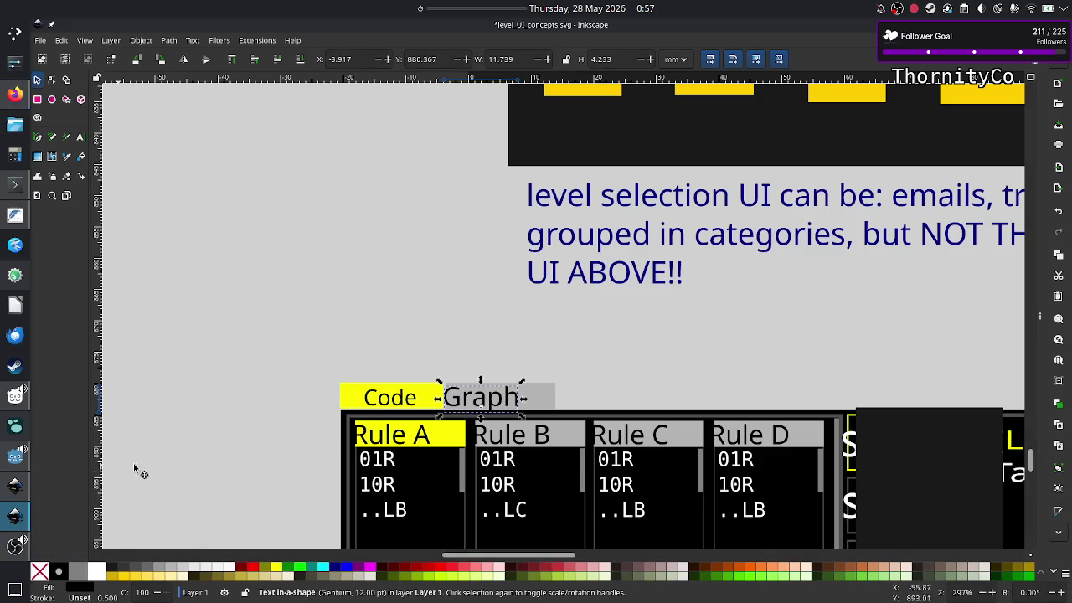
{"action": "scroll", "coordinate": [667, 377], "scroll_direction": "down", "scroll_amount": 5}
{"action": "scroll", "coordinate": [681, 379], "scroll_direction": "down", "scroll_amount": 5}
{"action": "scroll", "coordinate": [681, 378], "scroll_direction": "down", "scroll_amount": 1}
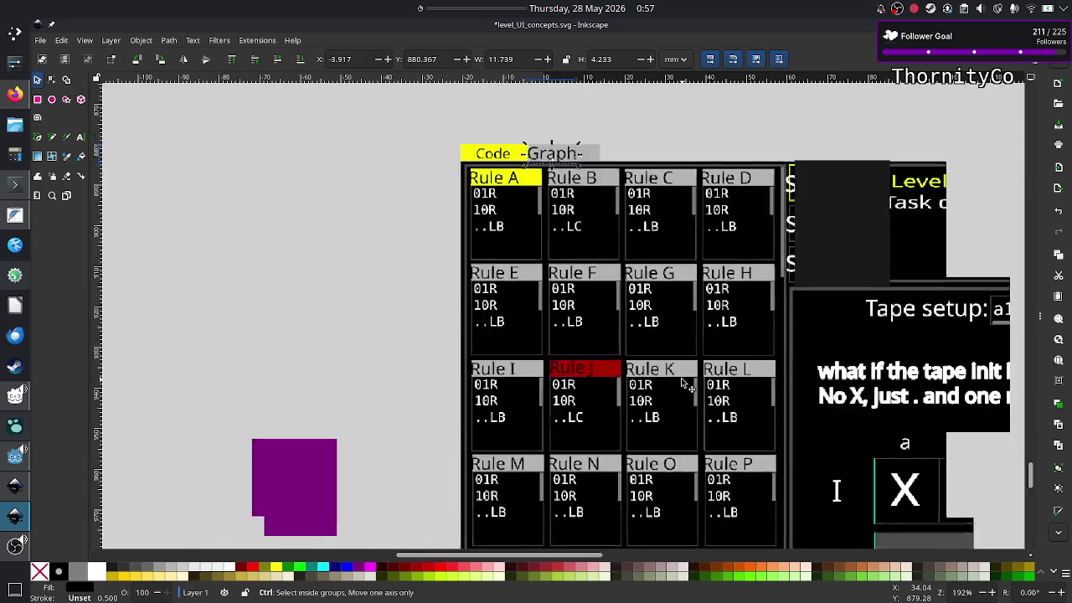
{"action": "scroll", "coordinate": [681, 378], "scroll_direction": "right", "scroll_amount": 1}
{"action": "scroll", "coordinate": [681, 378], "scroll_direction": "right", "scroll_amount": 4}
{"action": "scroll", "coordinate": [681, 378], "scroll_direction": "left", "scroll_amount": 1}
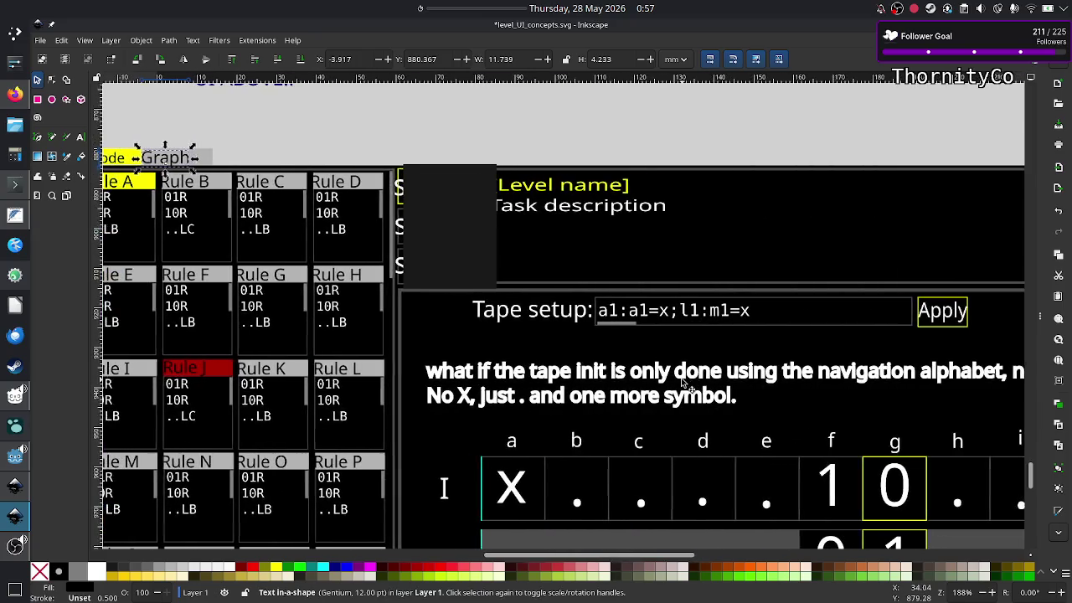
{"action": "scroll", "coordinate": [681, 377], "scroll_direction": "left", "scroll_amount": 1}
{"action": "scroll", "coordinate": [681, 378], "scroll_direction": "left", "scroll_amount": 1}
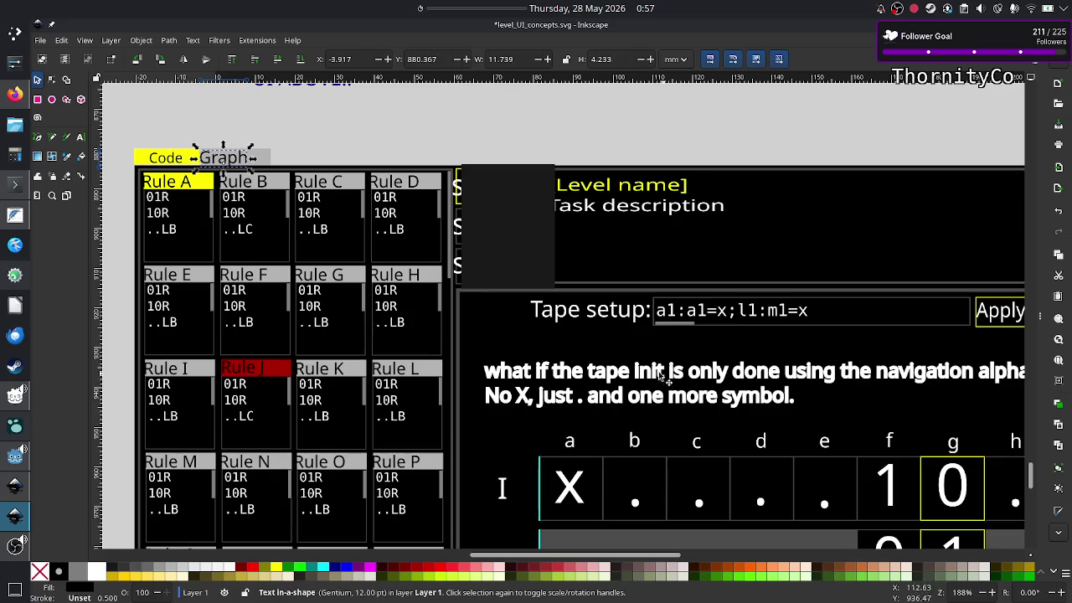
{"action": "scroll", "coordinate": [592, 378], "scroll_direction": "down", "scroll_amount": 1}
{"action": "scroll", "coordinate": [591, 379], "scroll_direction": "right", "scroll_amount": 1}
{"action": "scroll", "coordinate": [592, 378], "scroll_direction": "down", "scroll_amount": 1}
{"action": "scroll", "coordinate": [592, 378], "scroll_direction": "right", "scroll_amount": 1}
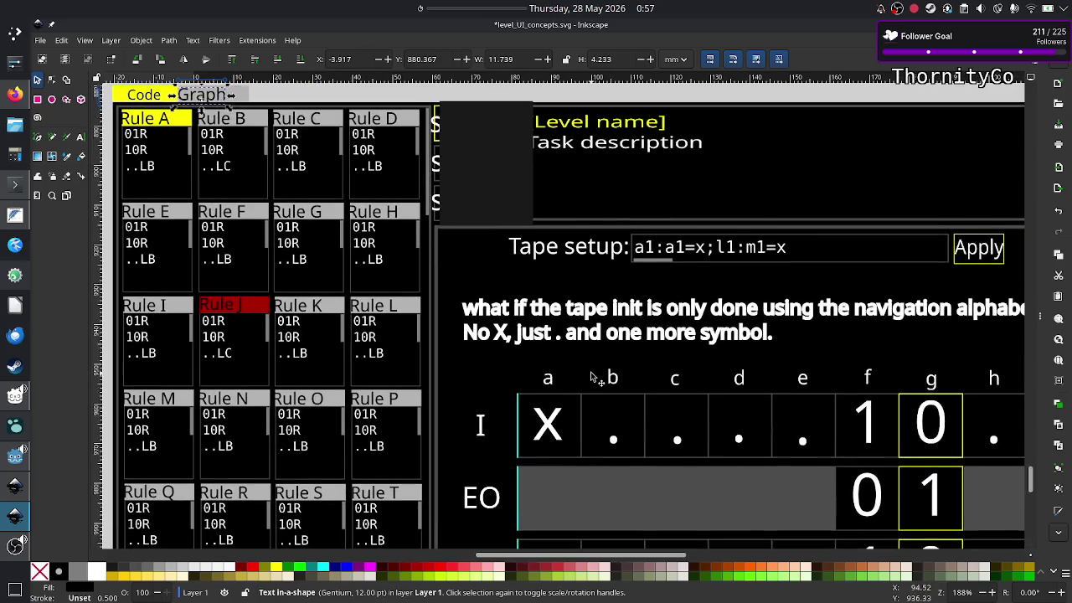
{"action": "scroll", "coordinate": [591, 379], "scroll_direction": "up", "scroll_amount": 1}
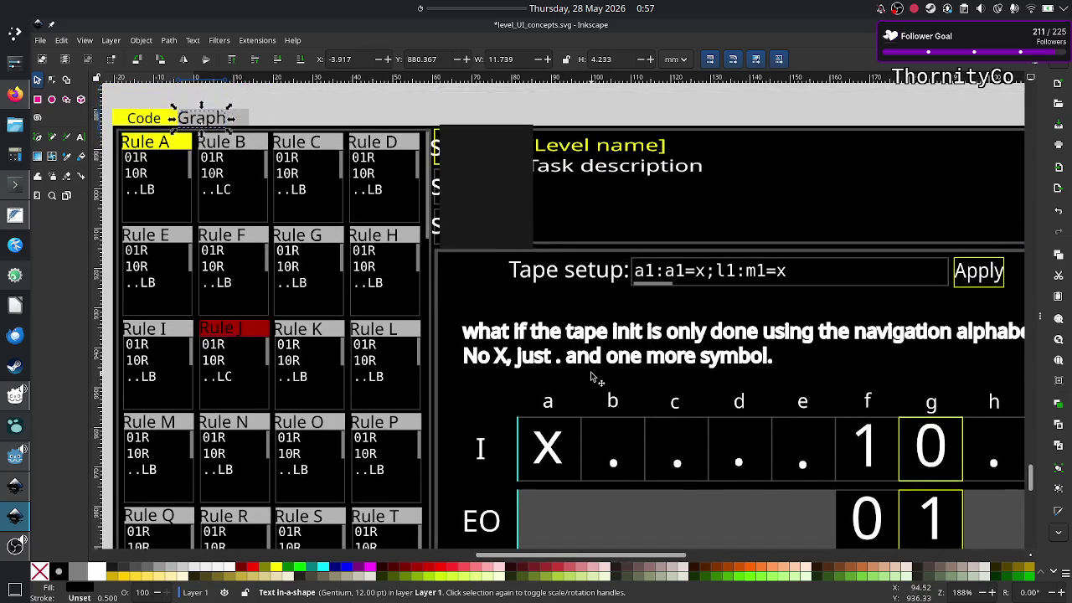
{"action": "scroll", "coordinate": [591, 379], "scroll_direction": "down", "scroll_amount": 1}
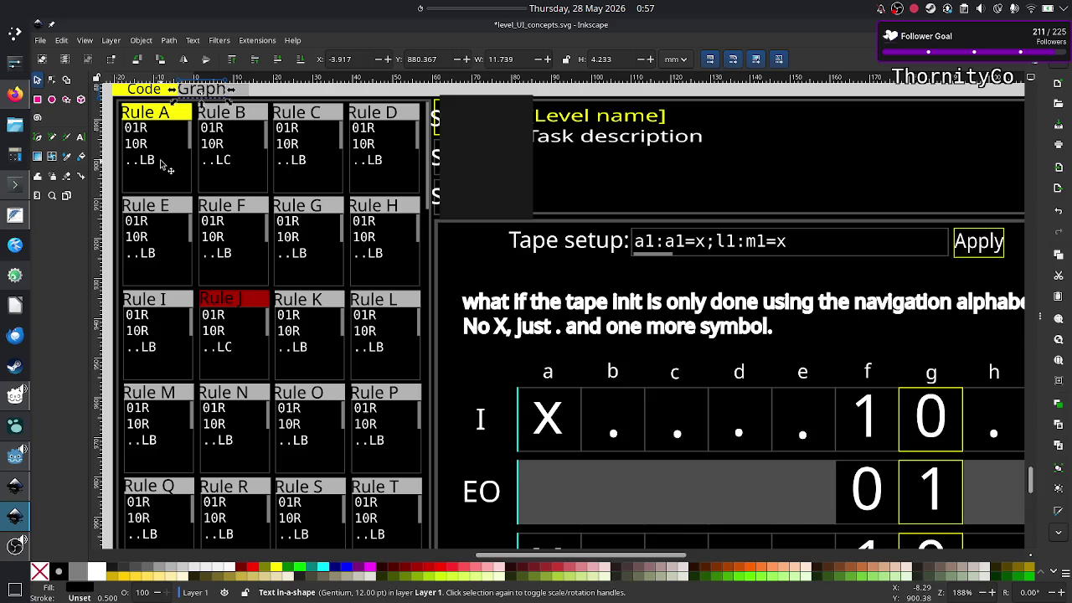
{"action": "key", "text": "alt+Tab"}
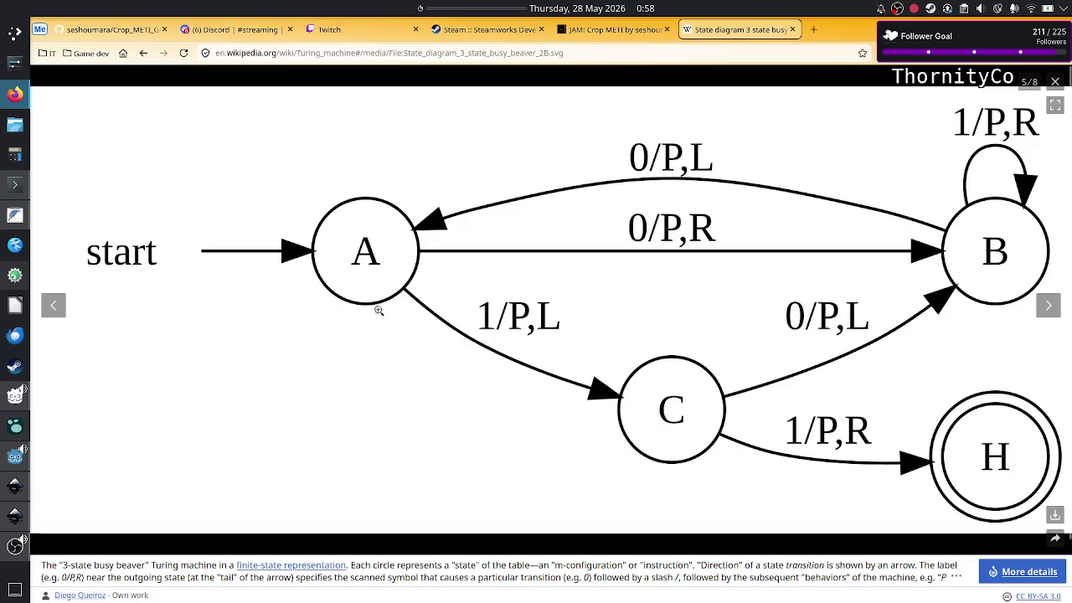
Compare the Inkscape tape table with the Firefox diagram, ending on tape columns i–m
{"action": "key", "text": "alt+Tab"}
{"action": "scroll", "coordinate": [306, 280], "scroll_direction": "down", "scroll_amount": 5}
{"action": "scroll", "coordinate": [306, 280], "scroll_direction": "up", "scroll_amount": 1}
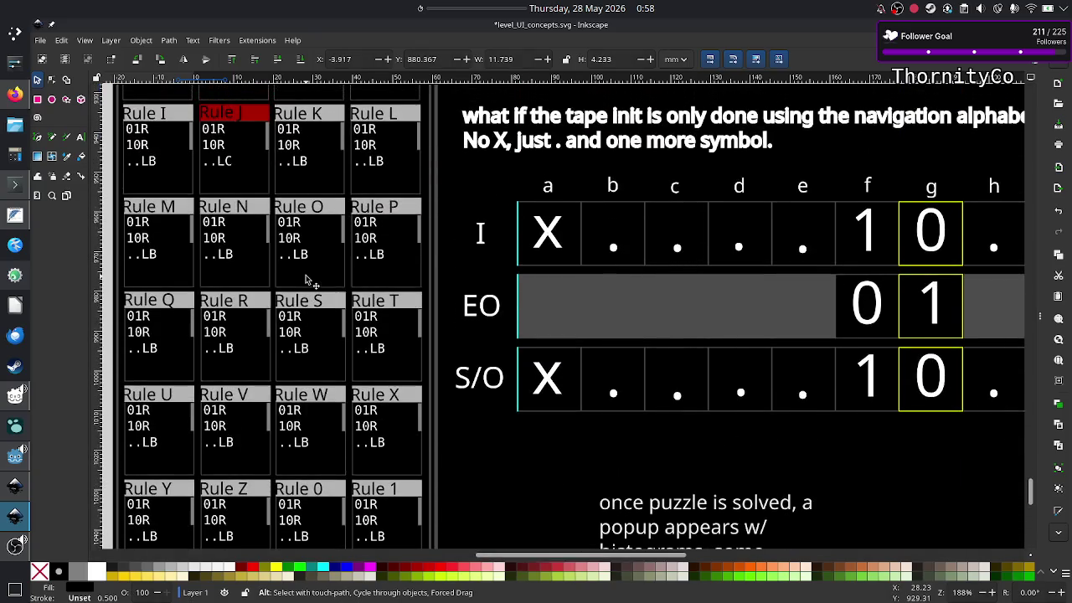
{"action": "key", "text": "alt+Tab"}
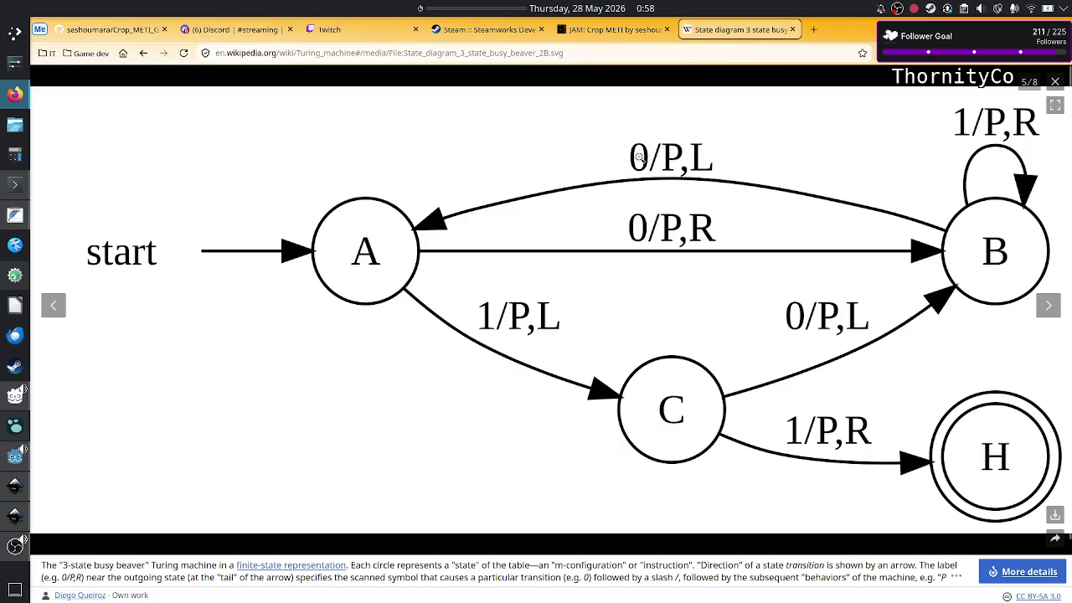
{"action": "key", "text": "alt+Tab"}
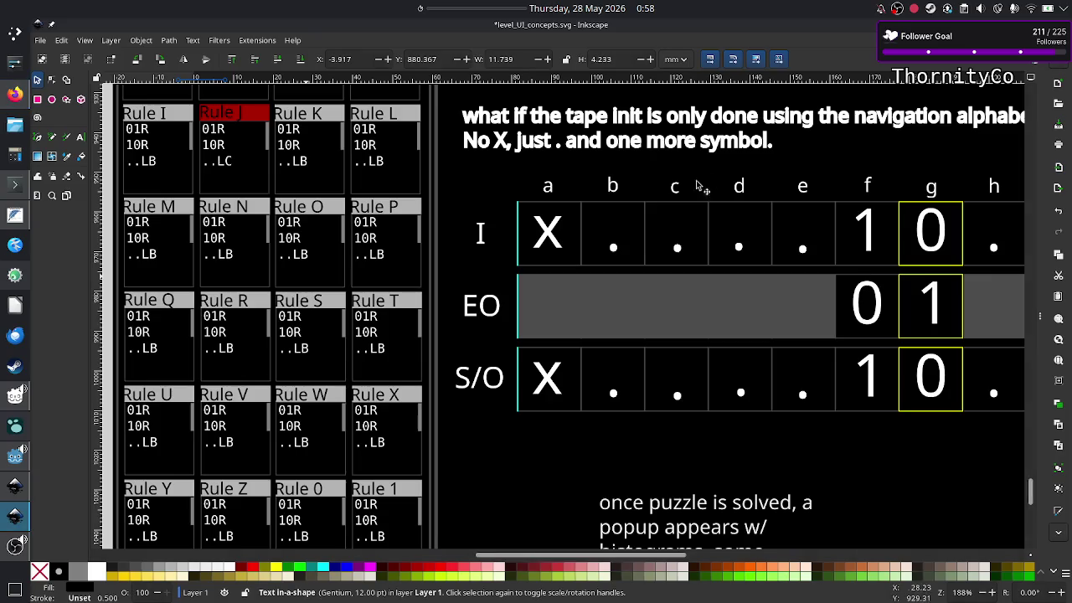
{"action": "scroll", "coordinate": [772, 276], "scroll_direction": "right", "scroll_amount": 10}
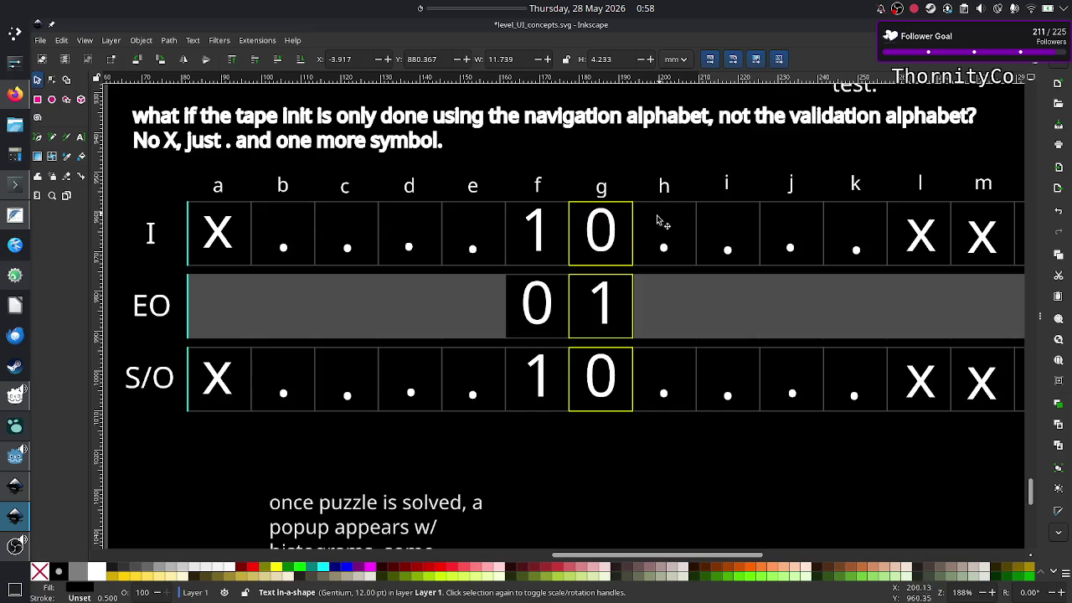
Check the tape table's f–g values against the state diagram, ending on Firefox
{"action": "key", "text": "alt+Tab"}
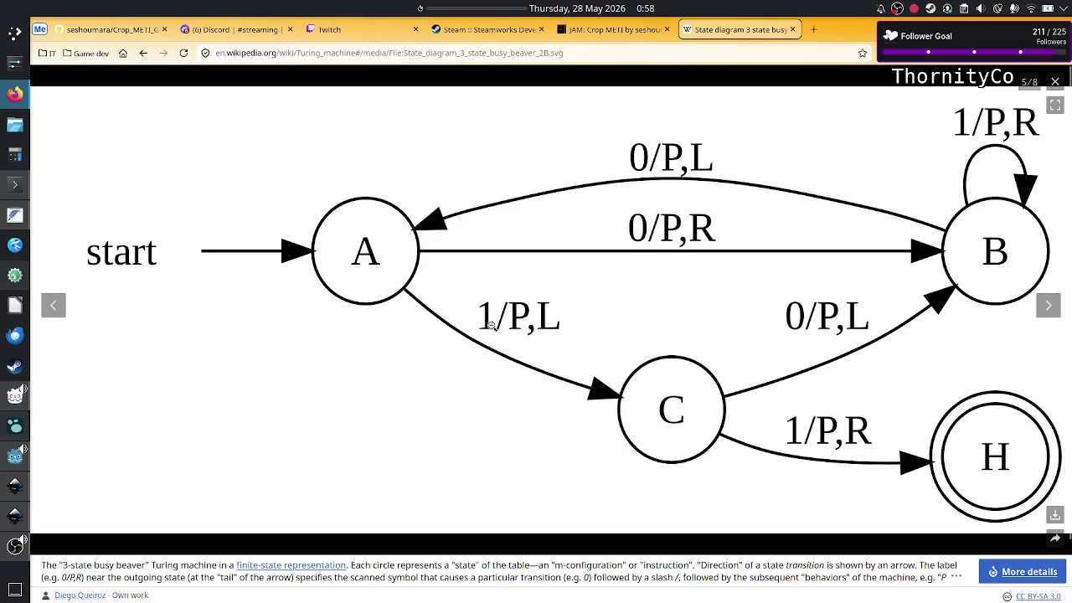
{"action": "key", "text": "alt+Tab"}
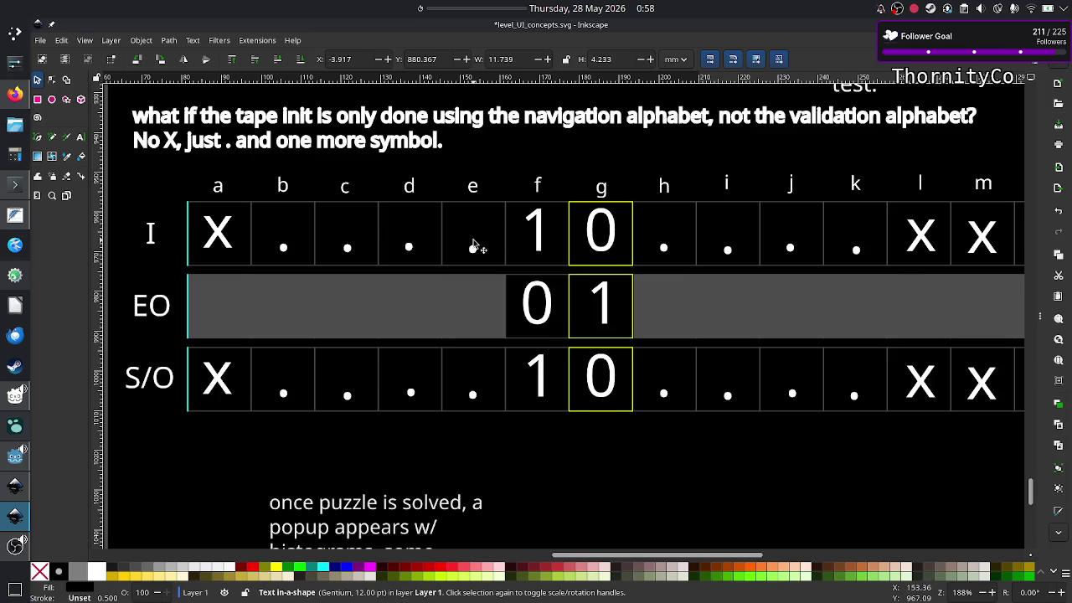
{"action": "key", "text": "alt+Tab"}
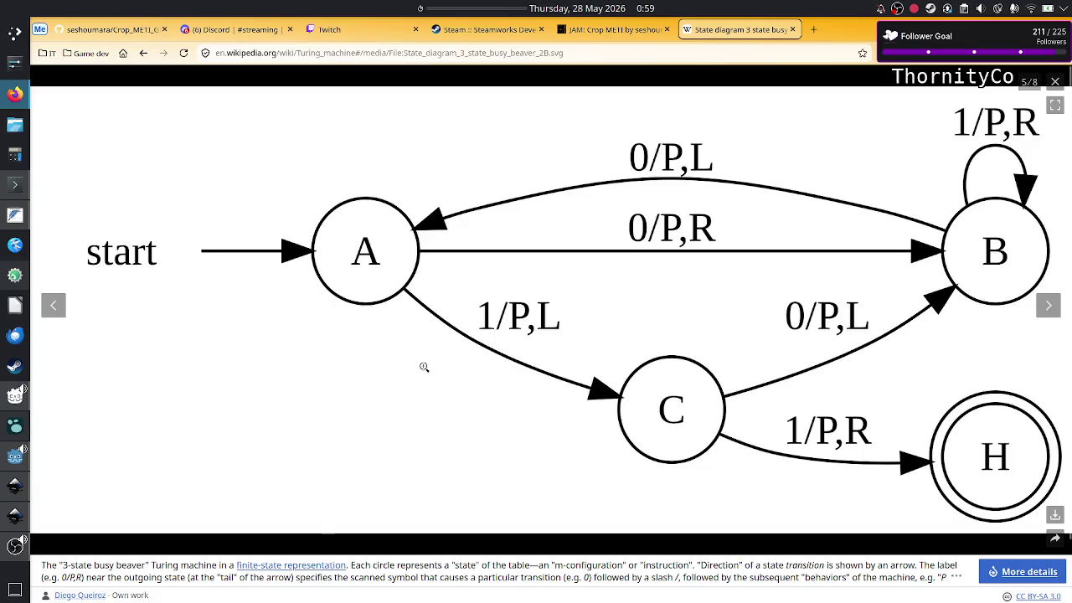
{"action": "key", "text": "alt+Tab"}
{"action": "scroll", "coordinate": [416, 343], "scroll_direction": "down", "scroll_amount": 1}
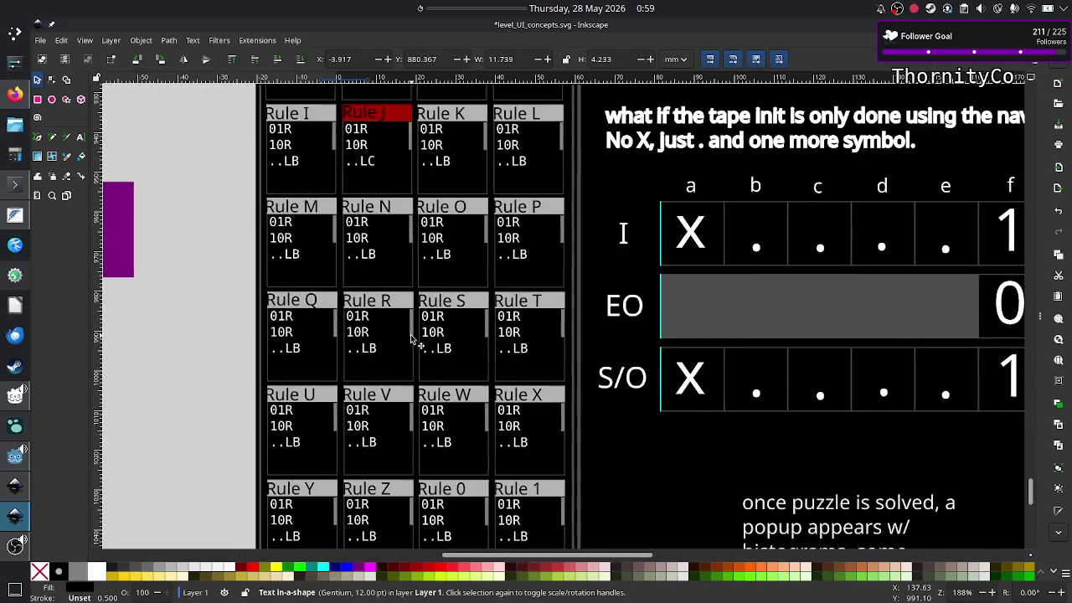
{"action": "scroll", "coordinate": [410, 339], "scroll_direction": "up", "scroll_amount": 4}
{"action": "scroll", "coordinate": [402, 327], "scroll_direction": "up", "scroll_amount": 6}
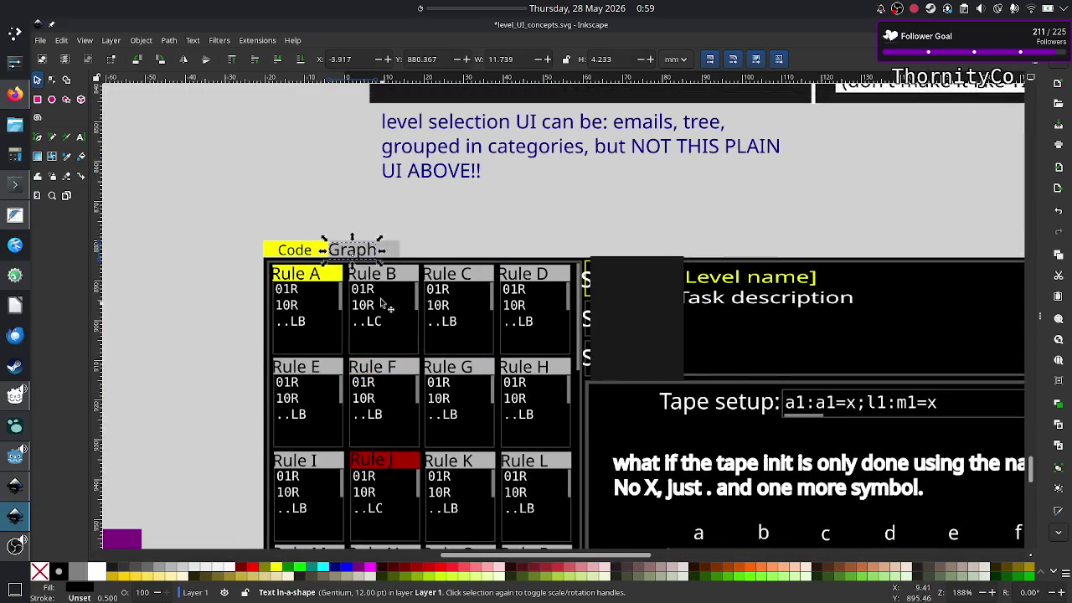
{"action": "left_click", "coordinate": [474, 227]}
{"action": "scroll", "coordinate": [435, 327], "scroll_direction": "down", "scroll_amount": 7}
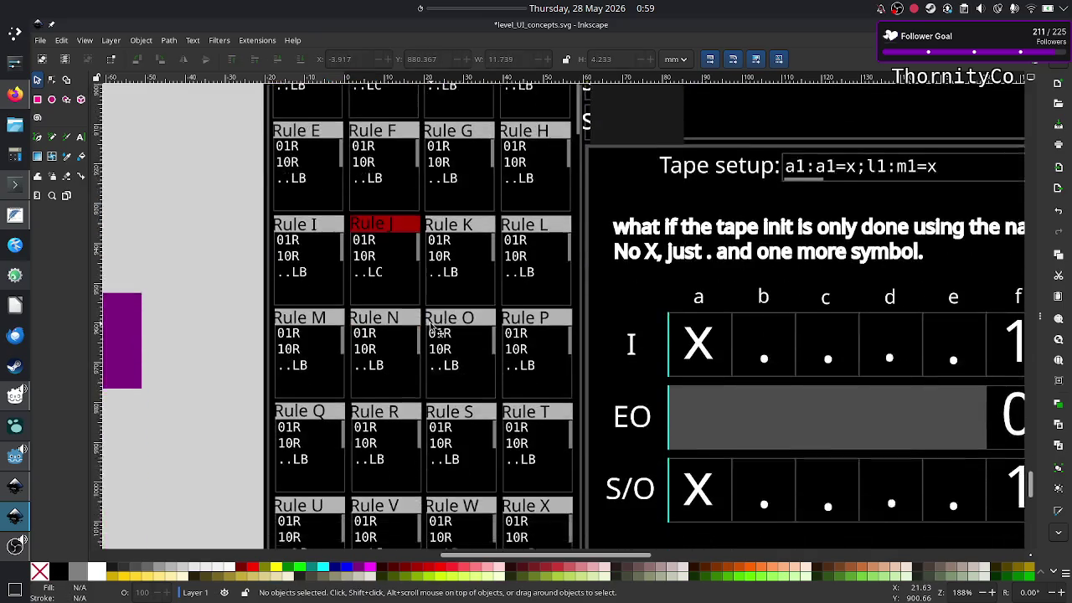
{"action": "scroll", "coordinate": [430, 327], "scroll_direction": "down", "scroll_amount": 5}
{"action": "scroll", "coordinate": [430, 327], "scroll_direction": "down", "scroll_amount": 10}
{"action": "scroll", "coordinate": [430, 326], "scroll_direction": "up", "scroll_amount": 10}
{"action": "scroll", "coordinate": [430, 327], "scroll_direction": "up", "scroll_amount": 10}
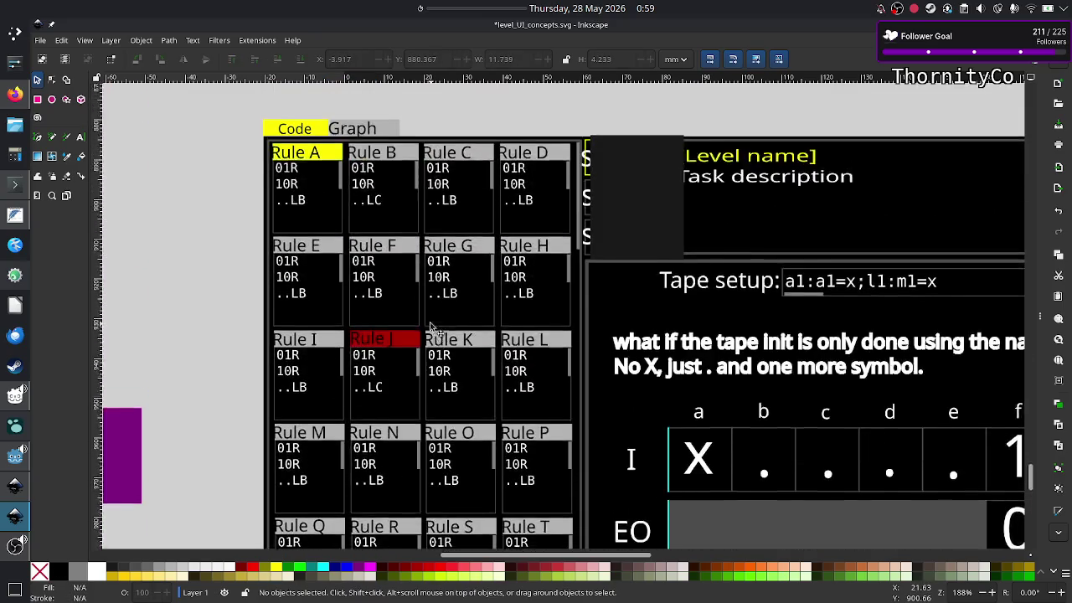
{"action": "scroll", "coordinate": [430, 327], "scroll_direction": "up", "scroll_amount": 5}
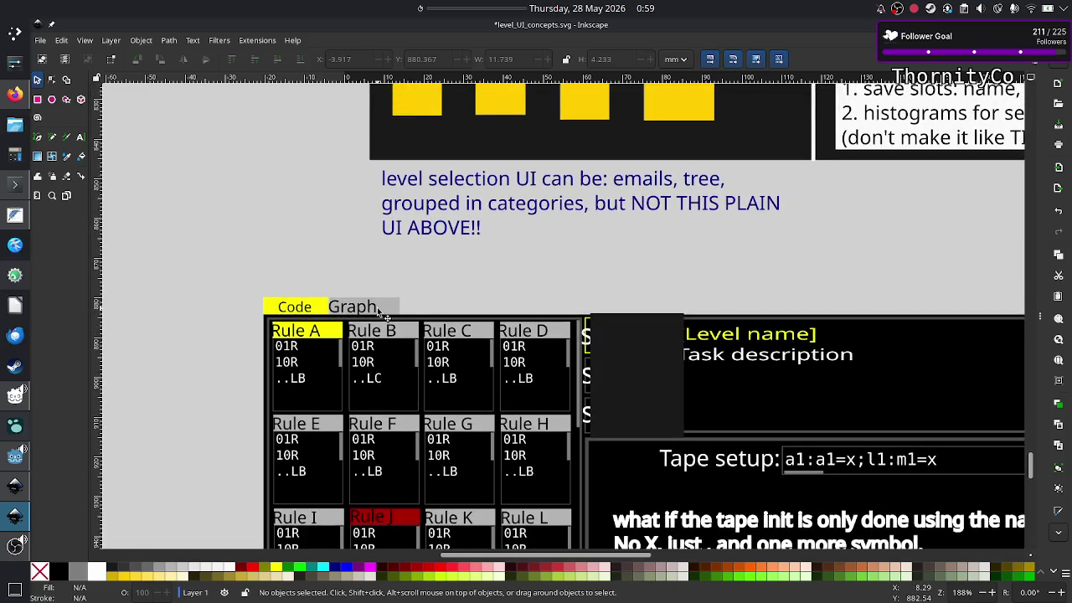
{"action": "key", "text": "alt+Tab"}
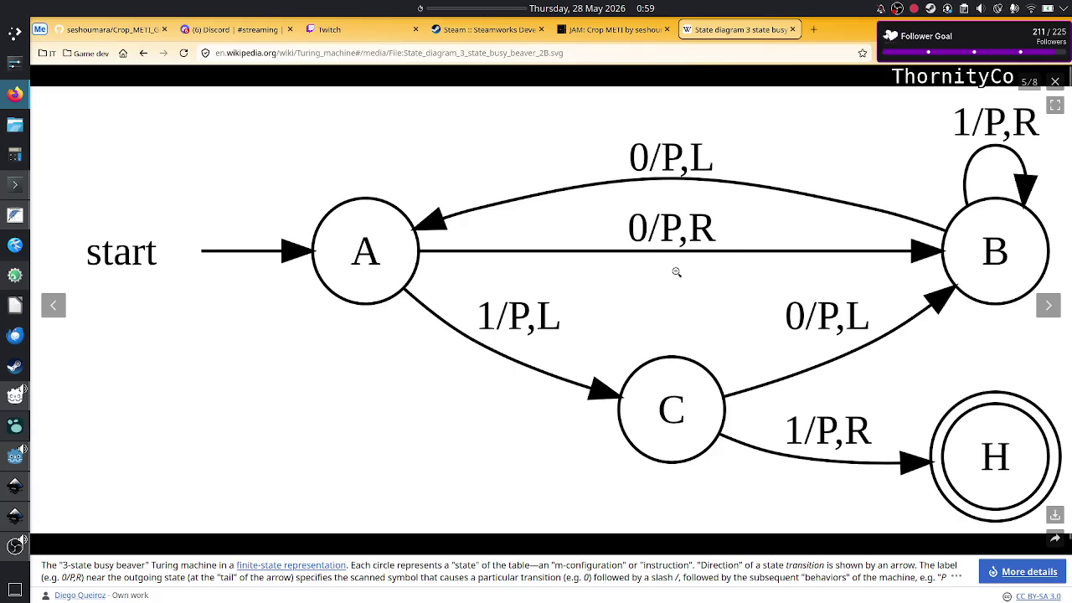
{"action": "key", "text": "alt+Tab"}
{"action": "scroll", "coordinate": [507, 319], "scroll_direction": "down", "scroll_amount": 5}
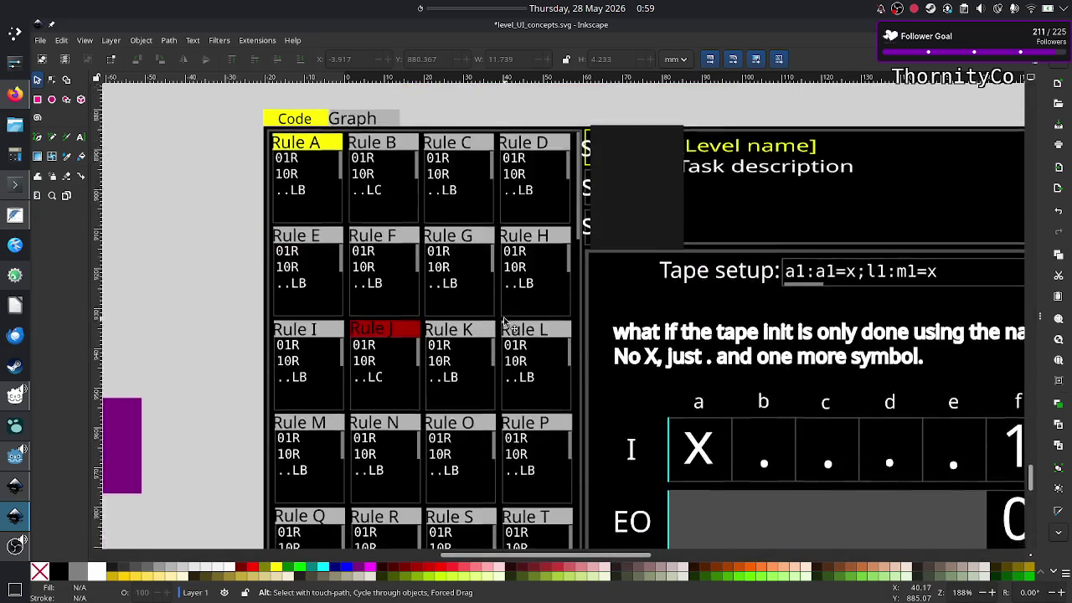
{"action": "scroll", "coordinate": [506, 321], "scroll_direction": "down", "scroll_amount": 3}
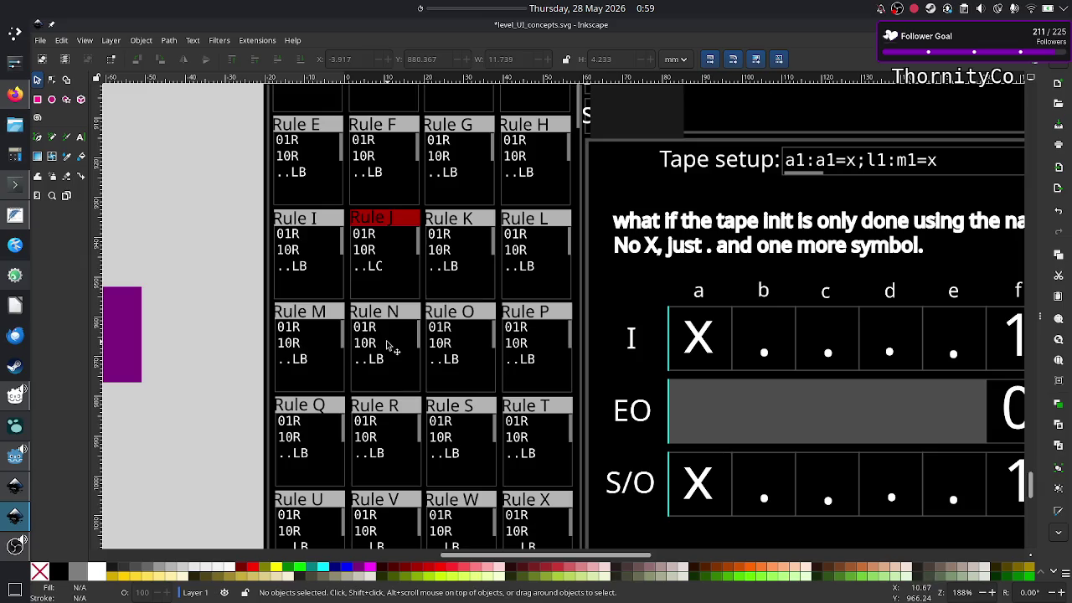
{"action": "scroll", "coordinate": [331, 352], "scroll_direction": "down", "scroll_amount": 3}
{"action": "scroll", "coordinate": [335, 360], "scroll_direction": "down", "scroll_amount": 1}
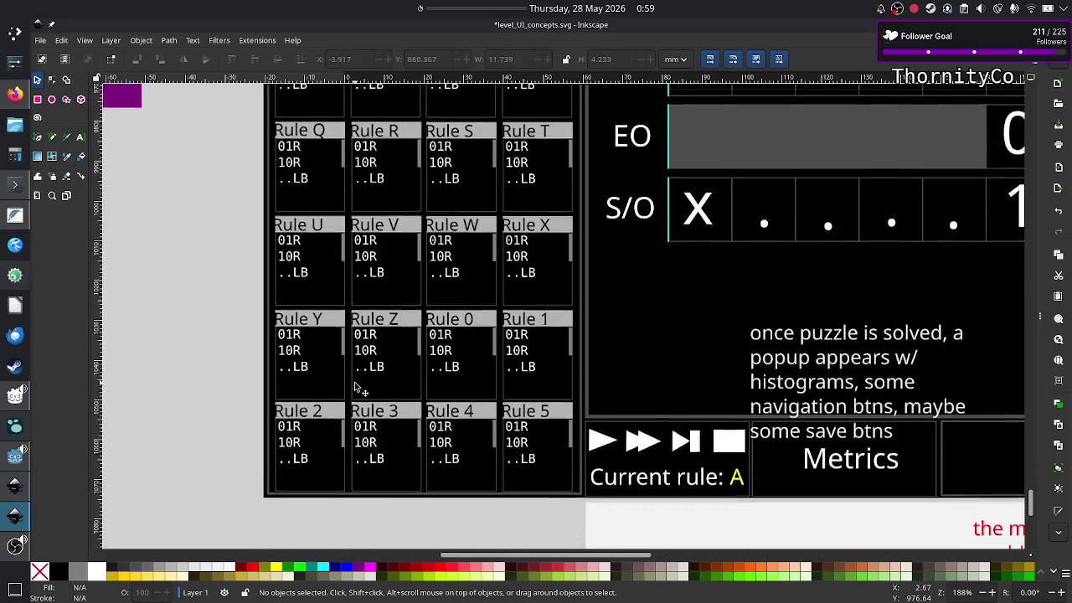
{"action": "scroll", "coordinate": [355, 385], "scroll_direction": "up", "scroll_amount": 6}
{"action": "scroll", "coordinate": [355, 386], "scroll_direction": "up", "scroll_amount": 3}
{"action": "scroll", "coordinate": [355, 386], "scroll_direction": "down", "scroll_amount": 1}
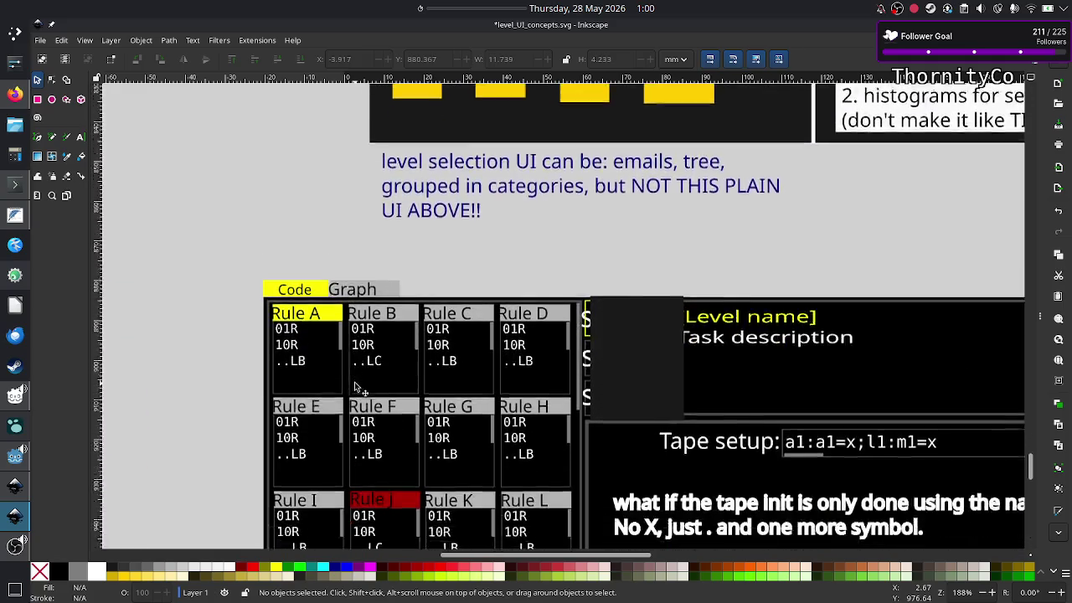
{"action": "scroll", "coordinate": [355, 386], "scroll_direction": "down", "scroll_amount": 4}
{"action": "scroll", "coordinate": [355, 385], "scroll_direction": "down", "scroll_amount": 1}
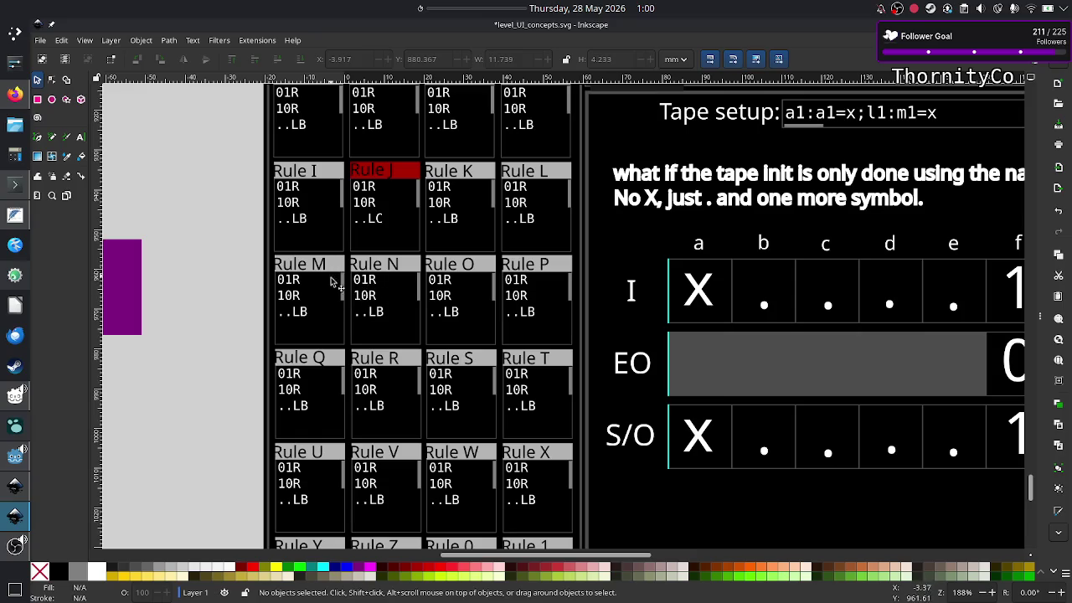
In the untitled FeatherPad note, start a new tenth line below 89R
{"action": "left_click", "coordinate": [20, 221]}
{"action": "left_click", "coordinate": [140, 201]}
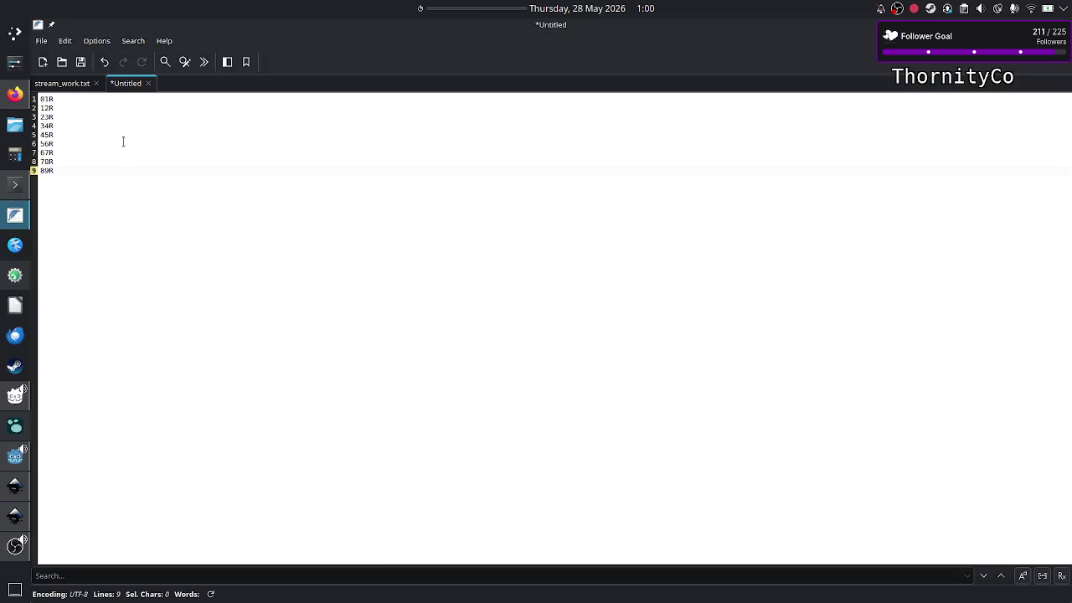
{"action": "key", "text": "Up"}
{"action": "key", "text": "Up"}
{"action": "key", "text": "Up"}
{"action": "key", "text": "Up"}
{"action": "key", "text": "Up"}
{"action": "key", "text": "Up"}
{"action": "key", "text": "Up"}
{"action": "key", "text": "Up"}
{"action": "key", "text": "Down"}
{"action": "key", "text": "Down"}
{"action": "key", "text": "Down"}
{"action": "key", "text": "Down"}
{"action": "key", "text": "Down"}
{"action": "key", "text": "Down"}
{"action": "key", "text": "Down"}
{"action": "key", "text": "Down"}
{"action": "key", "text": "Return"}
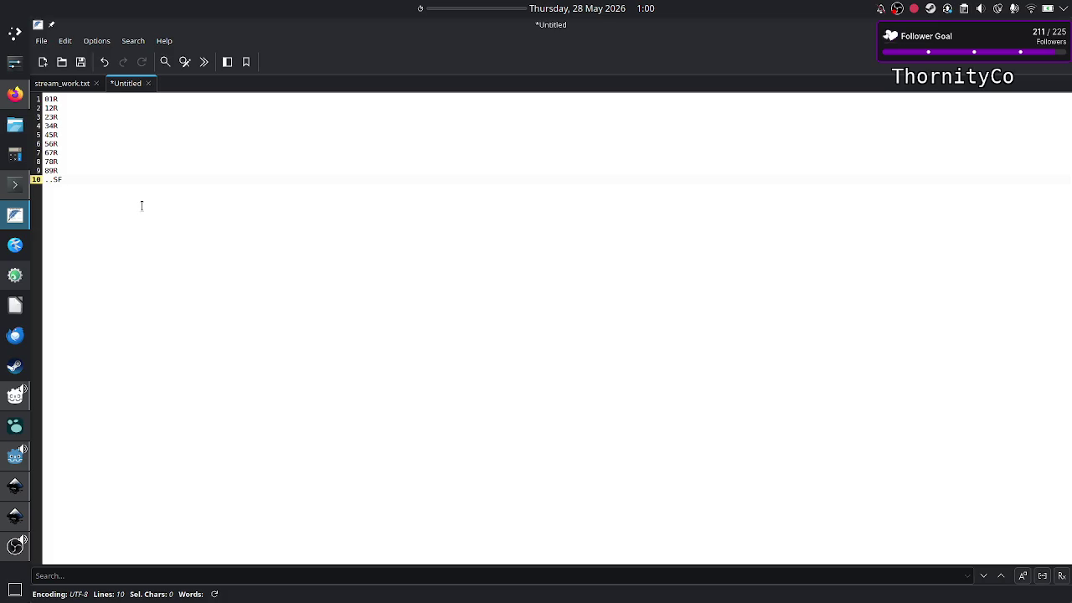
Select lines 1–9 of the note, then Alt+Tab toward the Inkscape drawing
{"action": "key", "text": "Up"}
{"action": "key", "text": "shift+Up"}
{"action": "key", "text": "shift+Up"}
{"action": "key", "text": "shift+Up"}
{"action": "key", "text": "shift+Up"}
{"action": "key", "text": "shift+Up"}
{"action": "key", "text": "shift+Up"}
{"action": "key", "text": "shift+Up"}
{"action": "key", "text": "shift+Up"}
{"action": "key", "text": "shift+Home"}
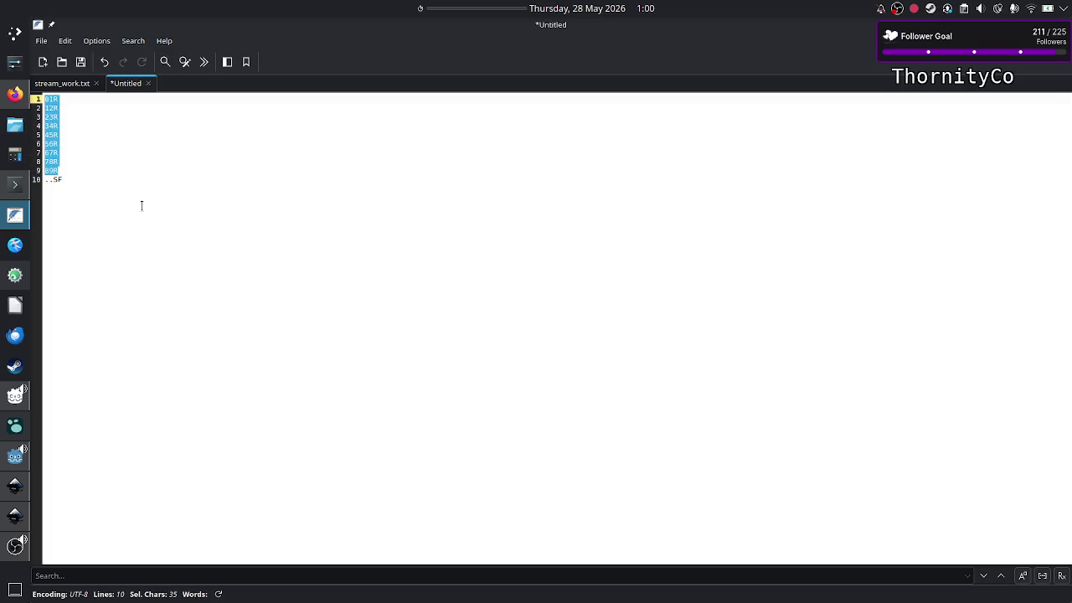
{"action": "key", "text": "alt+Tab"}
{"action": "key", "text": "alt+Tab"}
{"action": "key", "text": "alt+Tab"}
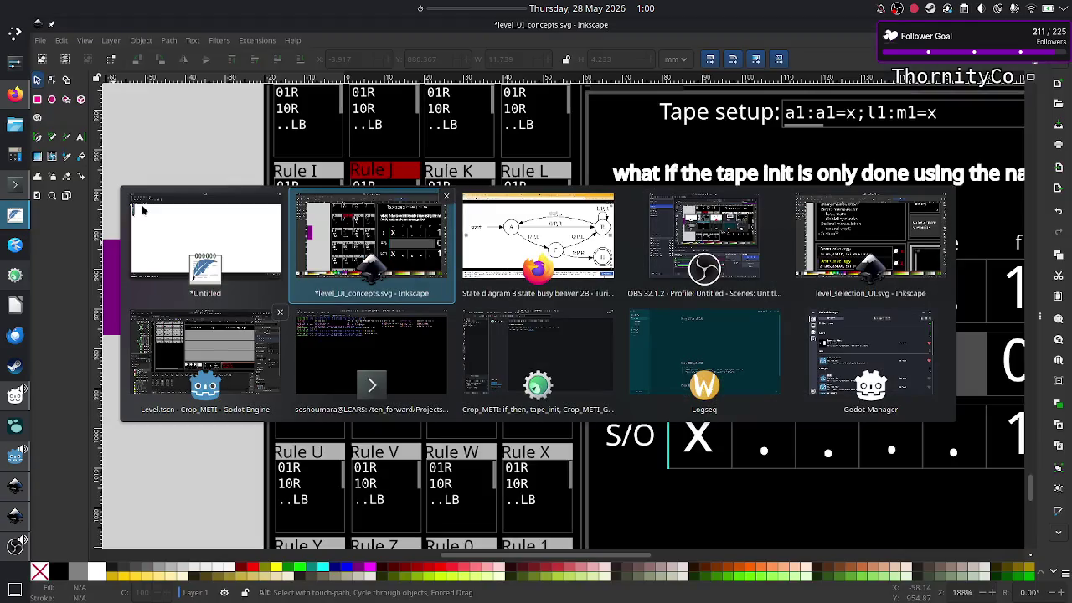
{"action": "key", "text": "alt+Tab"}
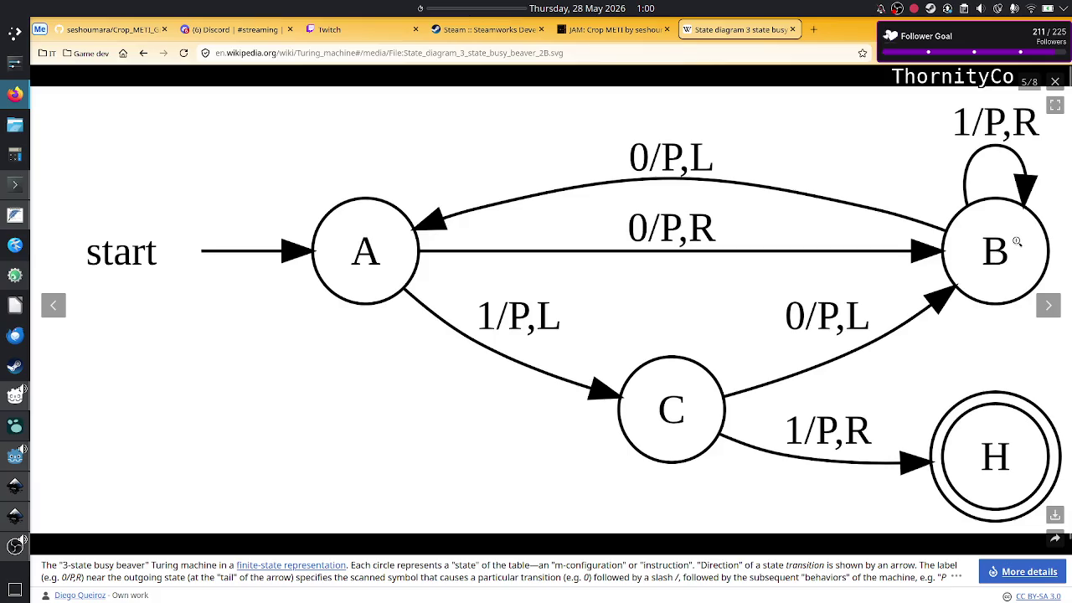
Back in the note, clear the selection of lines 1–9 and move down to line 9
{"action": "key", "text": "alt+Tab"}
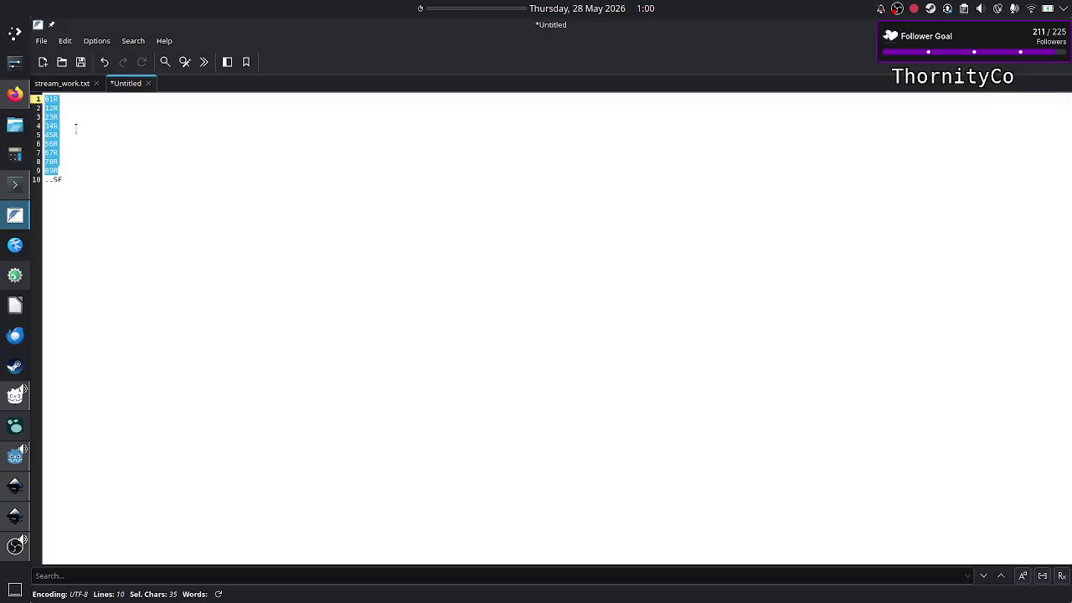
{"action": "left_click", "coordinate": [75, 101]}
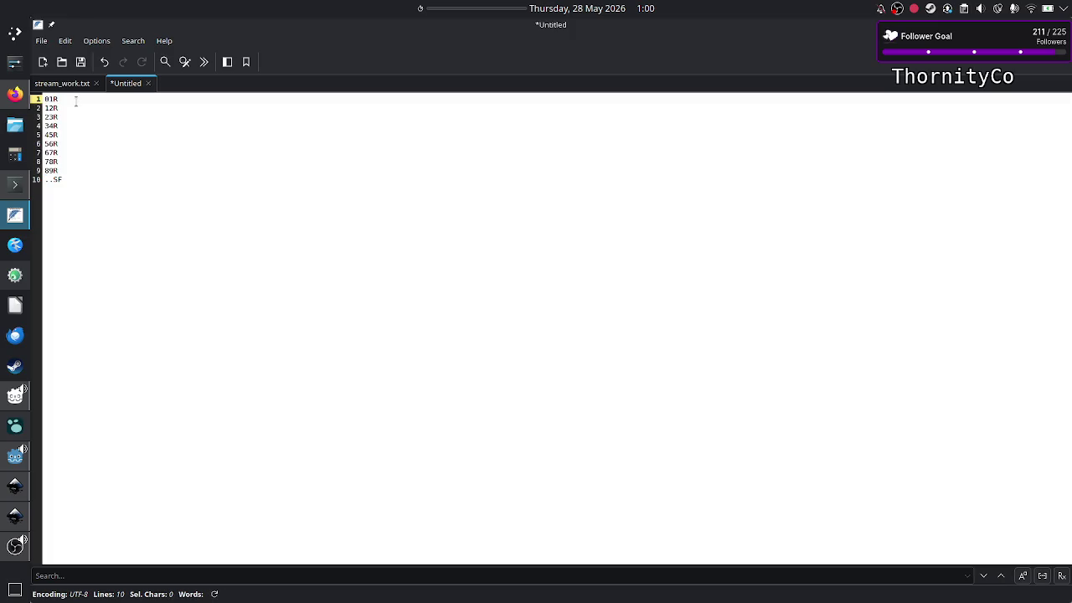
{"action": "key", "text": "Down"}
{"action": "key", "text": "Down"}
{"action": "key", "text": "Down"}
{"action": "key", "text": "Down"}
{"action": "key", "text": "Down"}
{"action": "key", "text": "Down"}
{"action": "key", "text": "Down"}
{"action": "key", "text": "Down"}
{"action": "key", "text": "Down"}
Flip between the note and the busy-beaver state diagram, ending on the diagram
{"action": "key", "text": "alt+Tab"}
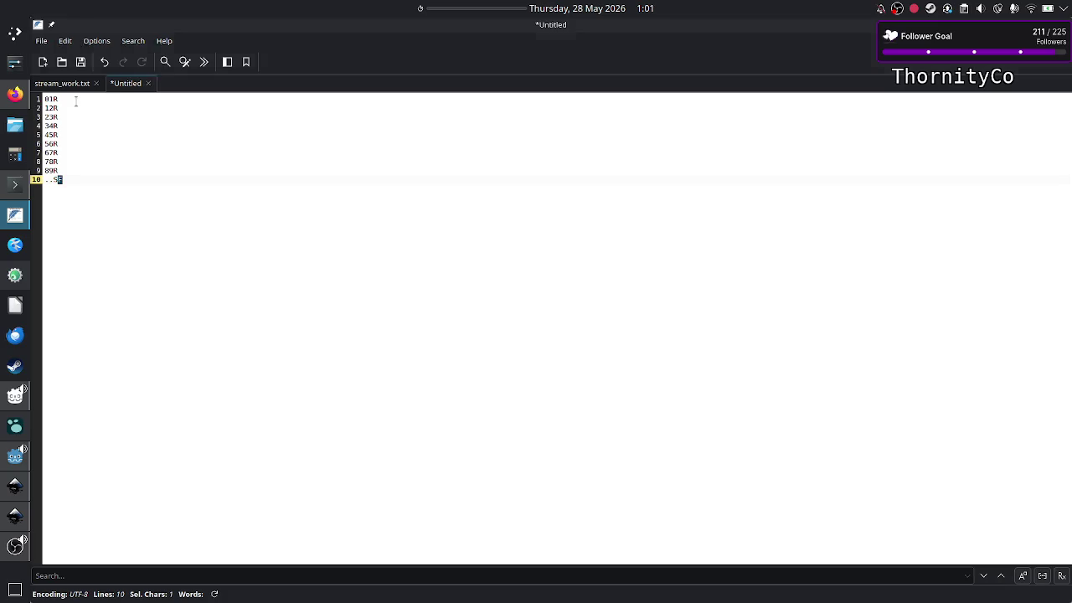
{"action": "key", "text": "alt+Tab"}
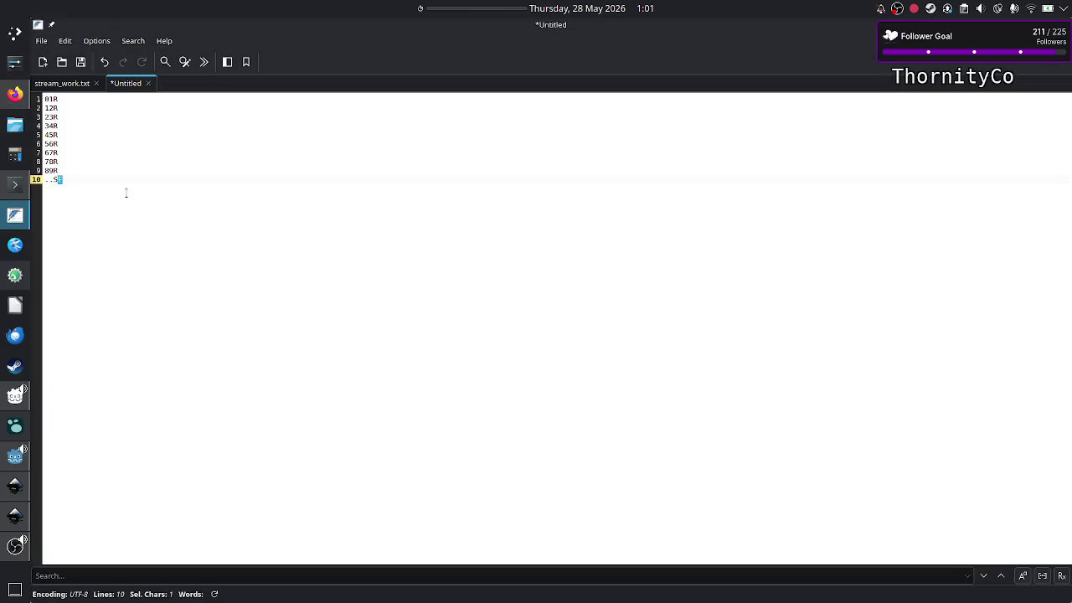
{"action": "key", "text": "alt+Tab"}
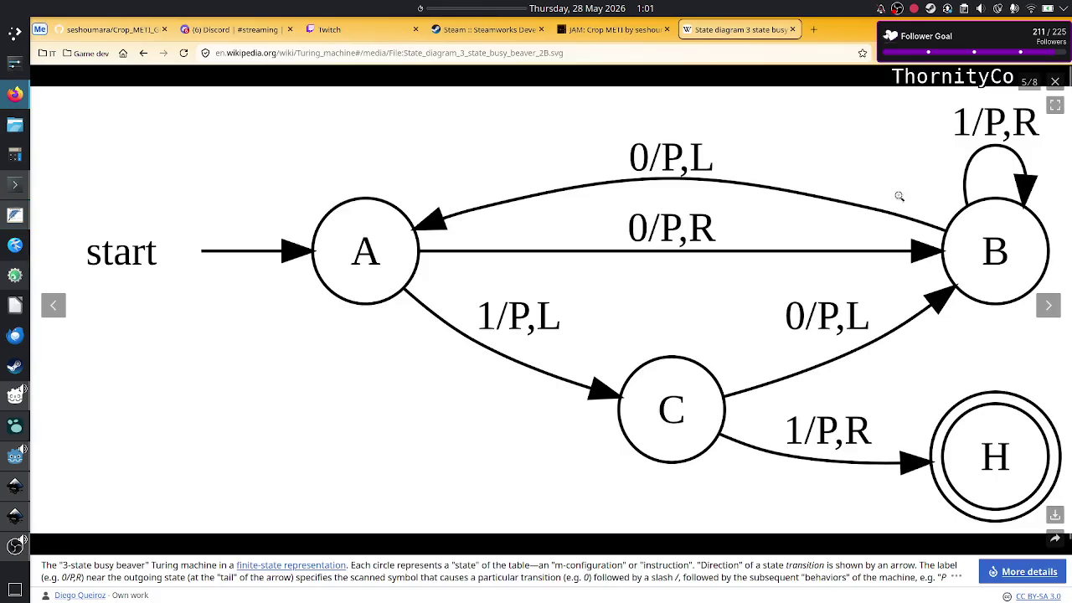
{"action": "key", "text": "alt+Tab"}
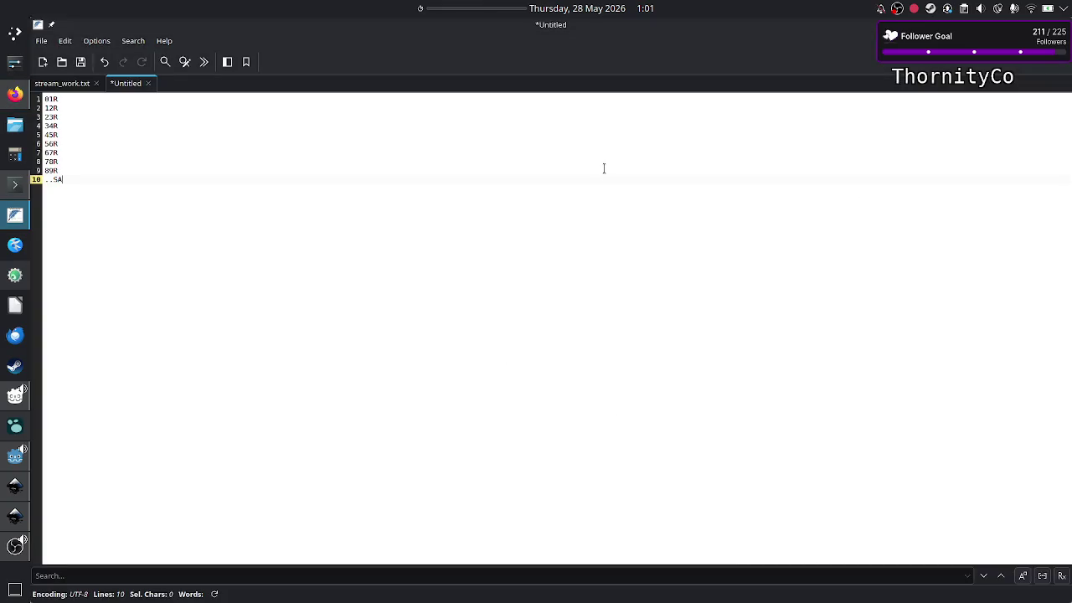
{"action": "key", "text": "alt+Tab"}
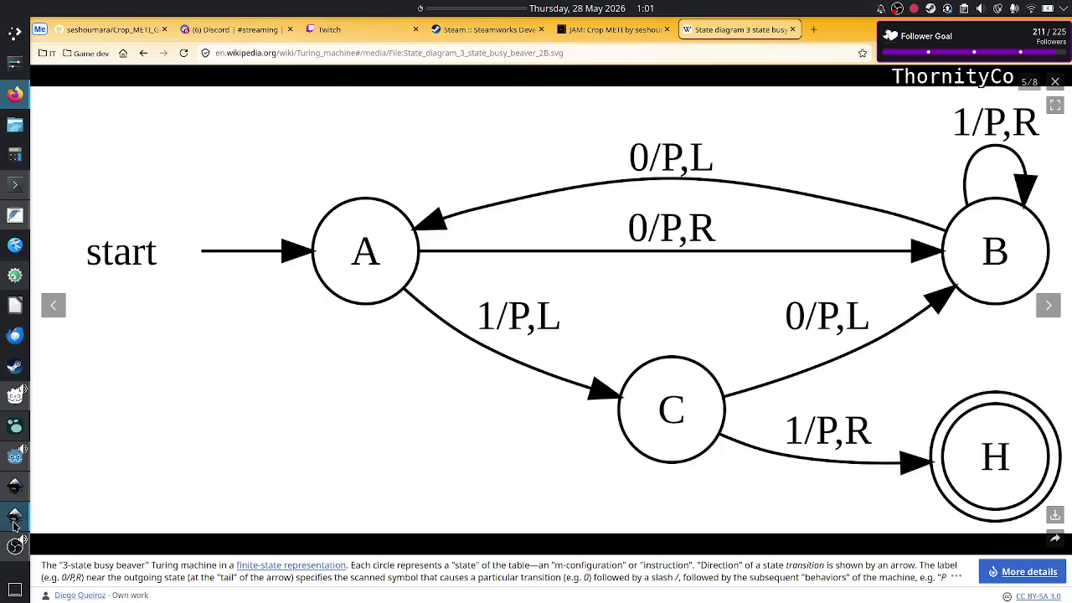
{"action": "left_click", "coordinate": [13, 525]}
{"action": "scroll", "coordinate": [437, 333], "scroll_direction": "up", "scroll_amount": 5}
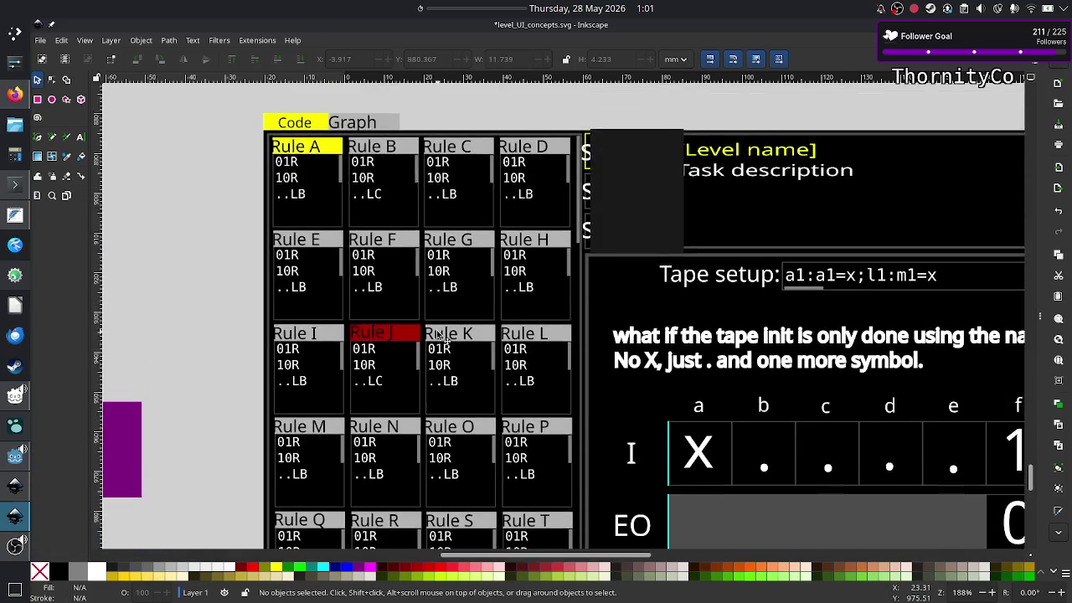
{"action": "scroll", "coordinate": [436, 333], "scroll_direction": "down", "scroll_amount": 7}
{"action": "scroll", "coordinate": [439, 335], "scroll_direction": "down", "scroll_amount": 5}
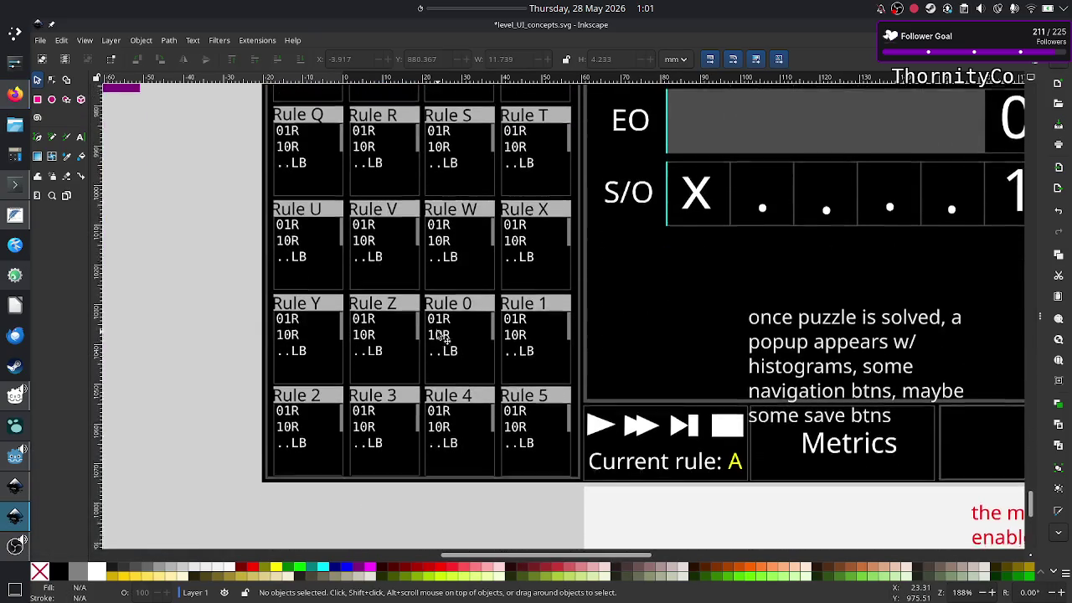
{"action": "scroll", "coordinate": [443, 336], "scroll_direction": "up", "scroll_amount": 4}
{"action": "scroll", "coordinate": [442, 336], "scroll_direction": "up", "scroll_amount": 8}
{"action": "scroll", "coordinate": [441, 335], "scroll_direction": "up", "scroll_amount": 3}
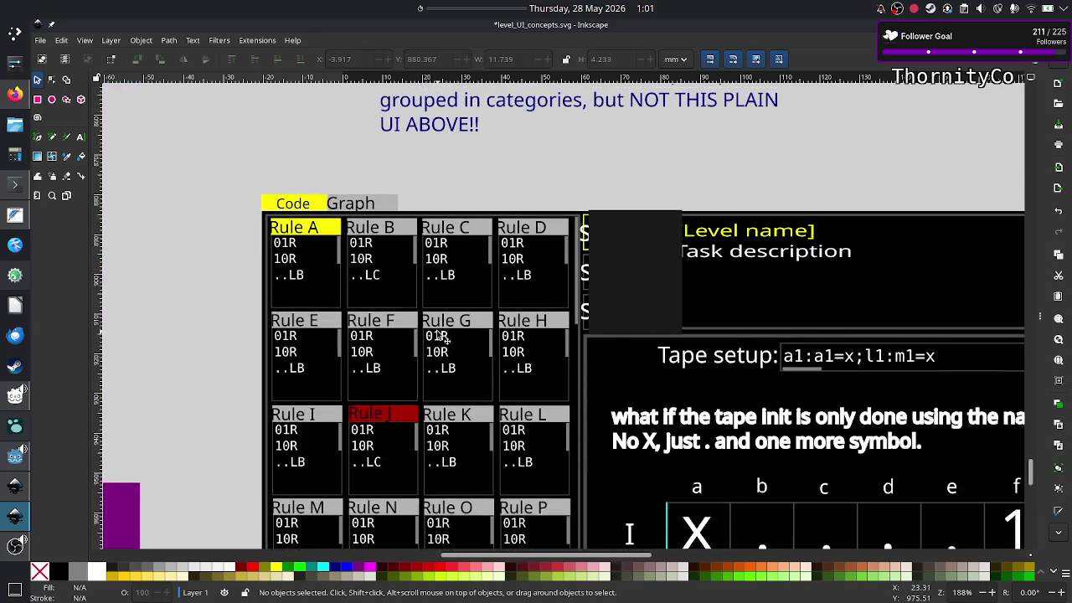
{"action": "scroll", "coordinate": [395, 283], "scroll_direction": "down", "scroll_amount": 1}
{"action": "scroll", "coordinate": [399, 287], "scroll_direction": "down", "scroll_amount": 4}
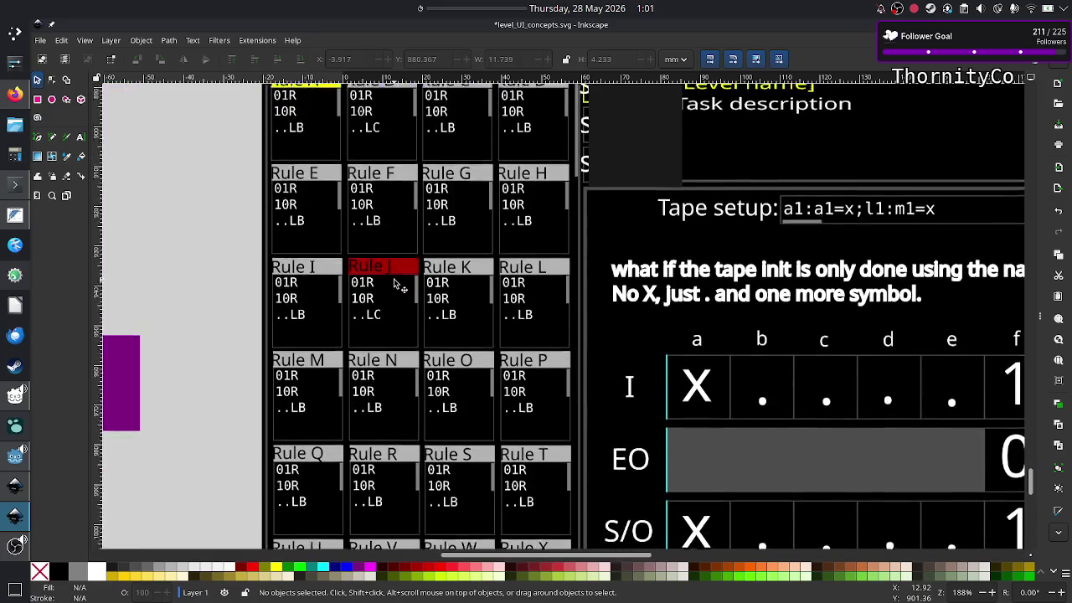
{"action": "scroll", "coordinate": [397, 286], "scroll_direction": "up", "scroll_amount": 8}
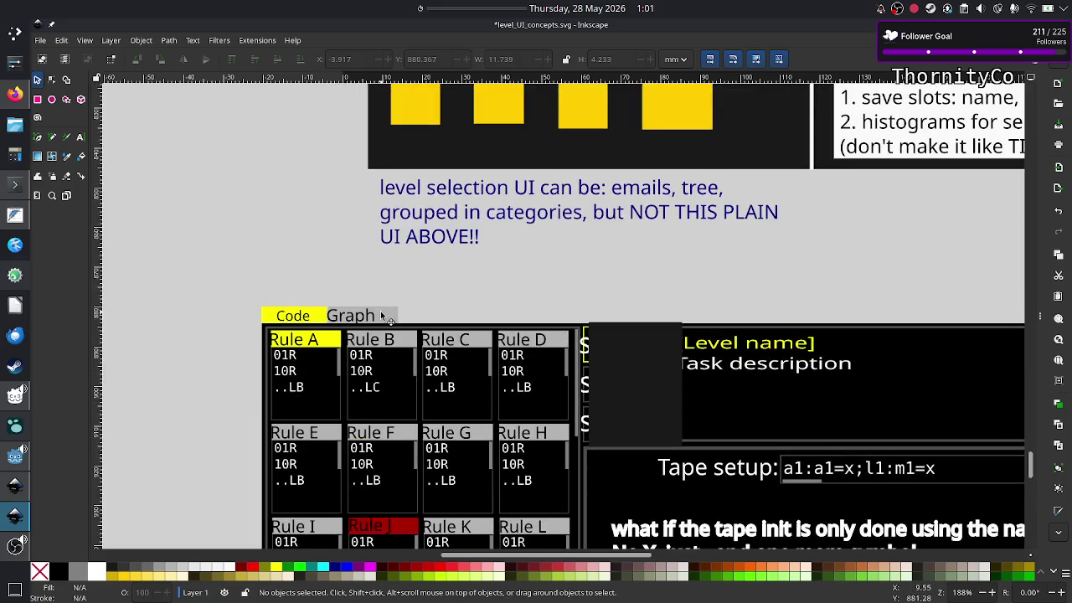
{"action": "key", "text": "alt+Tab"}
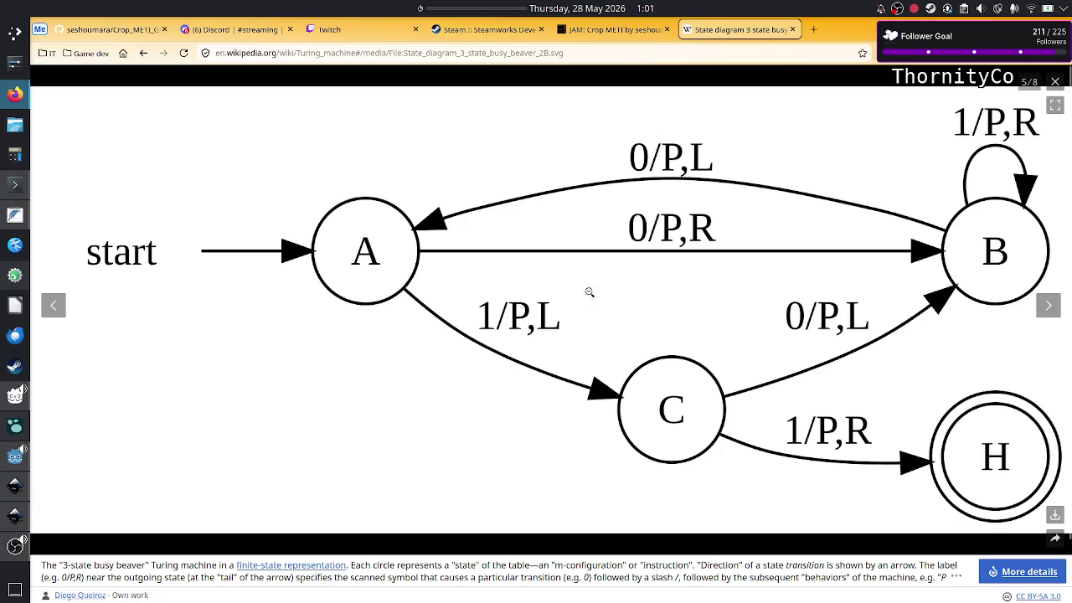
Return to level_UI_concepts.svg and scroll to rule cards A–P under the Code/Graph tabs
{"action": "key", "text": "alt+Tab"}
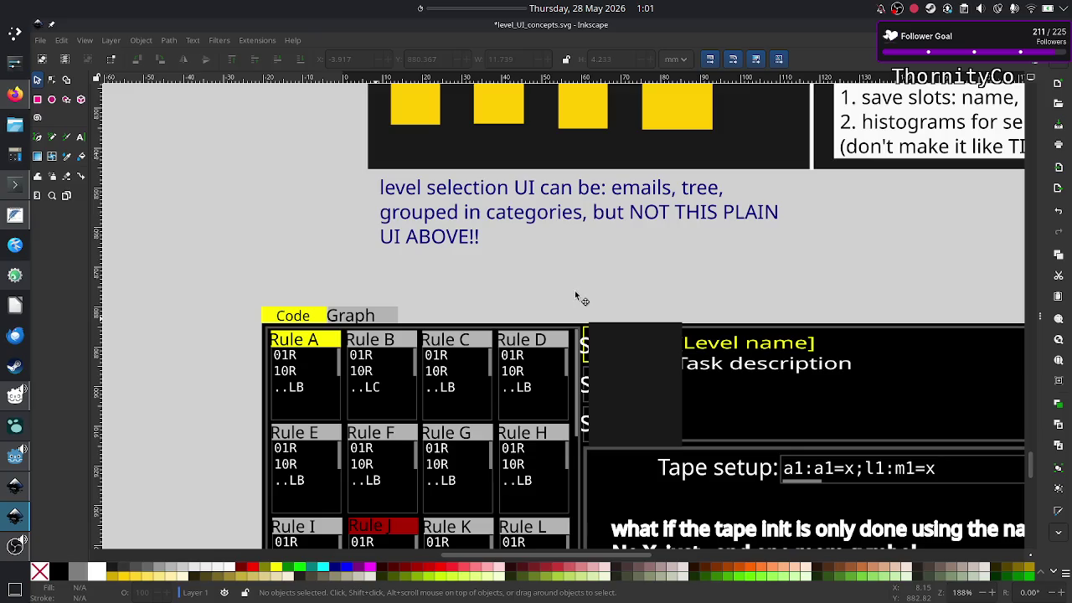
{"action": "scroll", "coordinate": [488, 307], "scroll_direction": "down", "scroll_amount": 5}
{"action": "scroll", "coordinate": [419, 371], "scroll_direction": "down", "scroll_amount": 3}
{"action": "scroll", "coordinate": [418, 371], "scroll_direction": "left", "scroll_amount": 3}
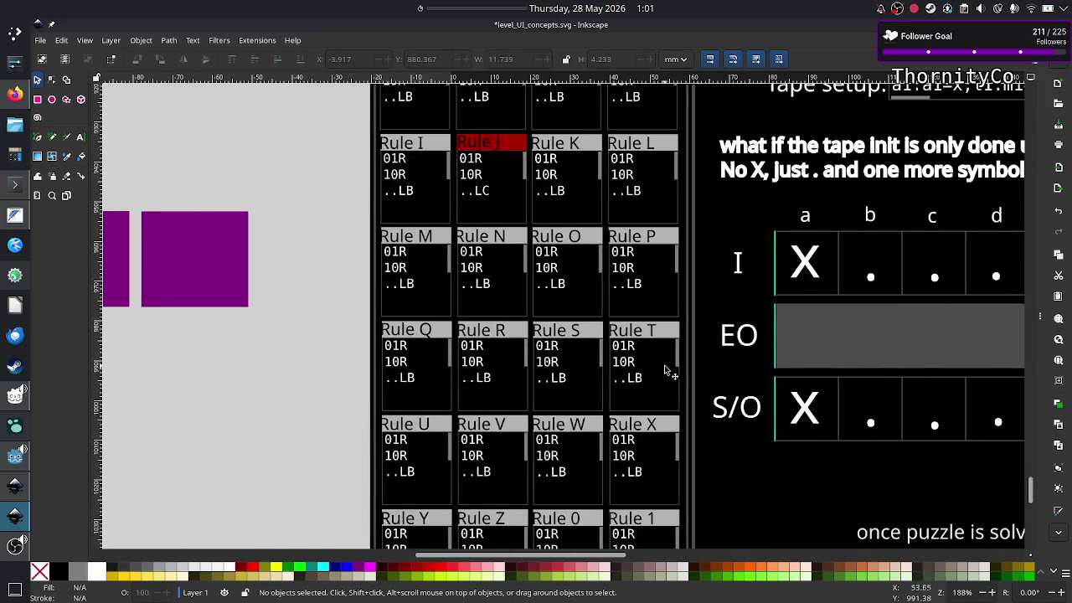
{"action": "scroll", "coordinate": [662, 383], "scroll_direction": "down", "scroll_amount": 4}
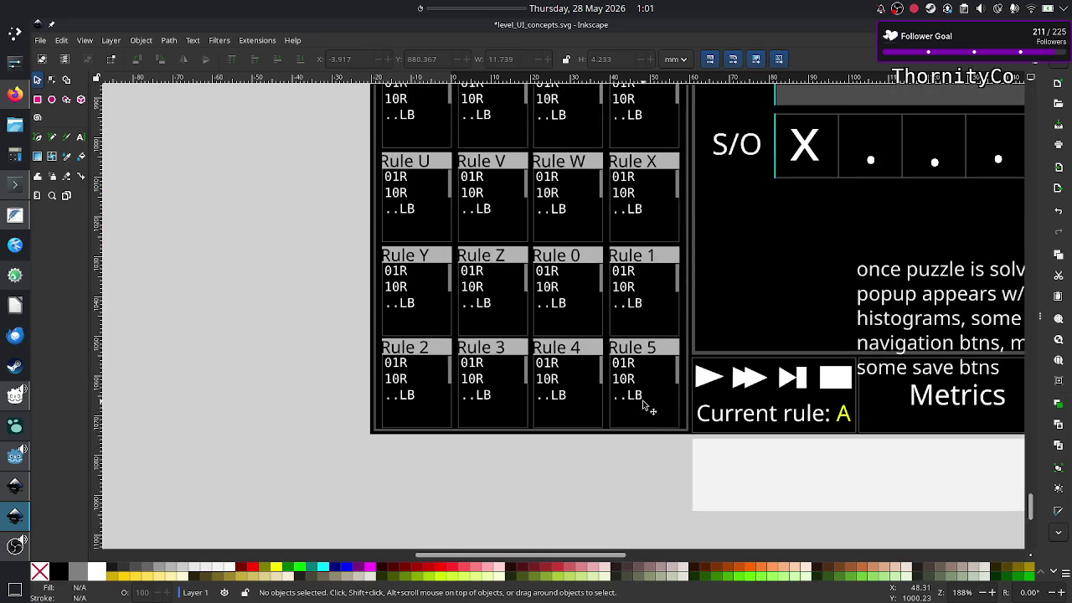
{"action": "scroll", "coordinate": [641, 402], "scroll_direction": "up", "scroll_amount": 5}
{"action": "scroll", "coordinate": [645, 405], "scroll_direction": "up", "scroll_amount": 4}
{"action": "scroll", "coordinate": [645, 405], "scroll_direction": "down", "scroll_amount": 2}
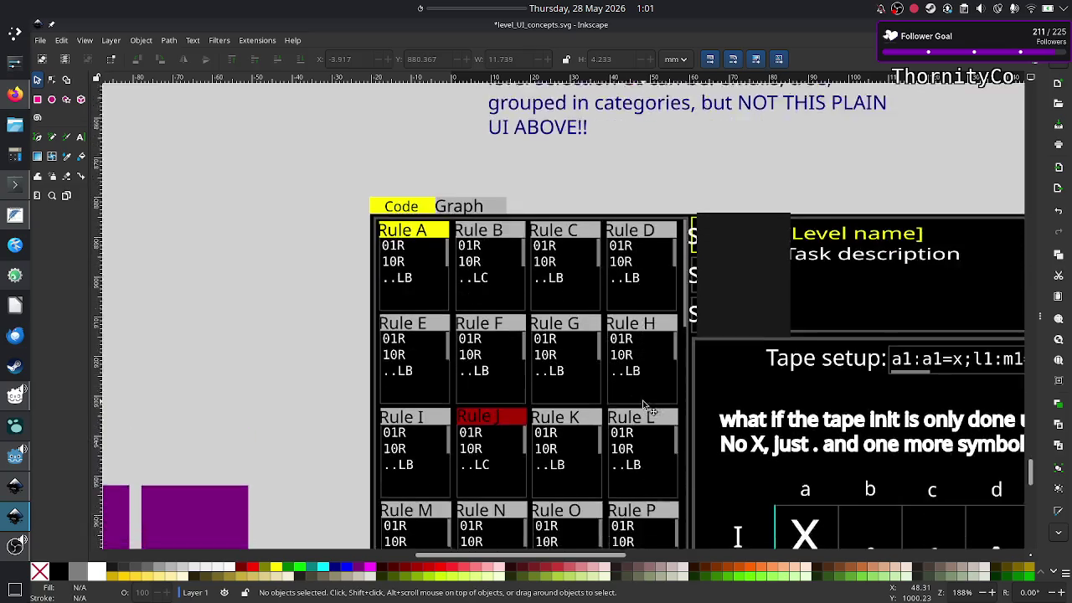
{"action": "scroll", "coordinate": [645, 405], "scroll_direction": "down", "scroll_amount": 5}
{"action": "scroll", "coordinate": [645, 406], "scroll_direction": "up", "scroll_amount": 4}
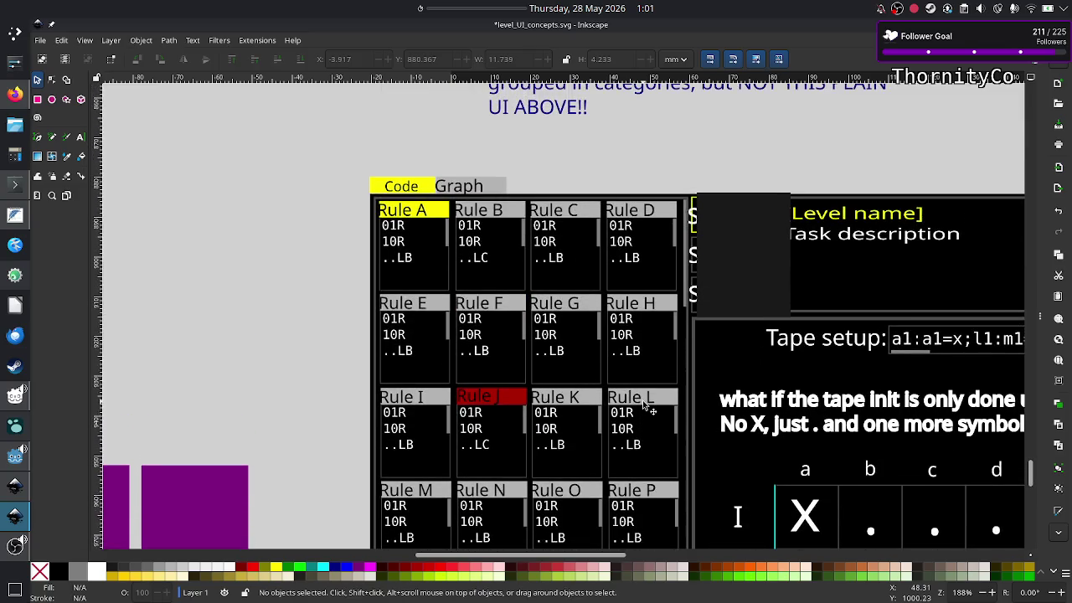